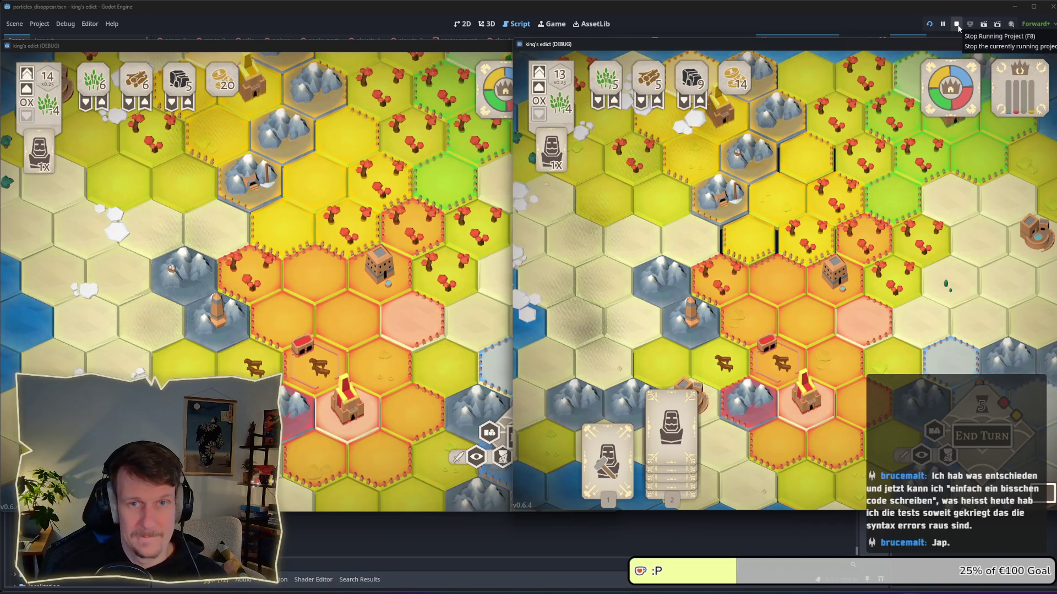
Step: Stop both running game clients and switch to the tile_node_3d.gd script
click(957, 25)
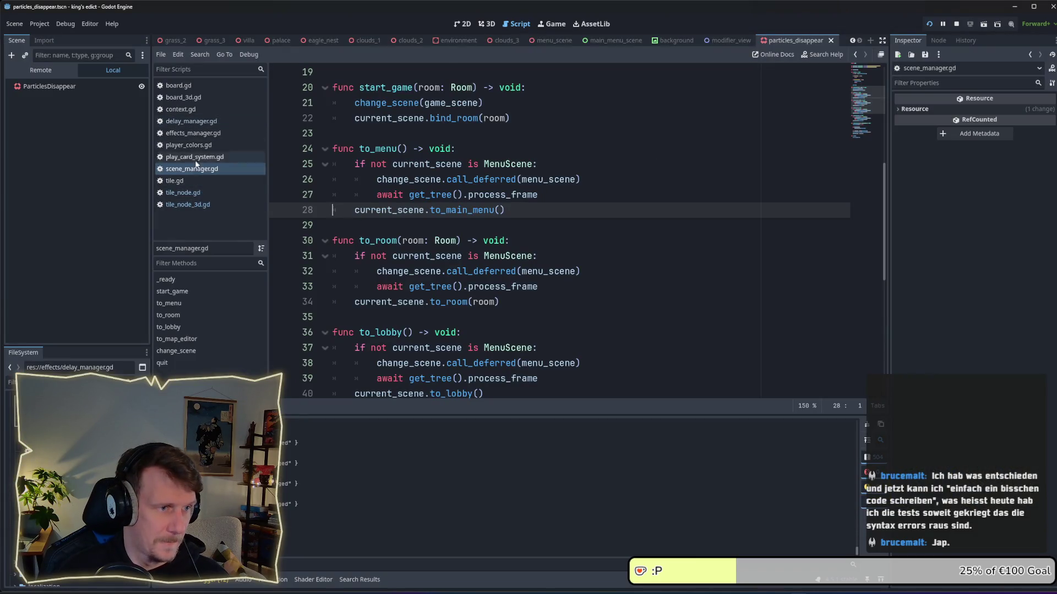
click(196, 205)
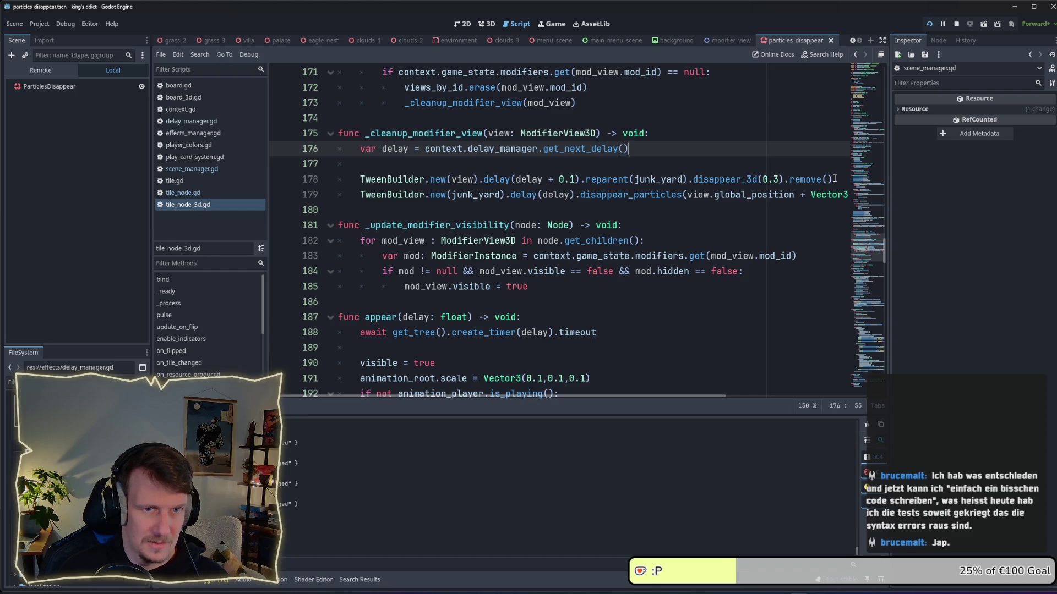
Step: Copy the TweenBuilder line and paste it below the visibility assignment in the loop
scroll(834, 179, up, 1)
drag(833, 226, 360, 225)
key(ctrl+c)
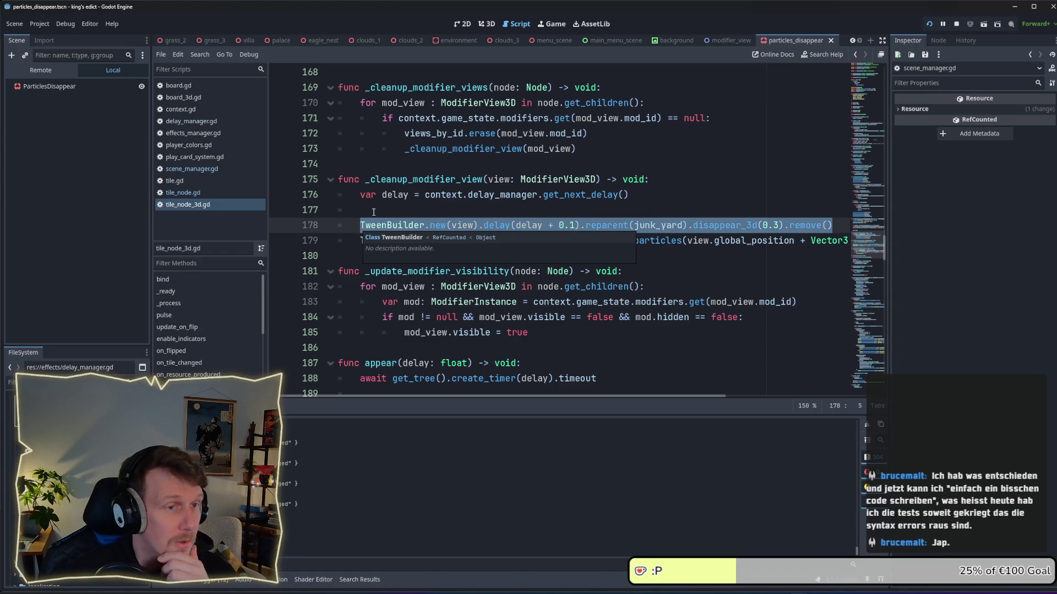
scroll(376, 209, up, 3)
scroll(376, 209, up, 4)
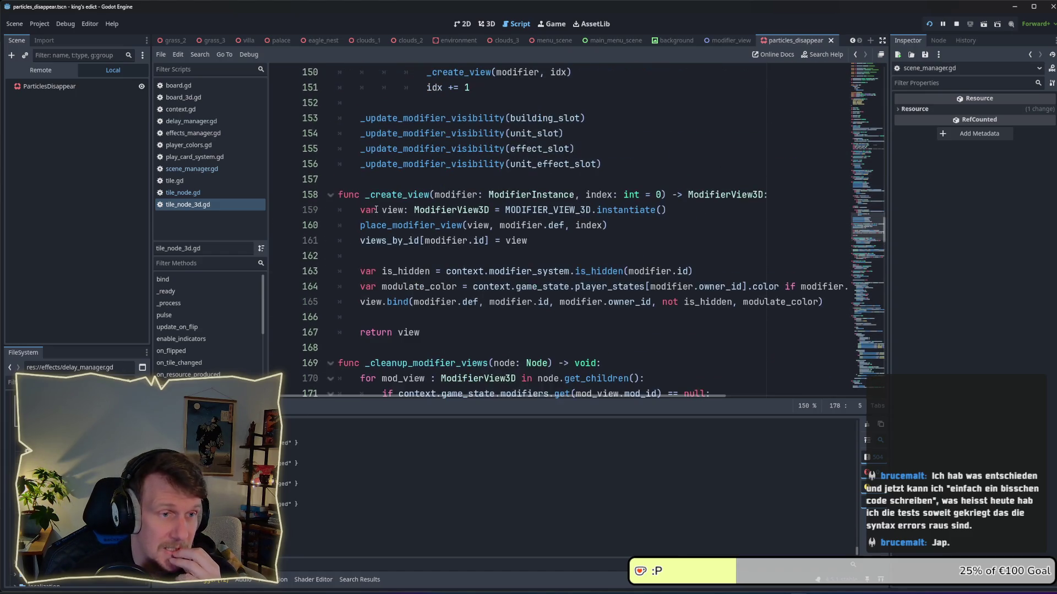
scroll(375, 210, down, 8)
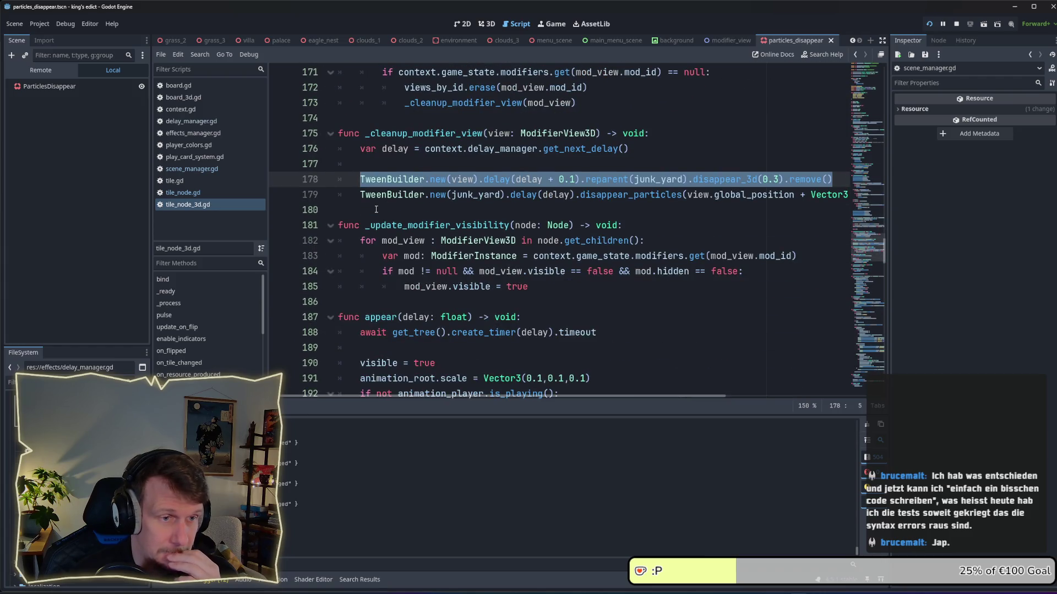
click(545, 290)
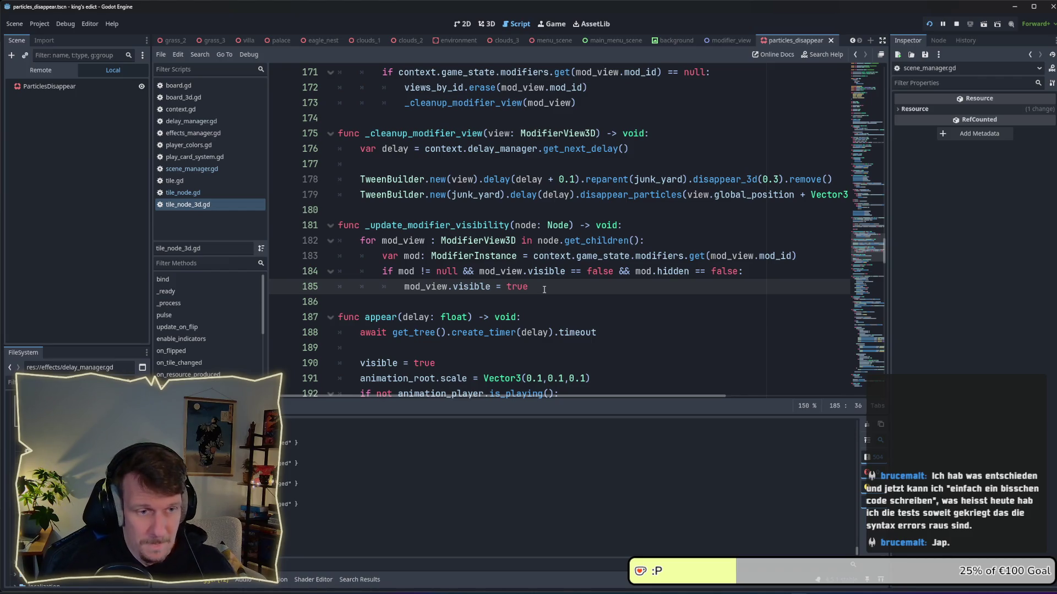
key(Return)
key(ctrl+v)
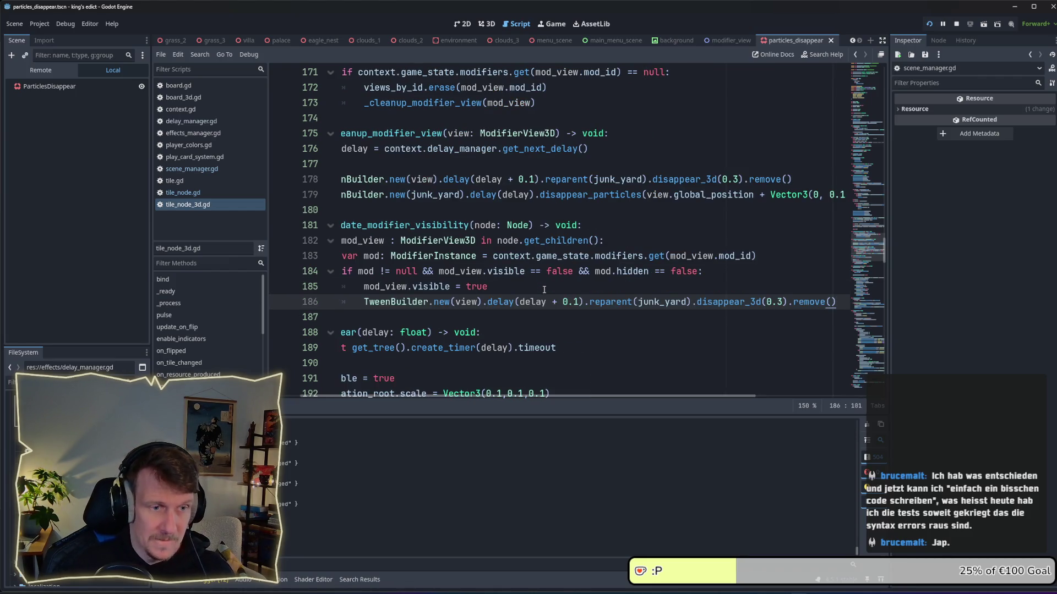
Step: Change 'view' to 'mod_view' in the pasted tween call
drag(520, 397, 484, 398)
double_click(425, 286)
key(ctrl+c)
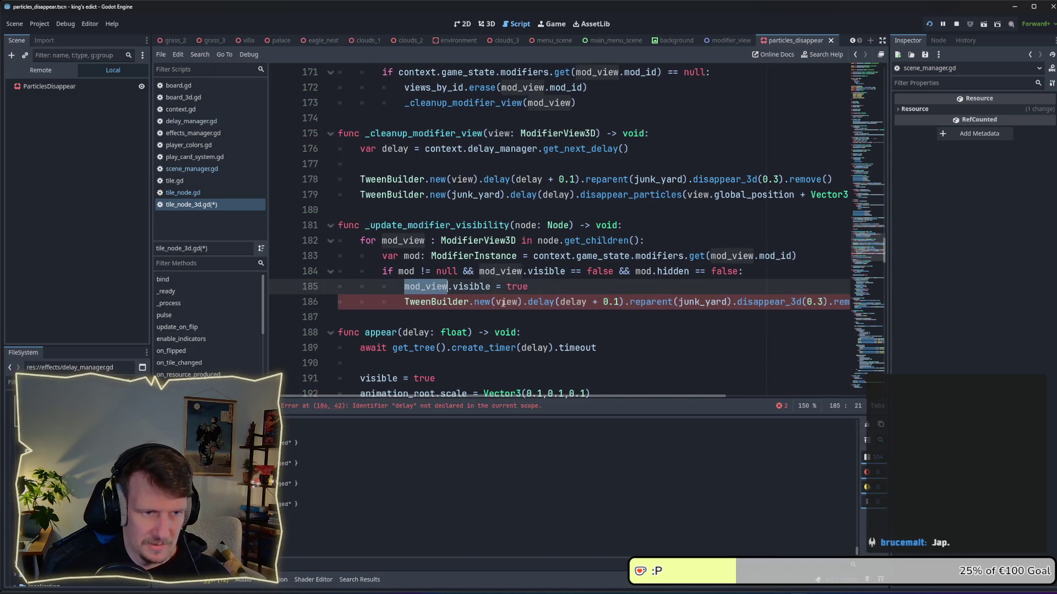
double_click(508, 301)
key(ctrl+v)
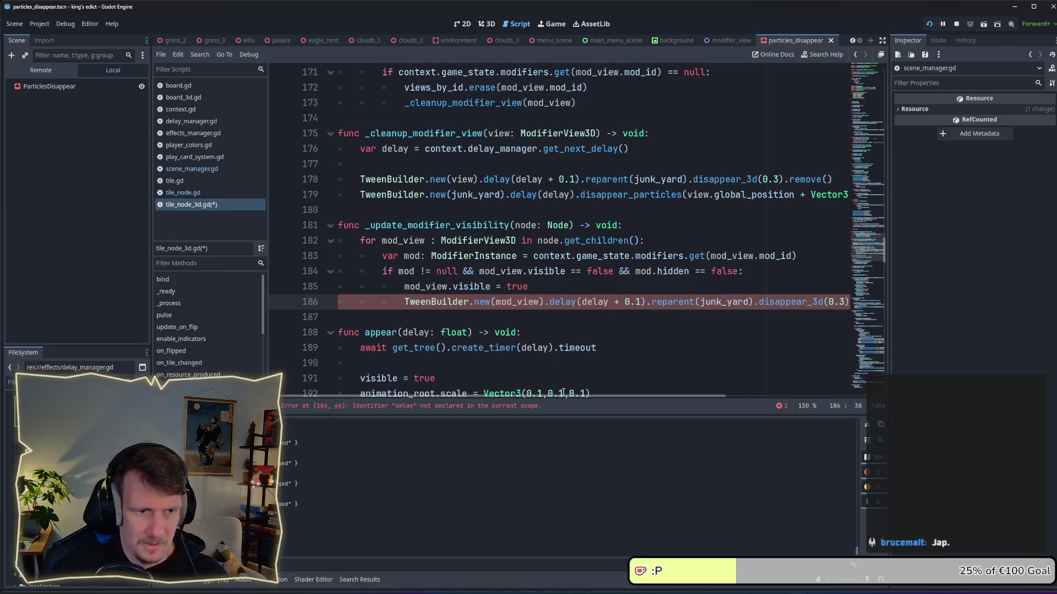
Step: Paste the get_next_delay declaration under the _update_modifier_visibility header and save
scroll(563, 393, up, 1)
drag(628, 194, 532, 194)
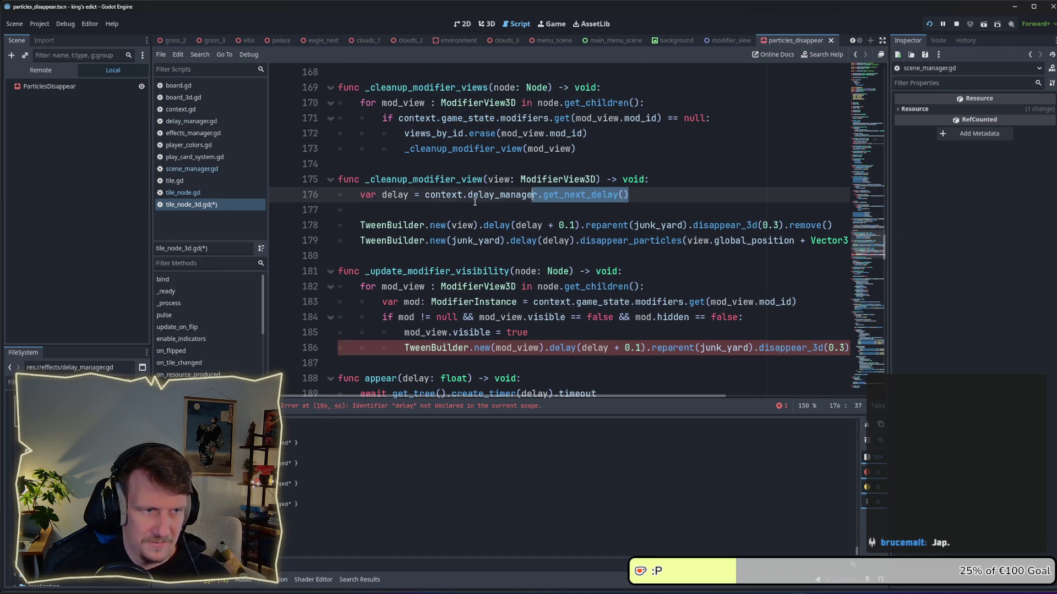
key(shift+Home)
click(634, 272)
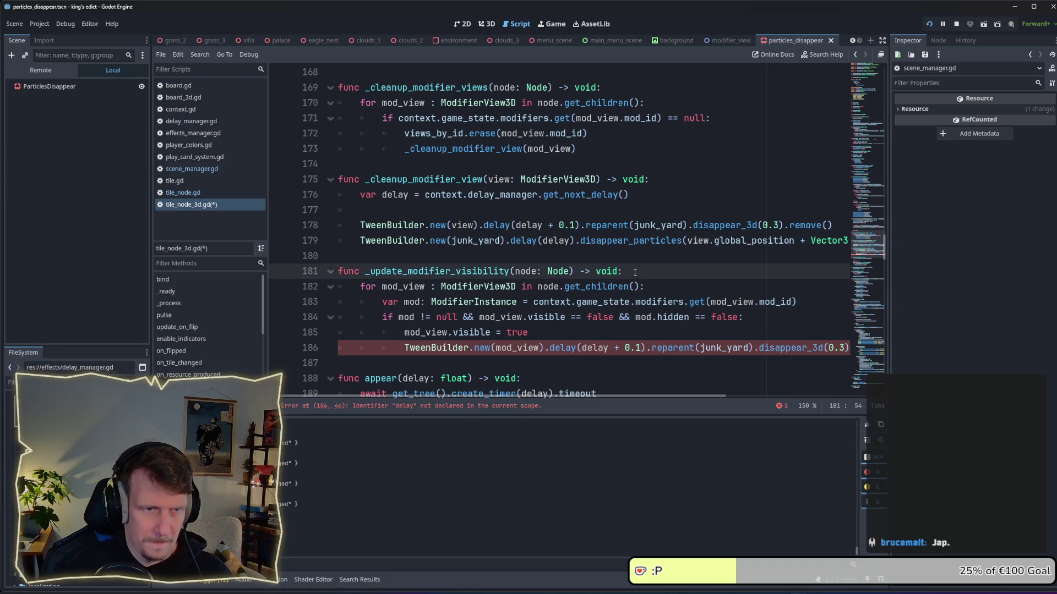
key(Return)
key(Return)
key(Up)
key(ctrl+v)
key(ctrl+s)
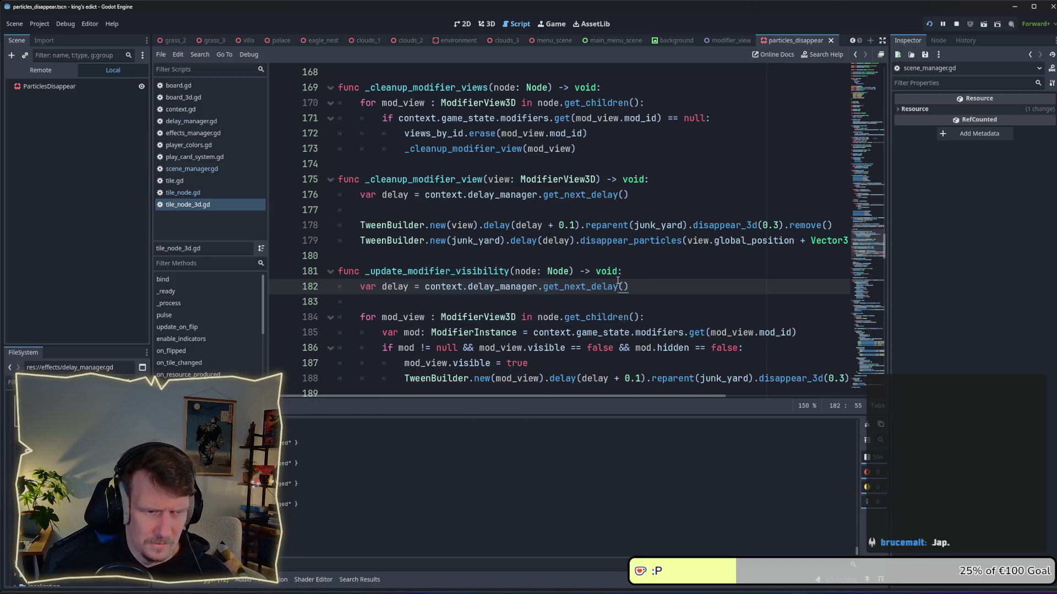
Step: Delete the ' + 0.1' delay offset and the '.reparent(junk_yard)' call on line 188
scroll(618, 281, down, 3)
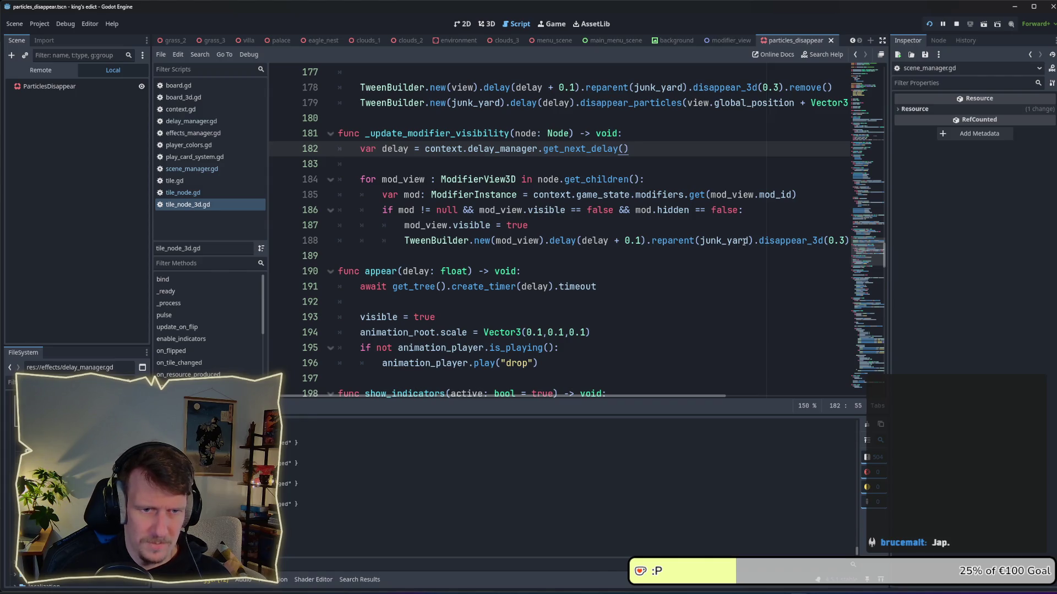
drag(642, 241, 611, 240)
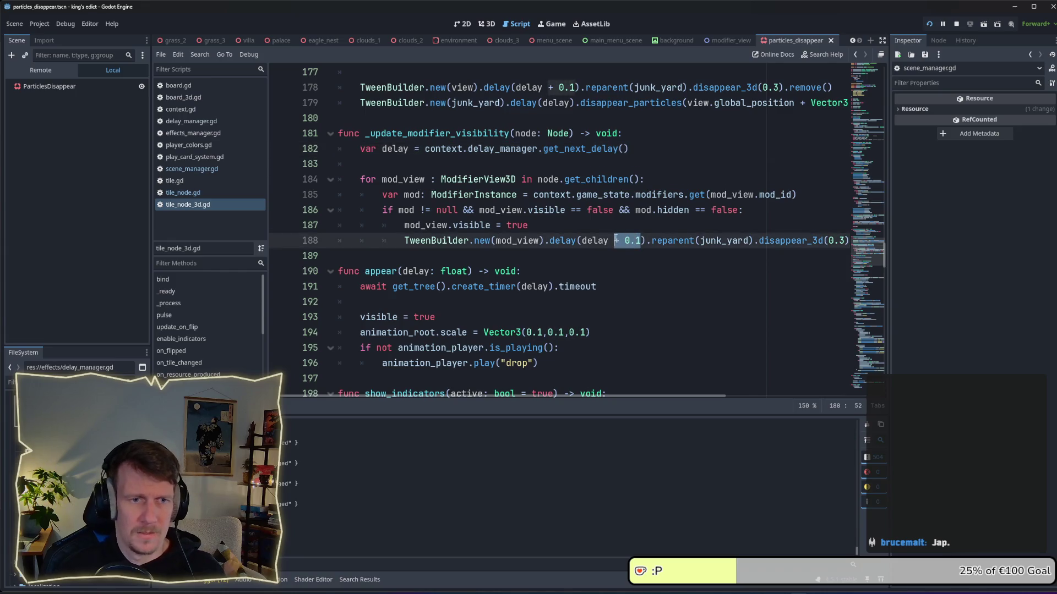
key(BackSpace)
drag(722, 240, 616, 240)
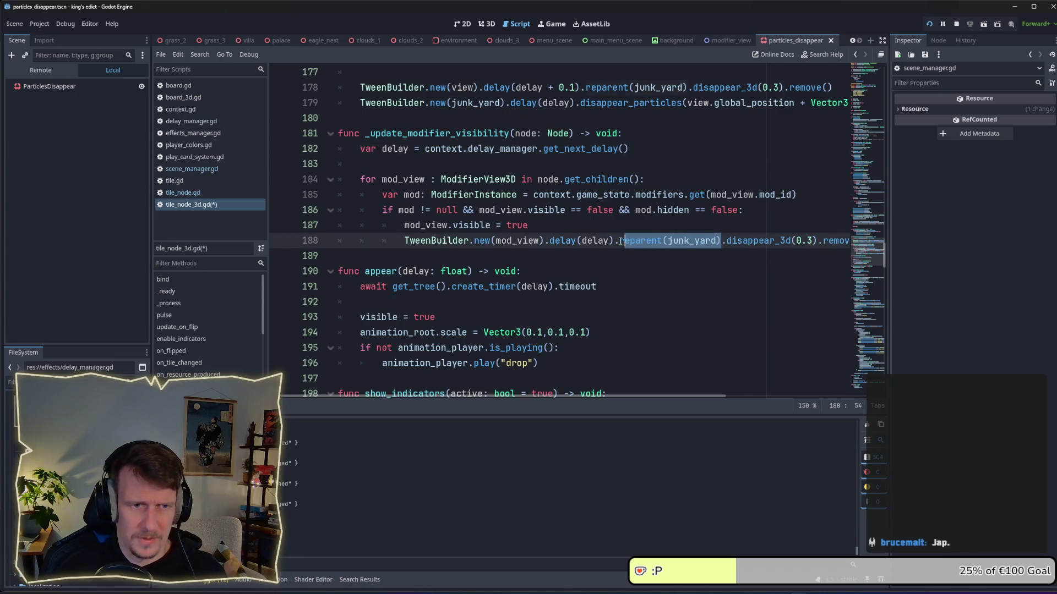
key(BackSpace)
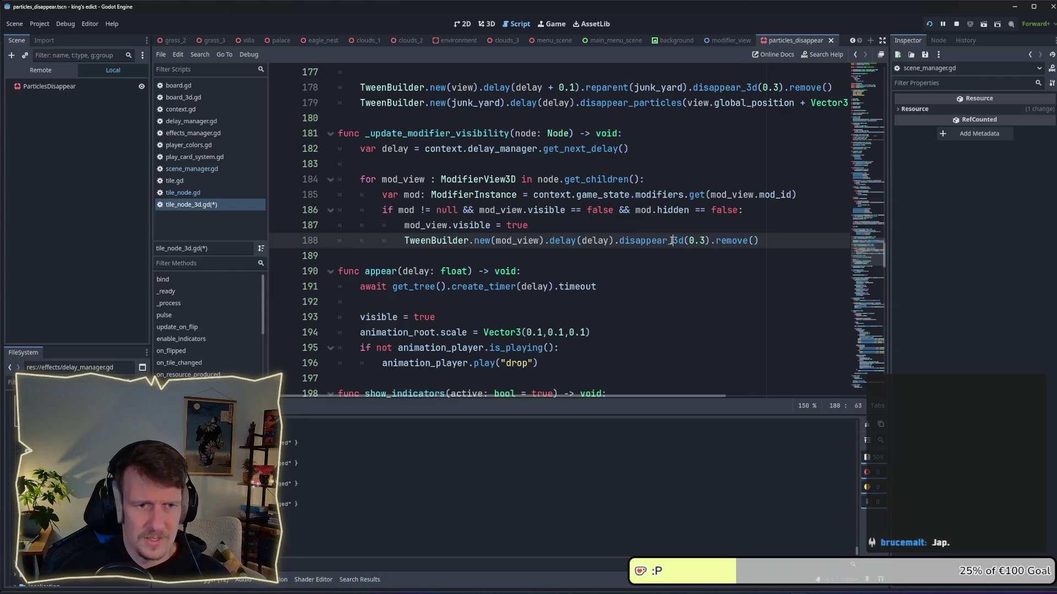
Step: Replace disappear_3d with appear, remove 'remove()' and the trailing dot, and save
double_click(671, 240)
text(ap)
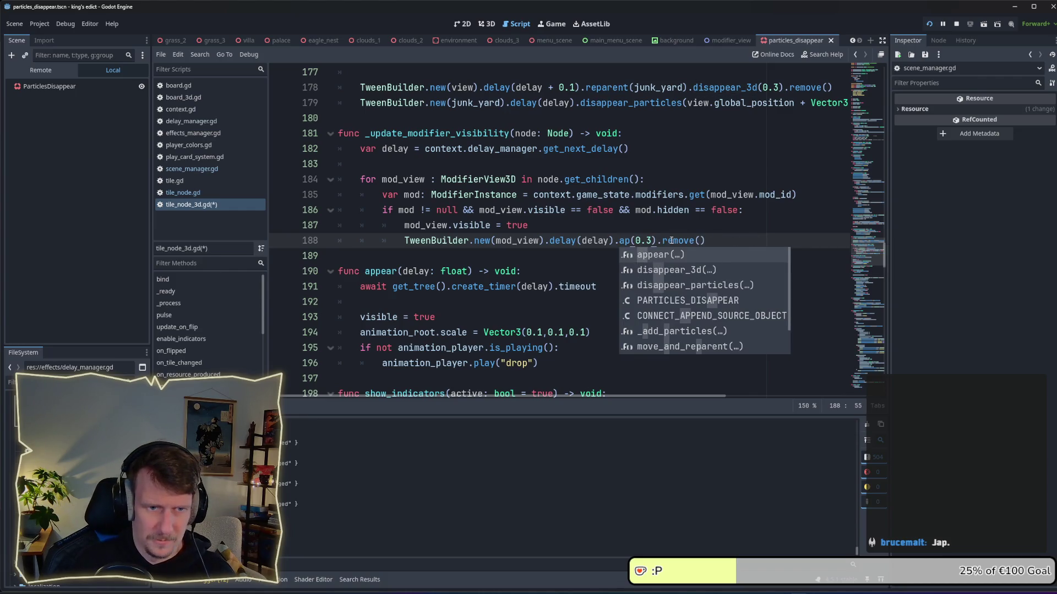
key(Return)
drag(726, 240, 684, 241)
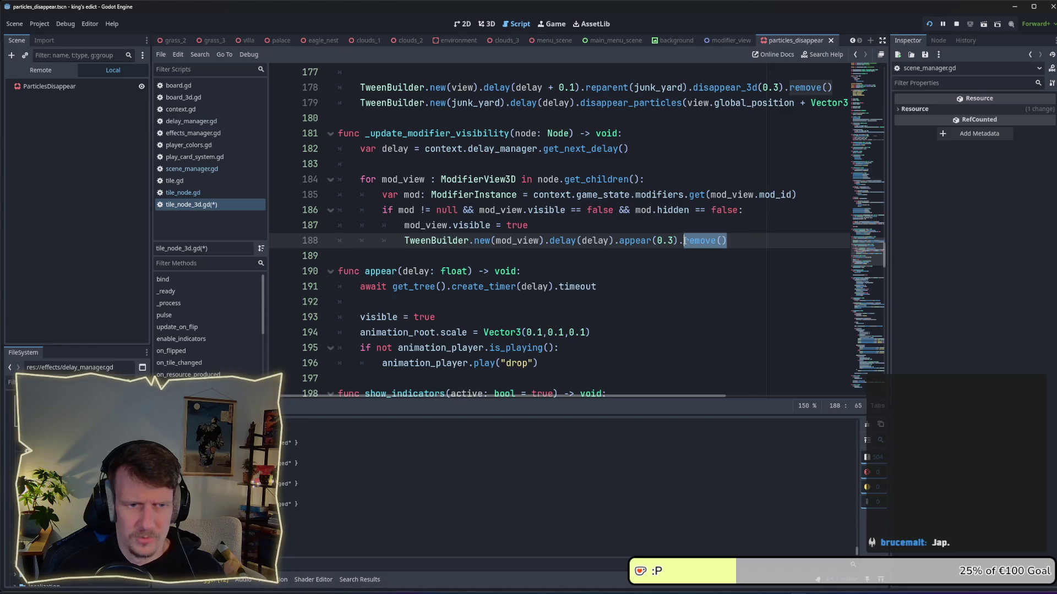
key(BackSpace)
key(ctrl+s)
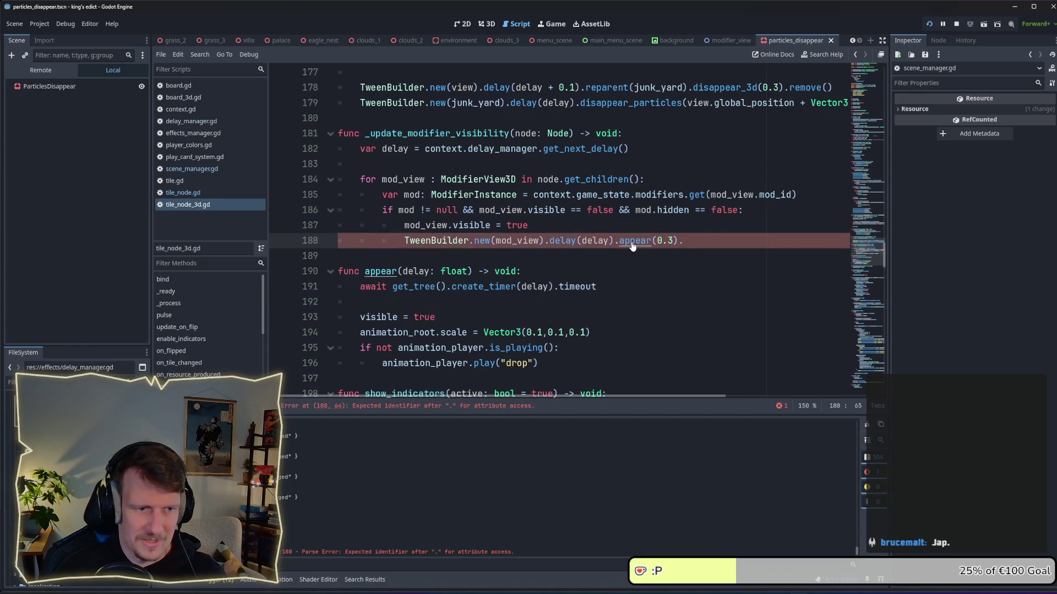
key(BackSpace)
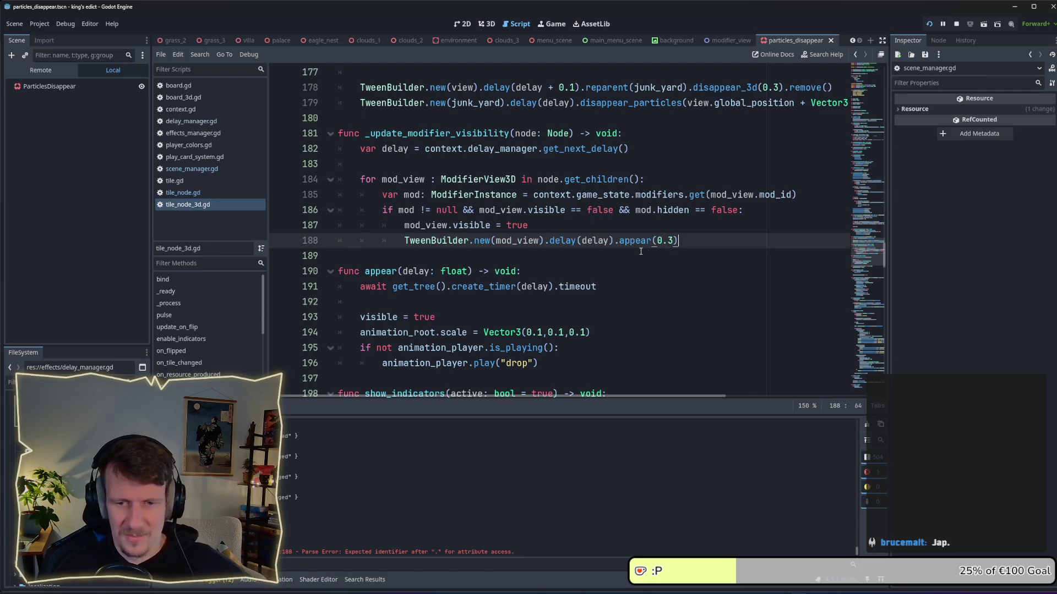
click(577, 240)
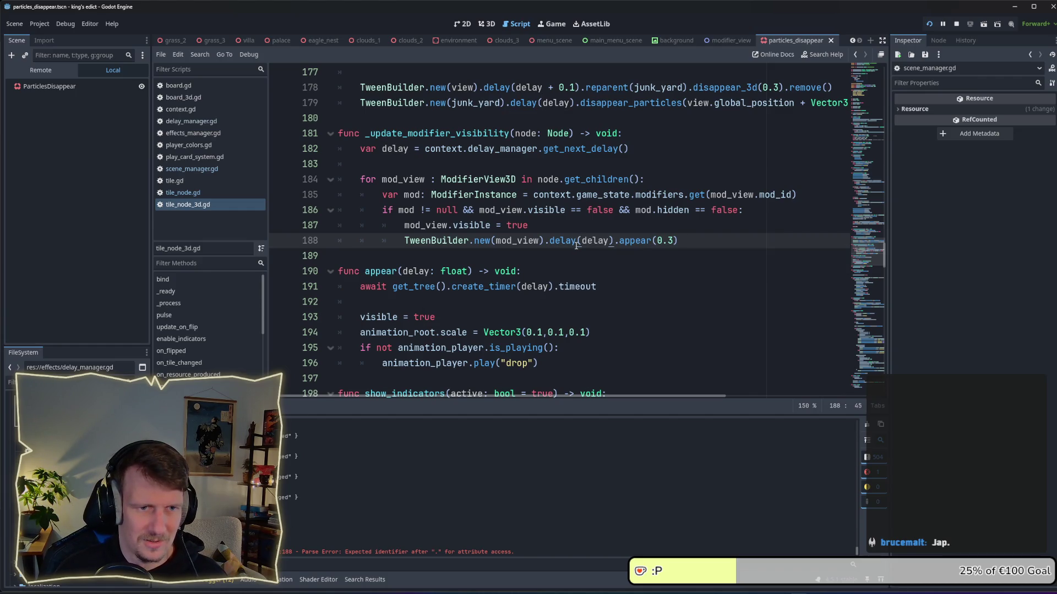
Step: Jump to appear's definition in tween_builder.gd and browse its hover and hover_3d tweens
ctrl+click(635, 242)
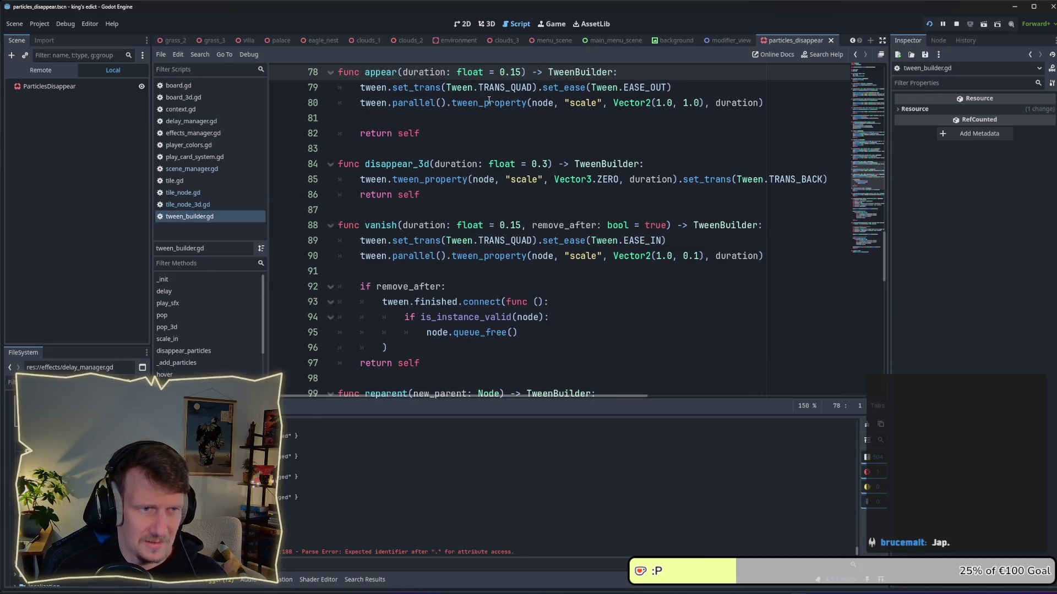
click(481, 134)
scroll(482, 134, up, 9)
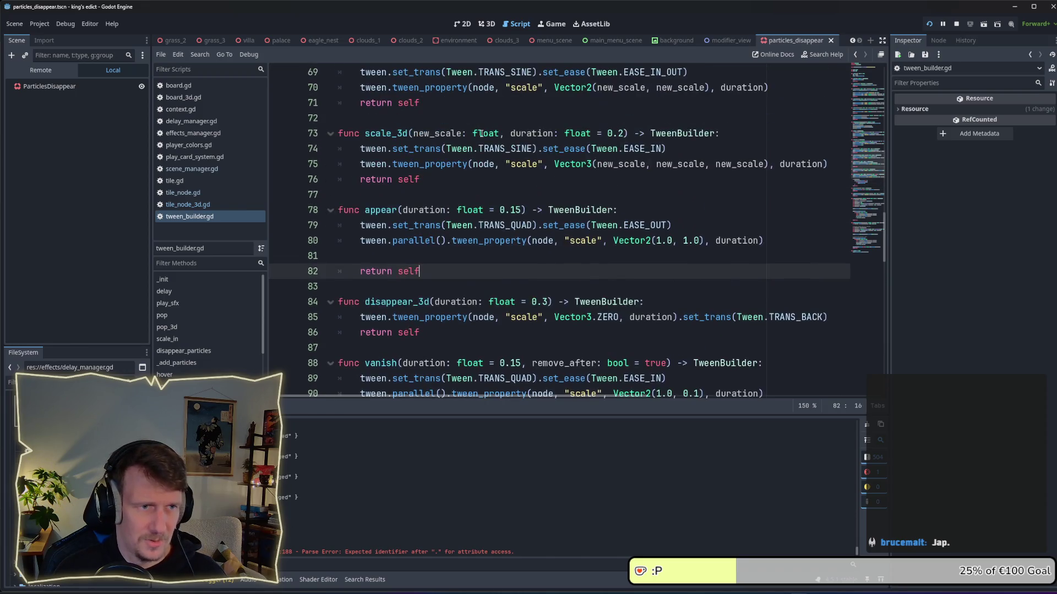
scroll(482, 159, up, 2)
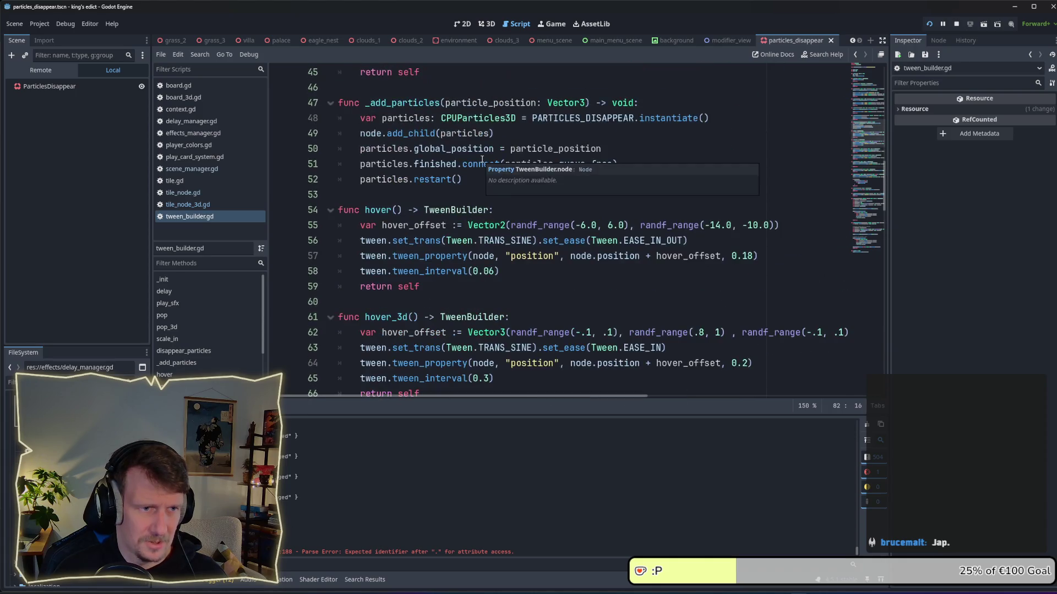
scroll(481, 159, down, 13)
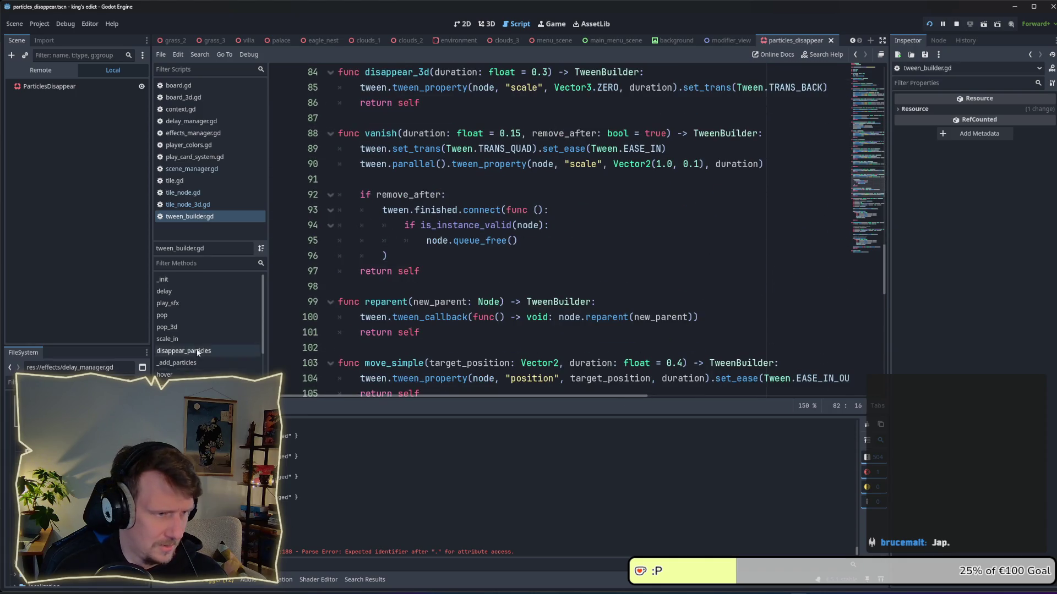
scroll(196, 349, down, 3)
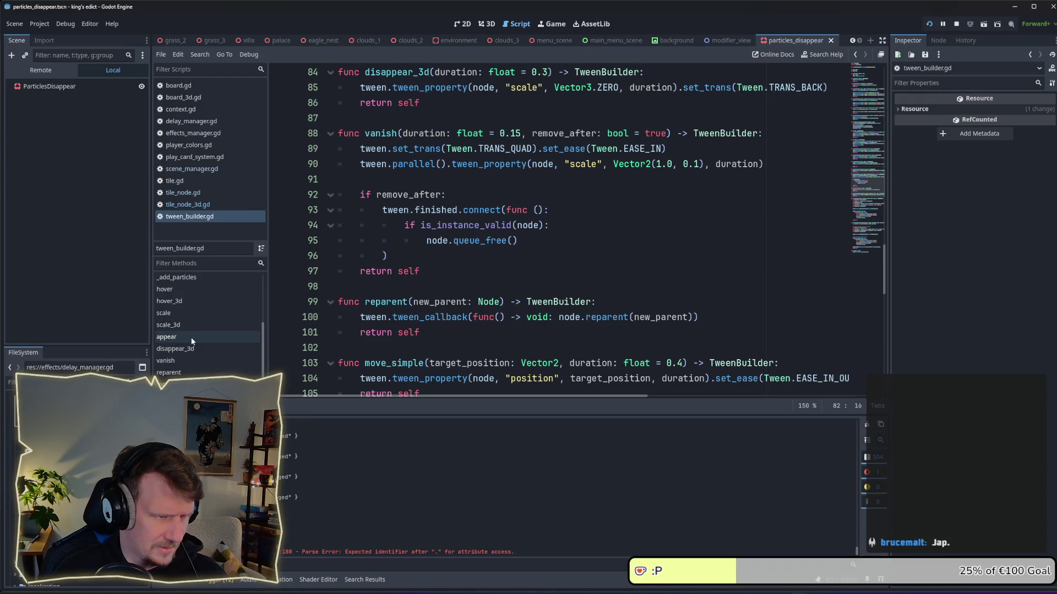
scroll(190, 338, down, 1)
scroll(191, 341, up, 1)
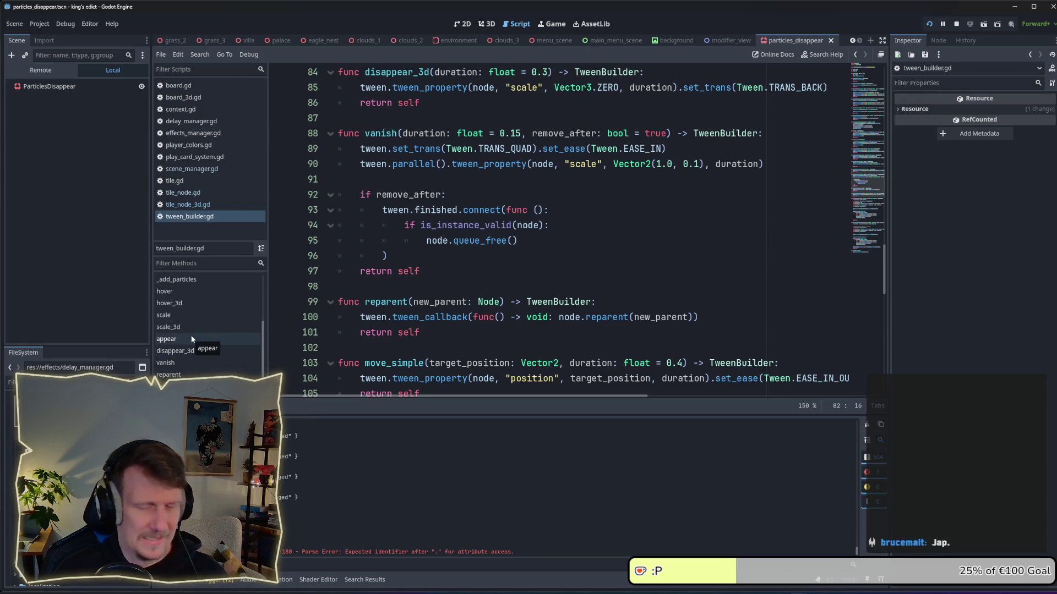
scroll(535, 204, up, 8)
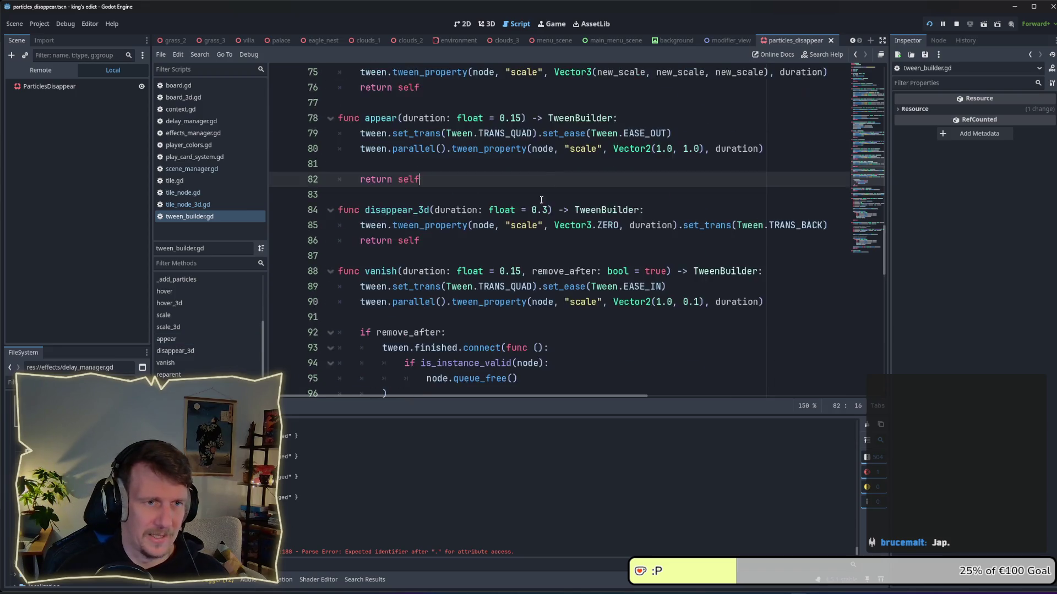
scroll(535, 204, up, 4)
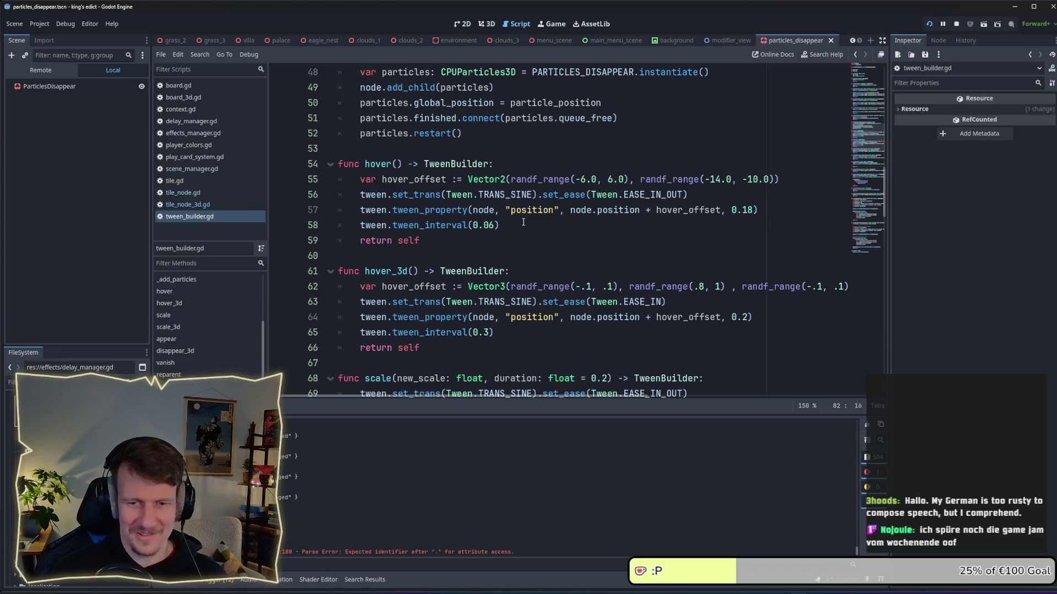
click(479, 239)
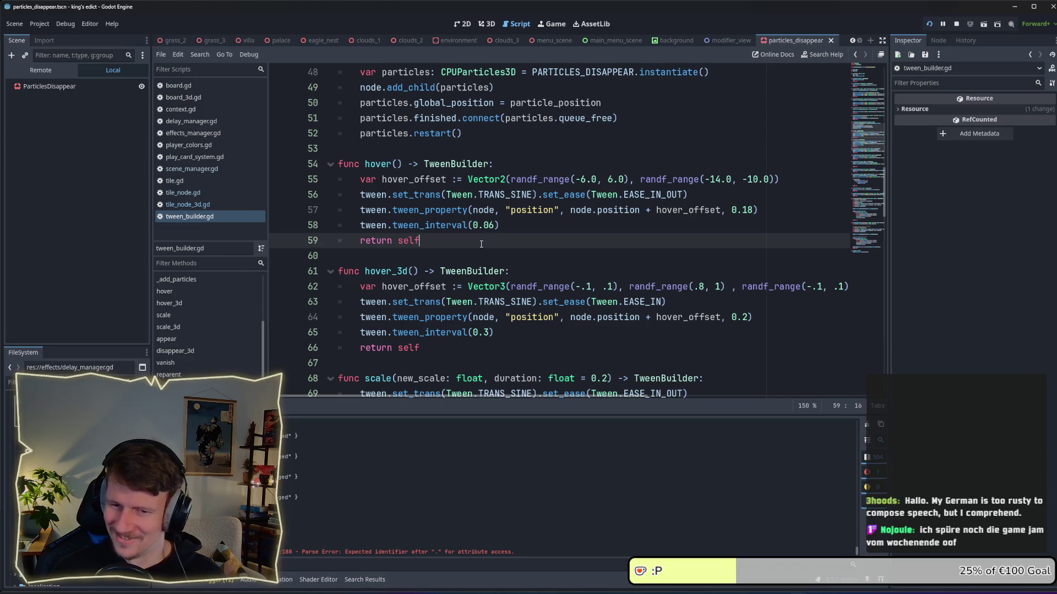
text(d)
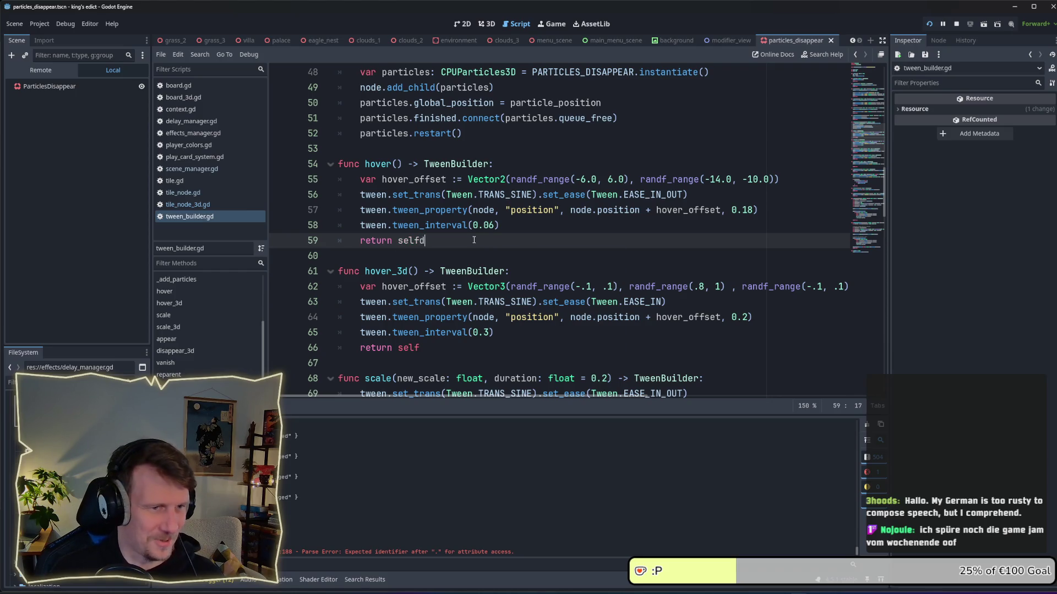
key(BackSpace)
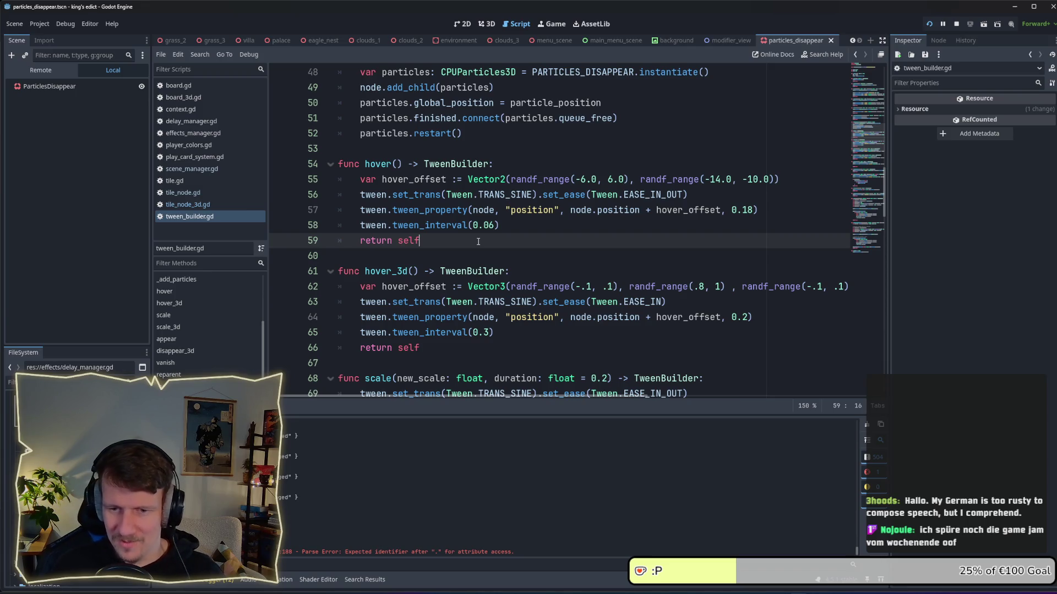
scroll(477, 242, up, 3)
scroll(478, 242, down, 3)
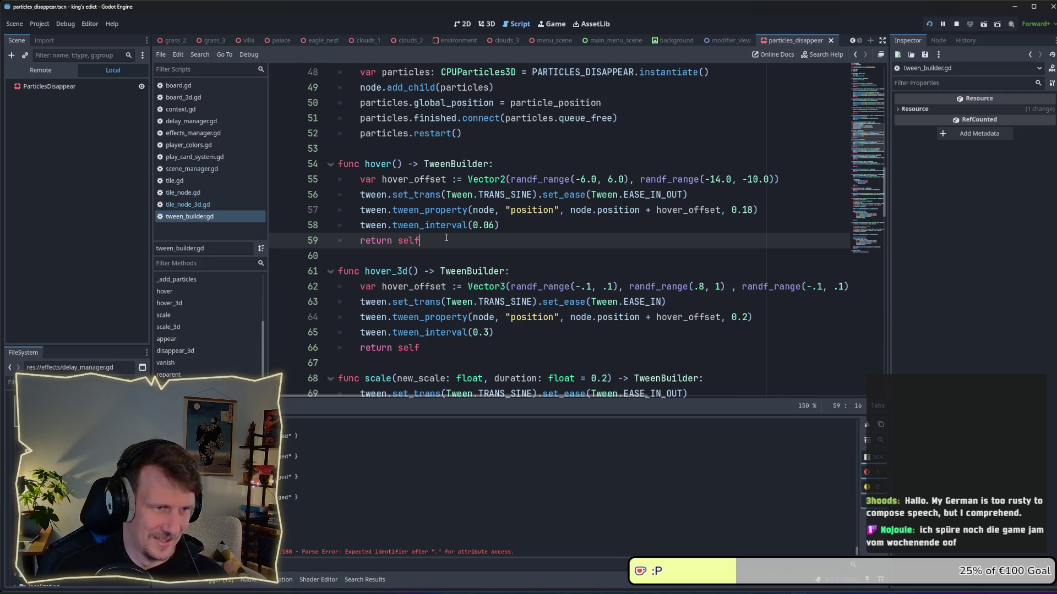
scroll(445, 237, up, 7)
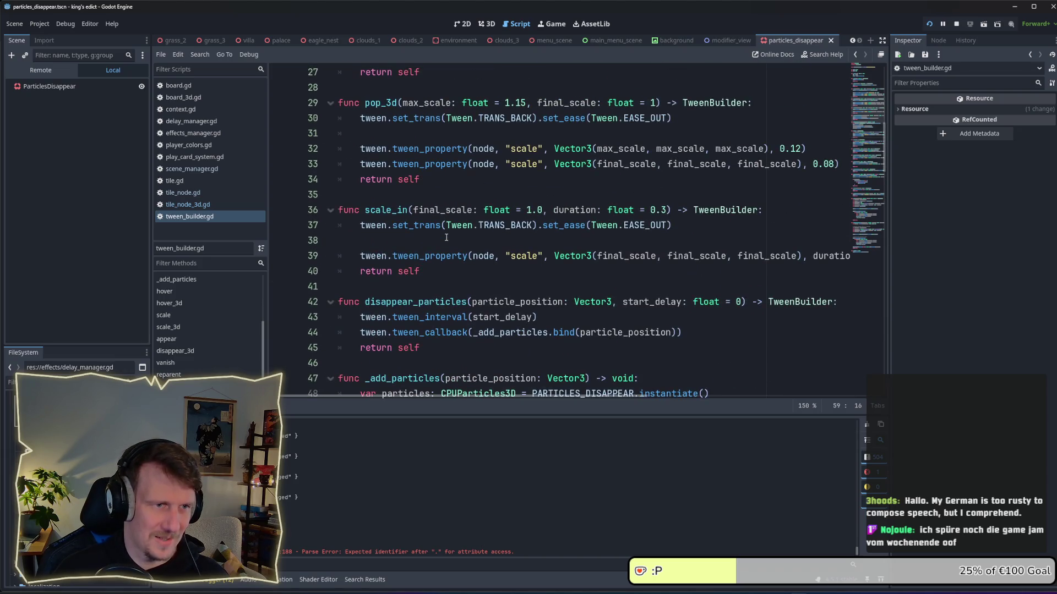
scroll(446, 237, up, 4)
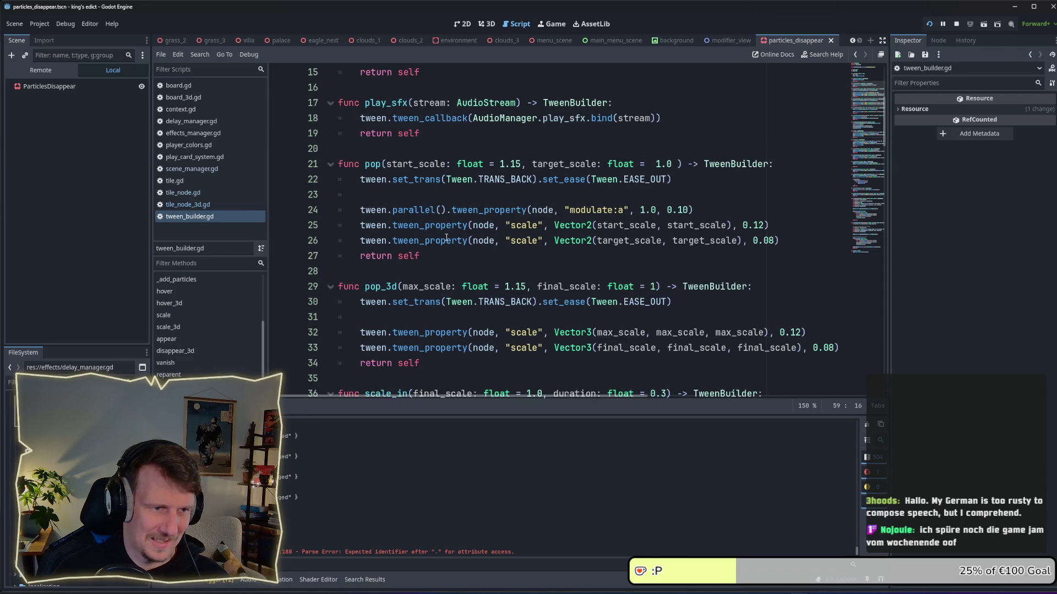
scroll(446, 237, up, 5)
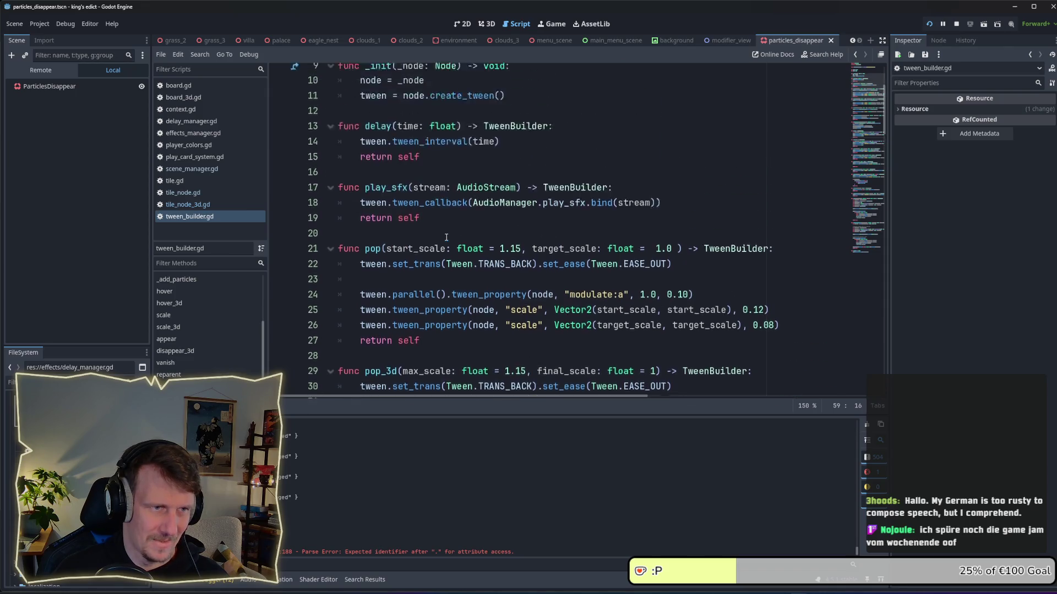
scroll(446, 237, down, 13)
scroll(445, 237, down, 2)
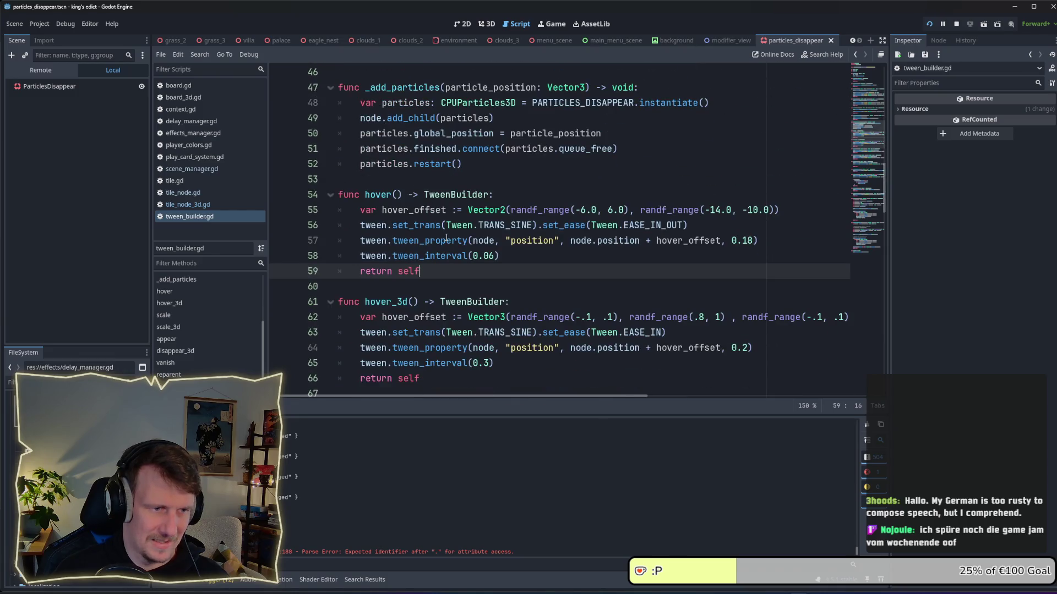
scroll(446, 237, down, 4)
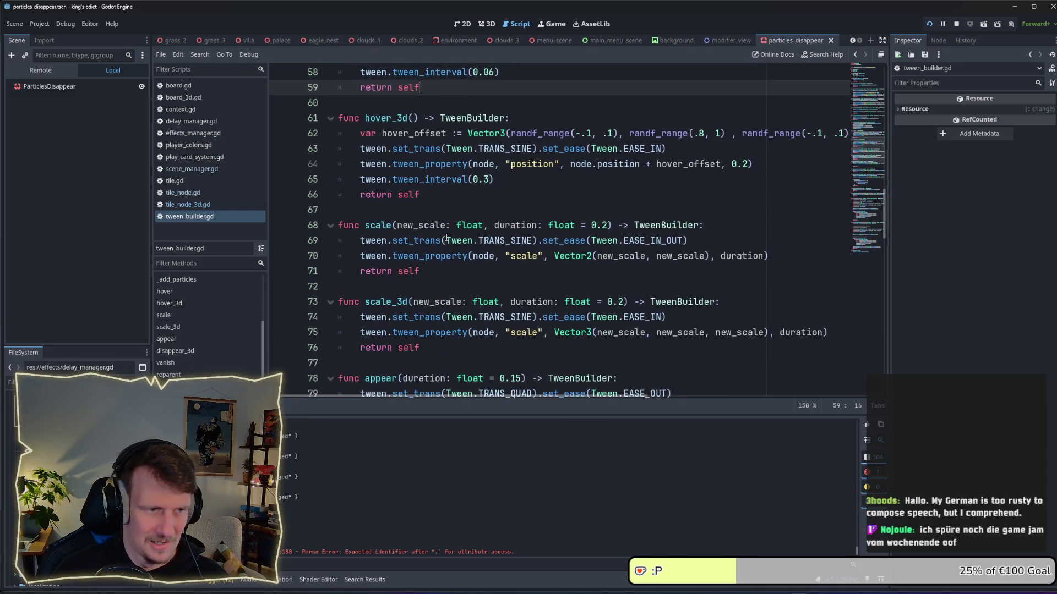
scroll(445, 238, down, 4)
click(453, 225)
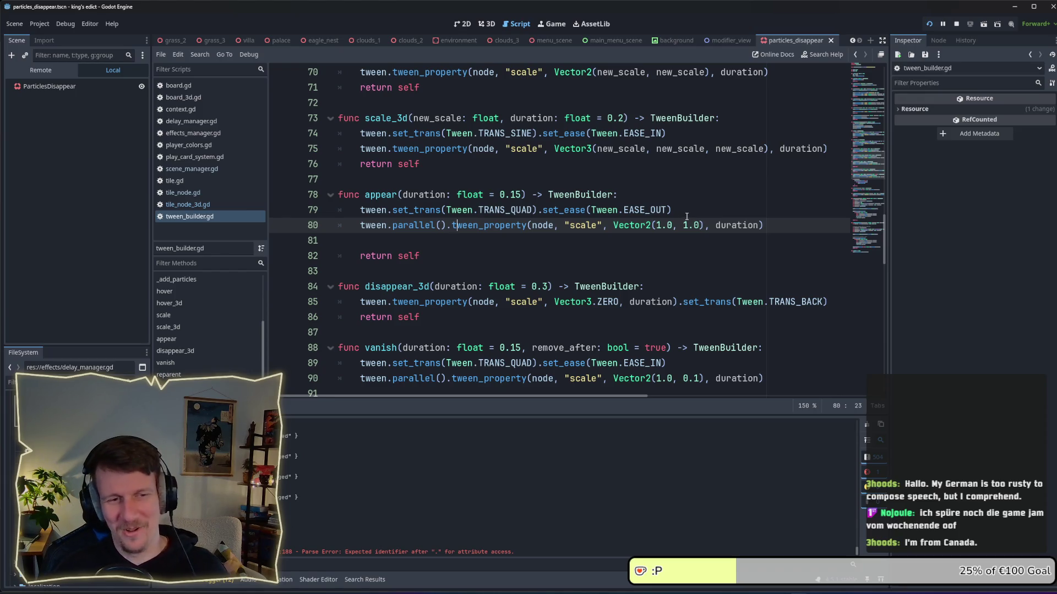
click(686, 216)
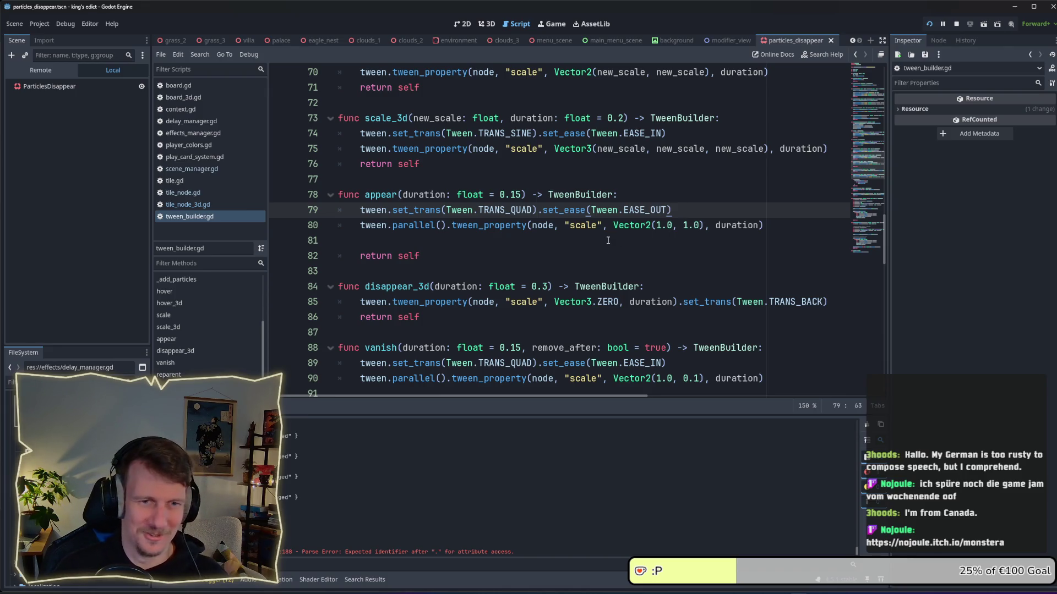
click(583, 242)
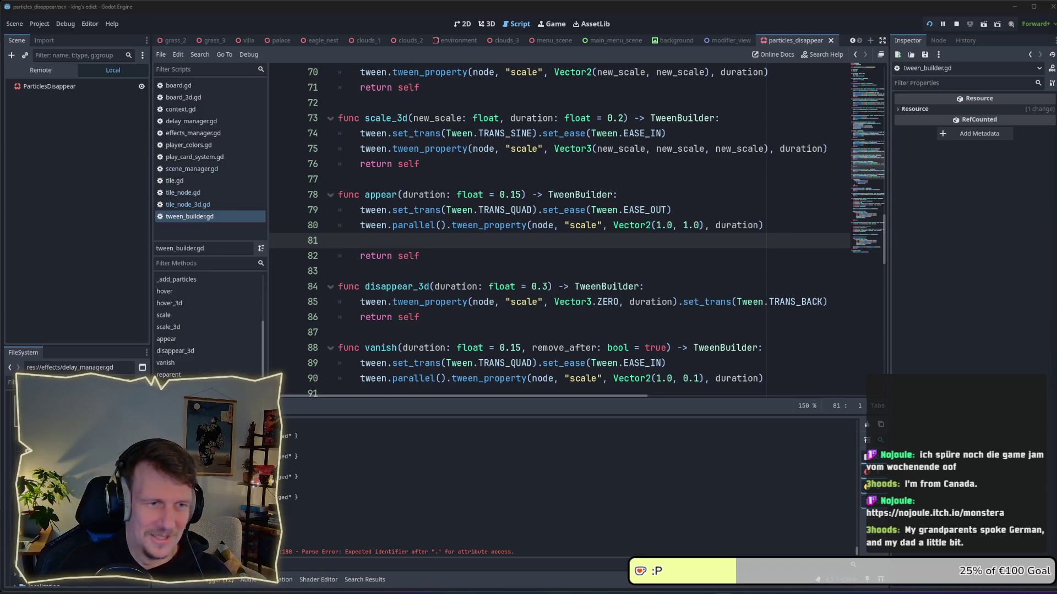
mouse_move(586, 99)
mouse_down()
mouse_move(378, 24)
mouse_move(390, 14)
mouse_move(380, 12)
mouse_up()
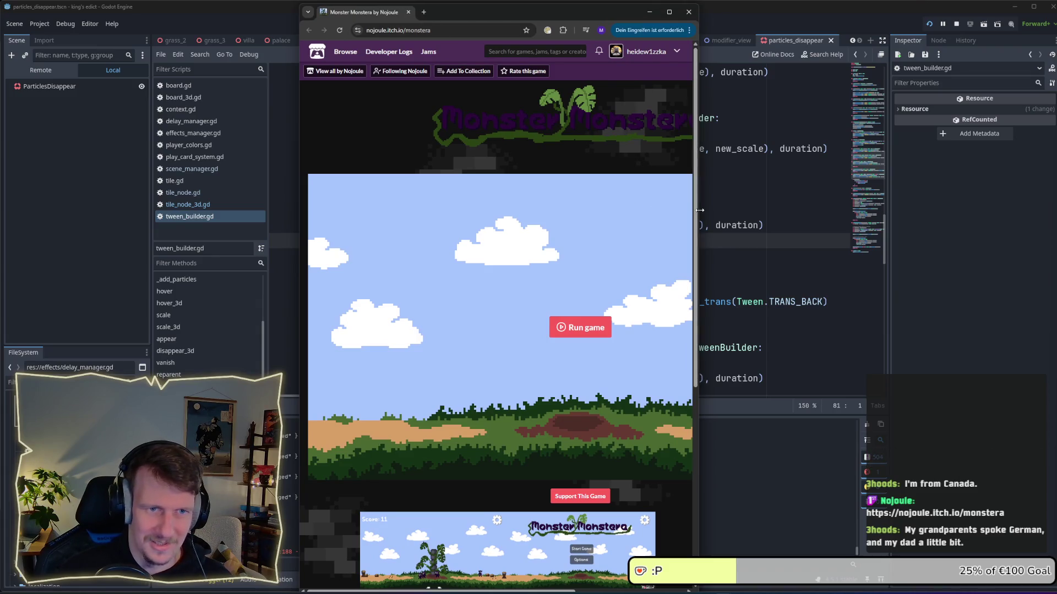
Step: Widen the Chrome window over Godot, scroll the itch.io page, and load Monster Monstera
drag(696, 209, 891, 211)
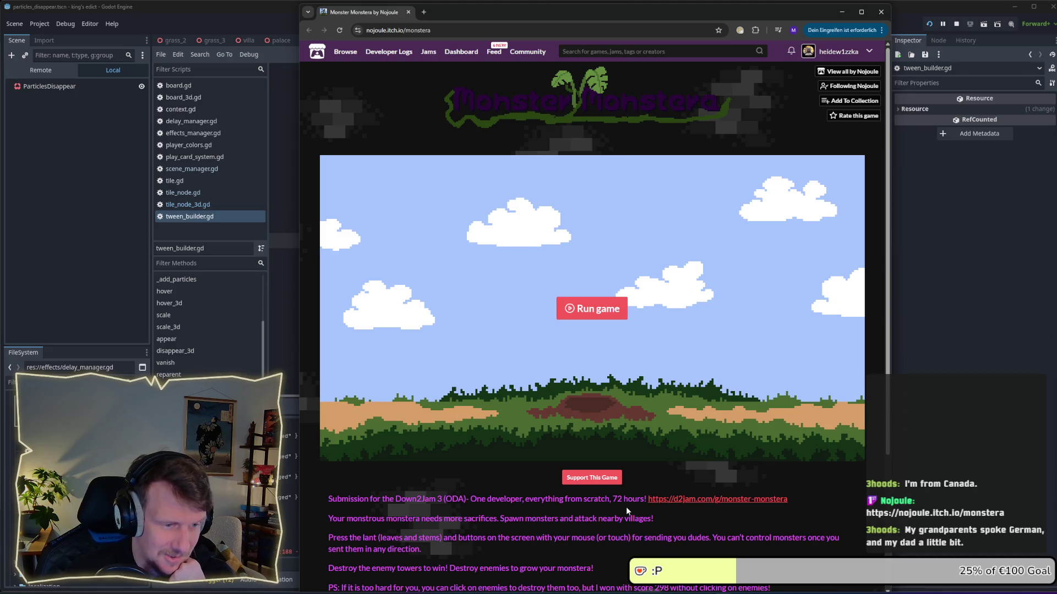
scroll(627, 512, down, 1)
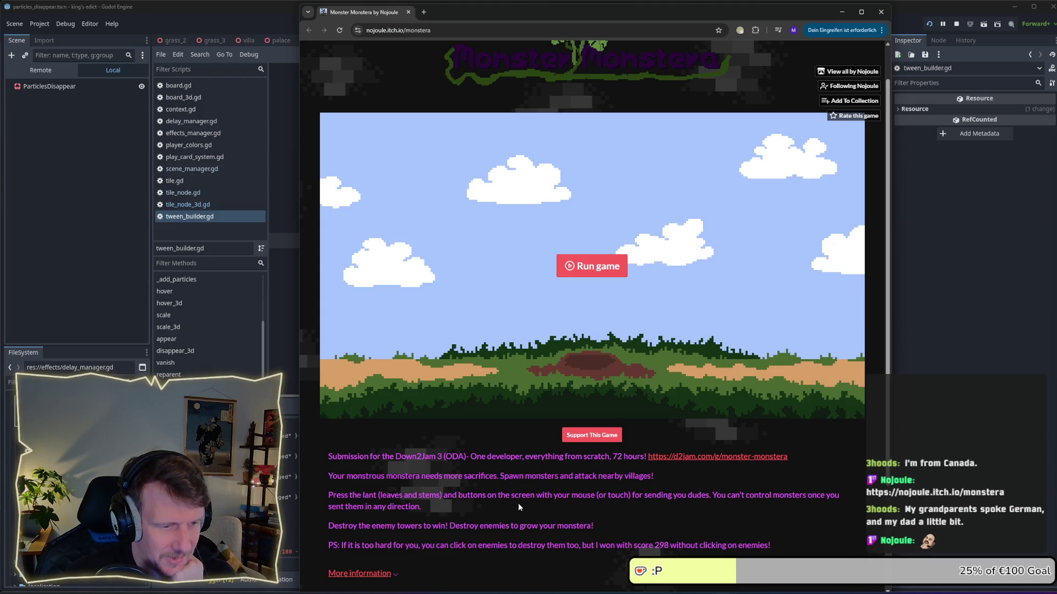
scroll(517, 507, down, 1)
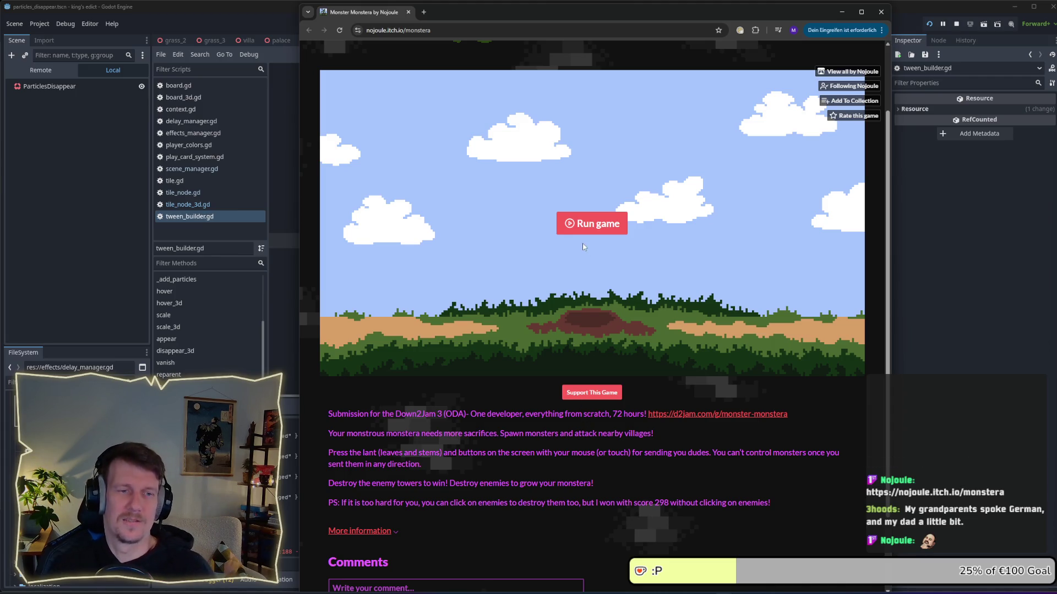
click(582, 228)
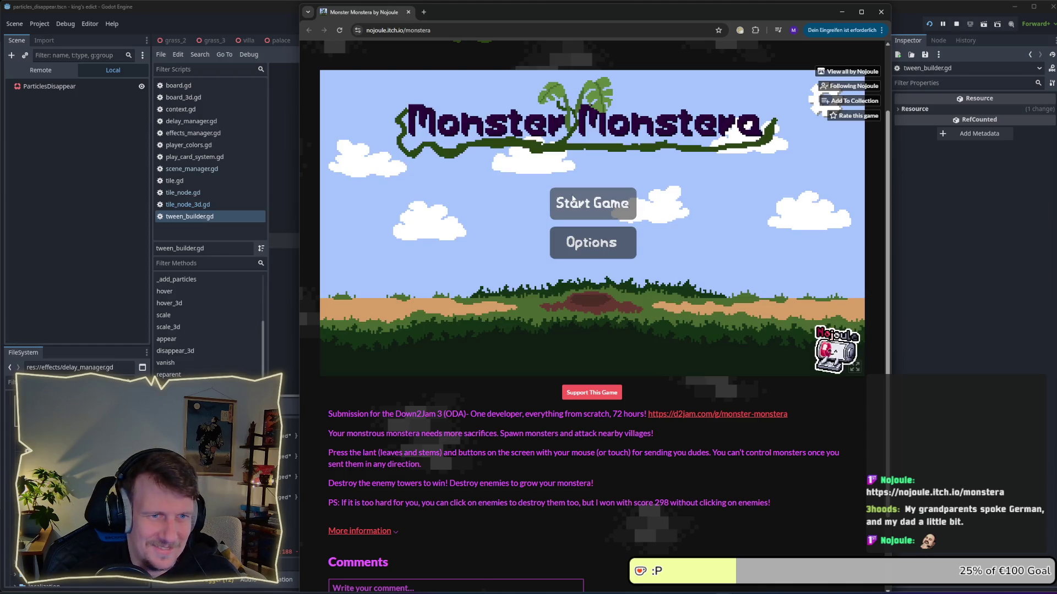
Step: Start a new Monster Monstera game, steer right and left, and spawn the first monster
click(579, 209)
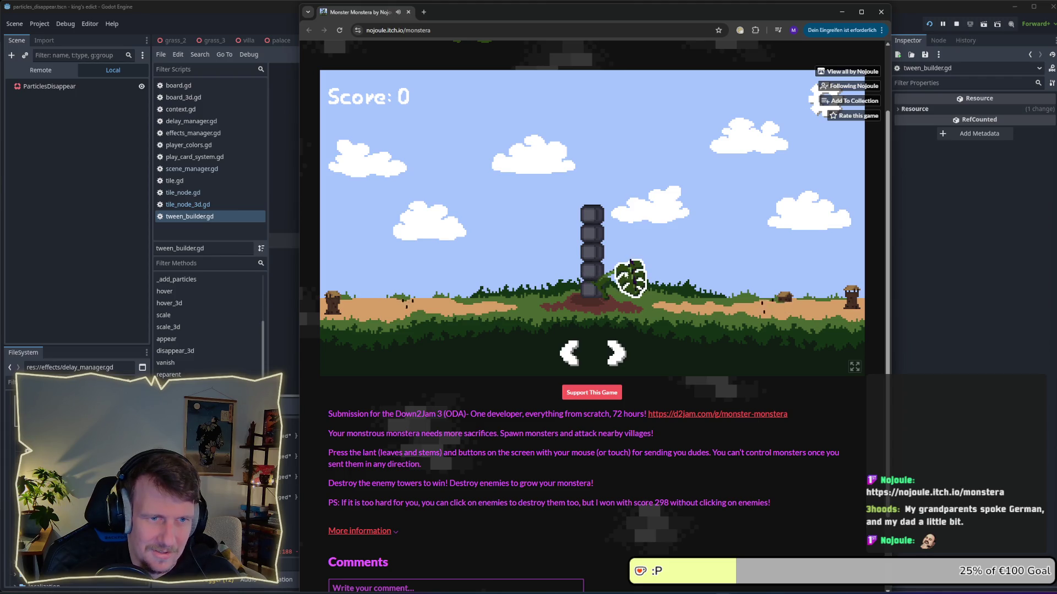
click(616, 357)
click(616, 356)
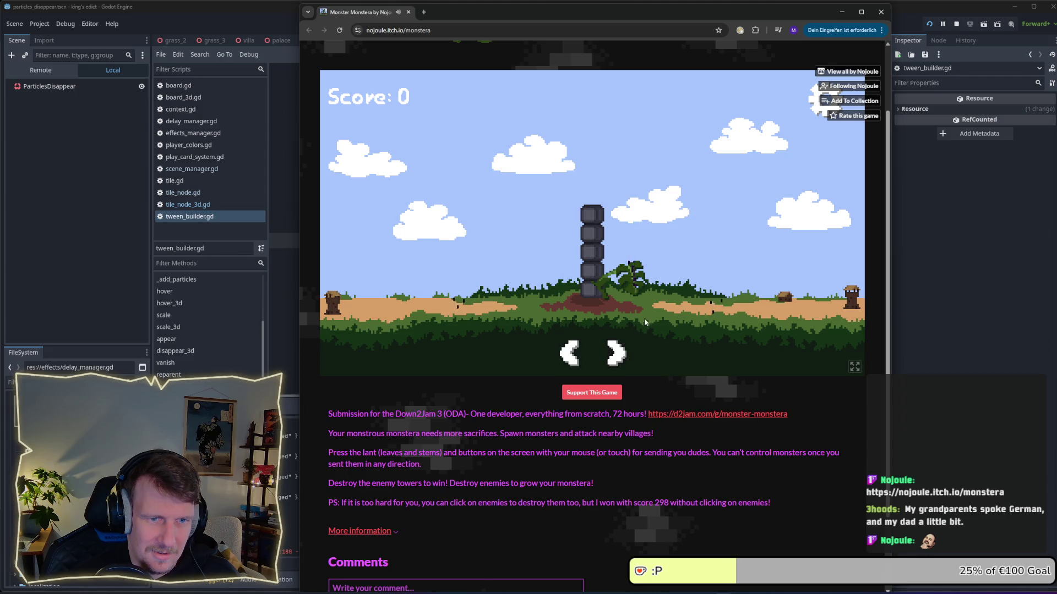
click(570, 353)
click(630, 274)
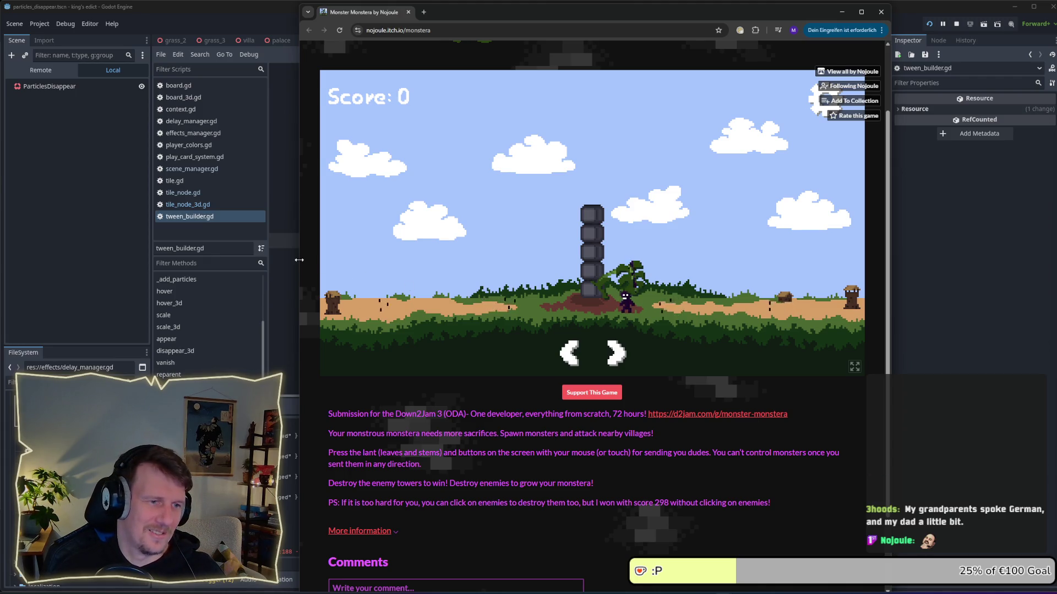
Step: Enlarge the browser window, then spawn and steer monsters until the score reaches 49
drag(300, 264, 182, 265)
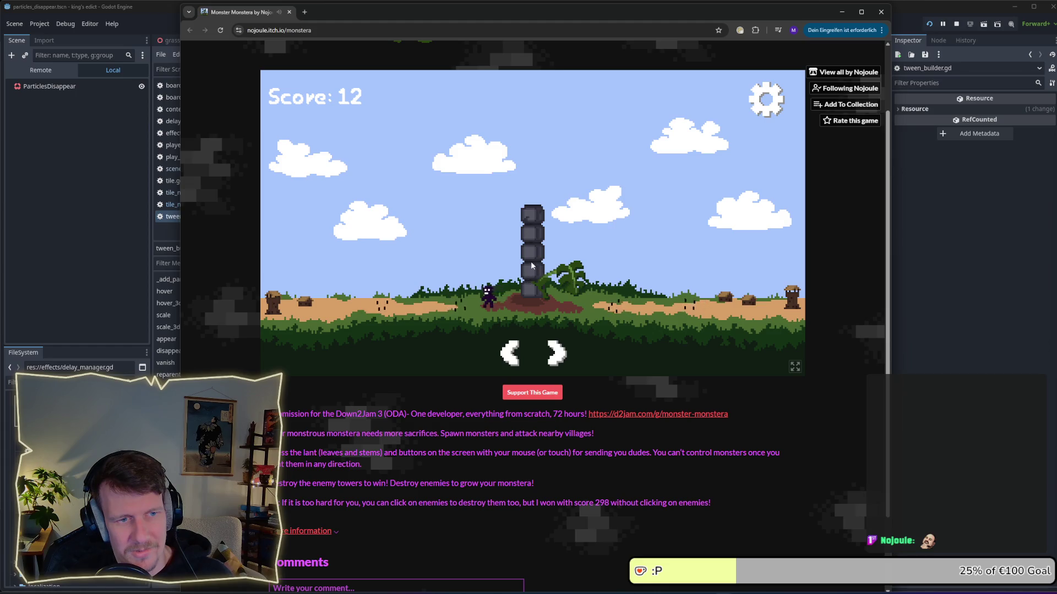
click(568, 277)
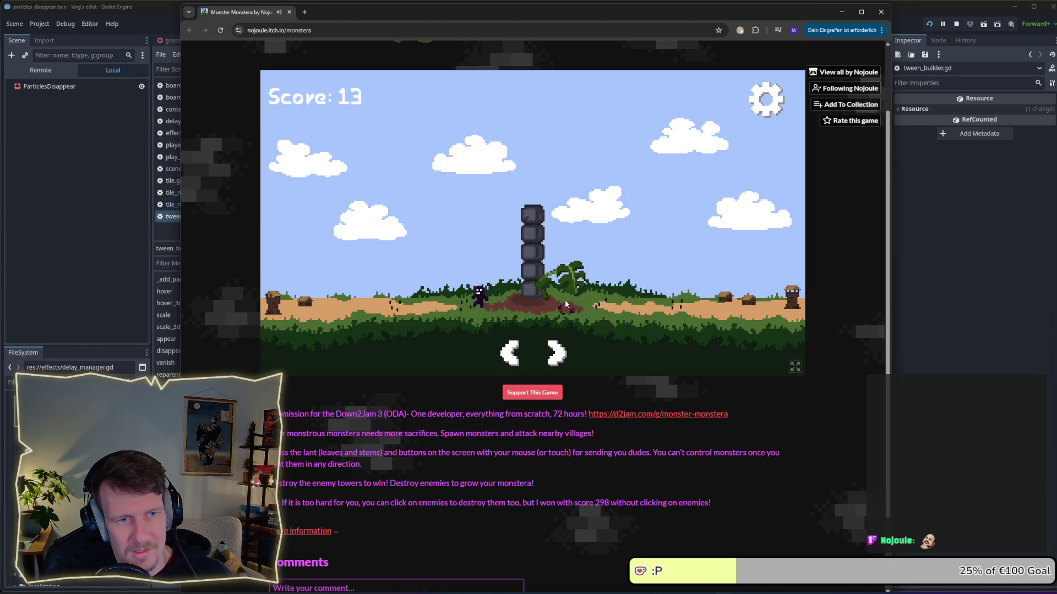
click(562, 357)
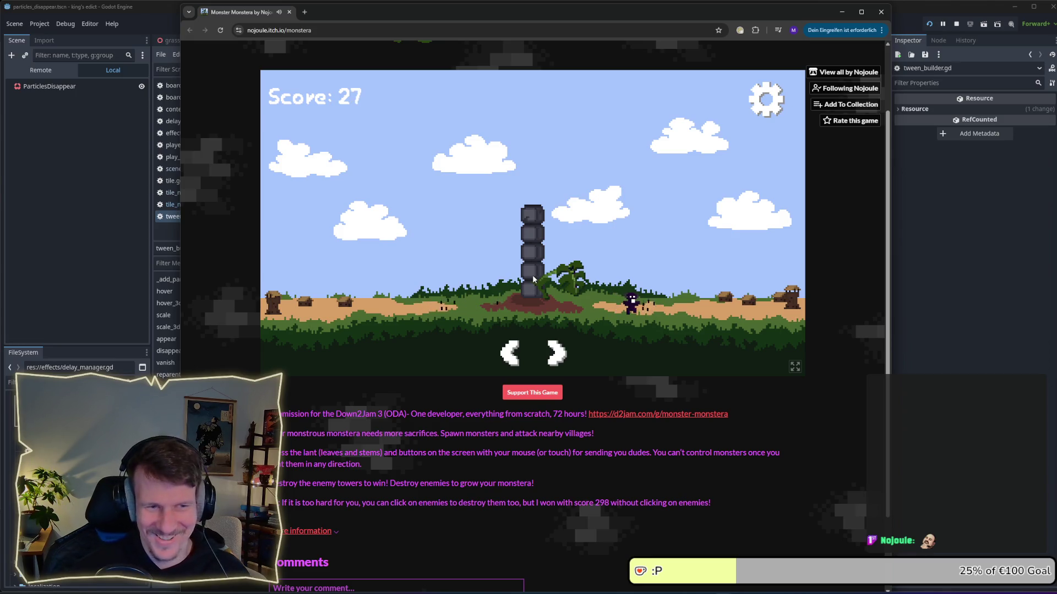
click(561, 278)
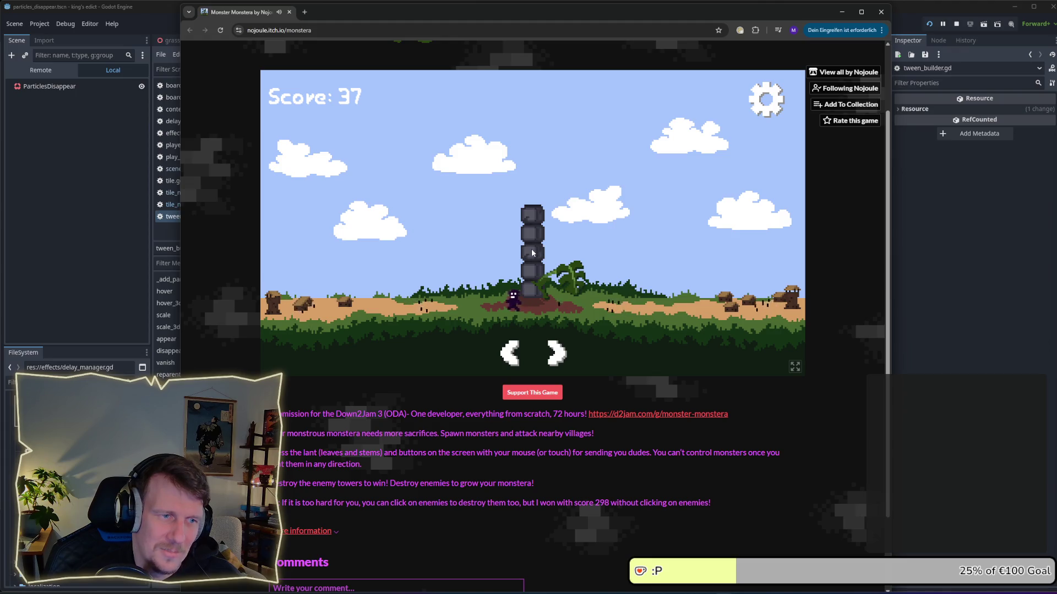
click(561, 360)
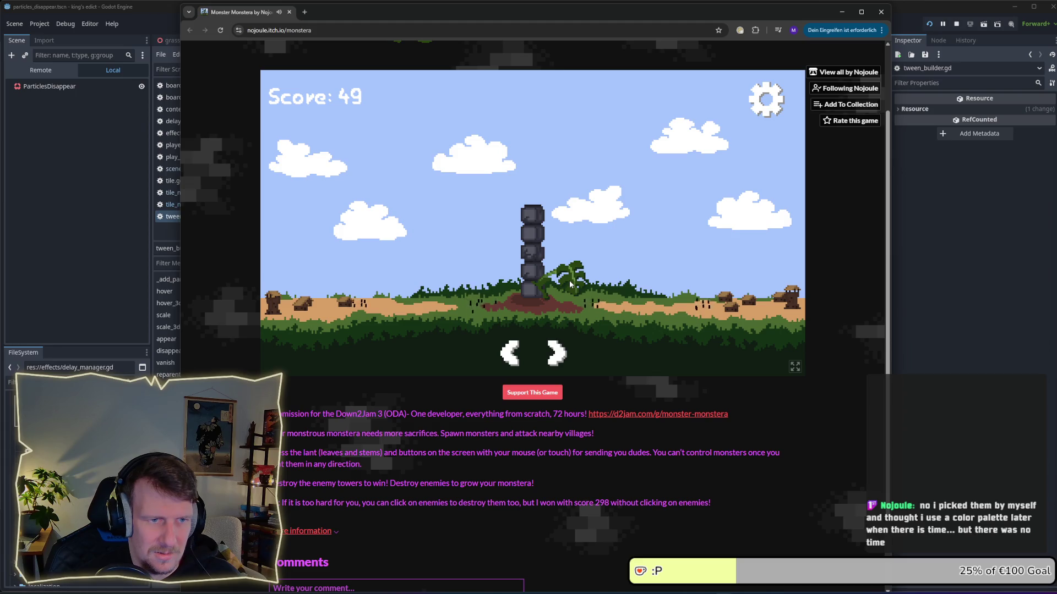
click(557, 352)
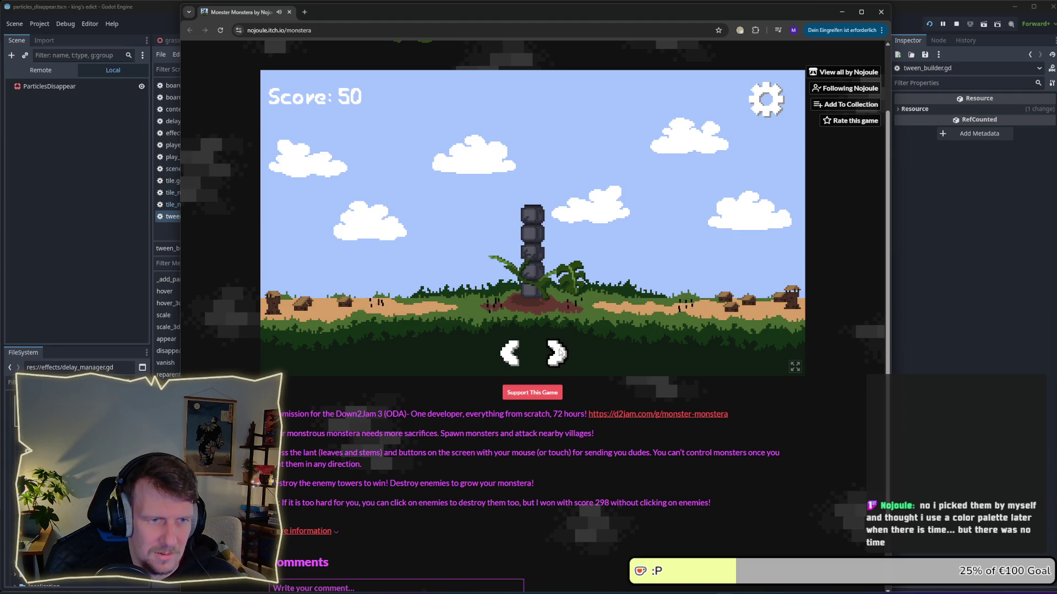
Step: Spawn monsters from both leaves and send them left and right until Game Over at 78
click(575, 275)
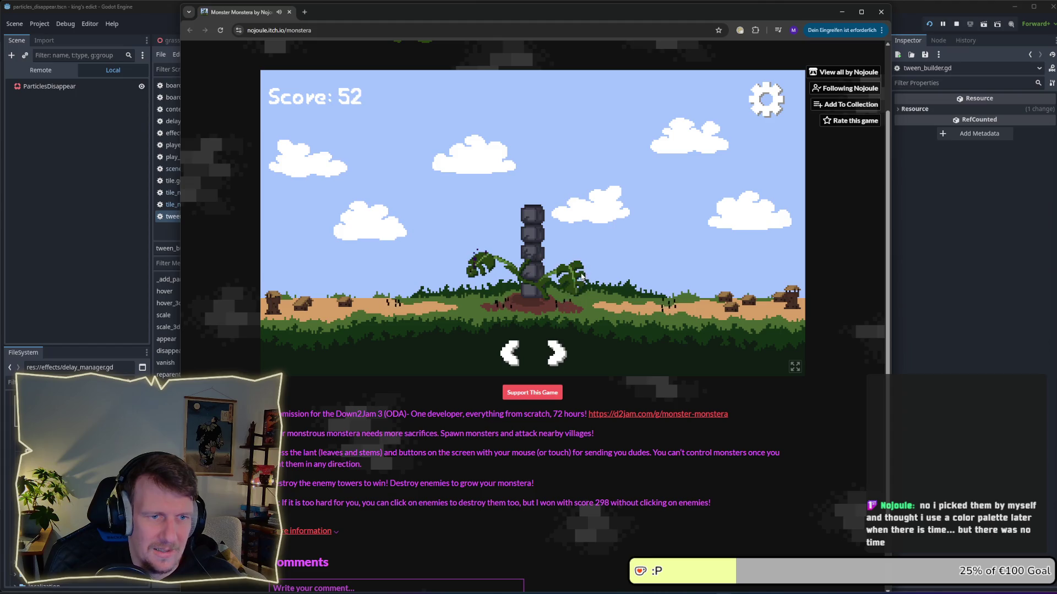
click(509, 354)
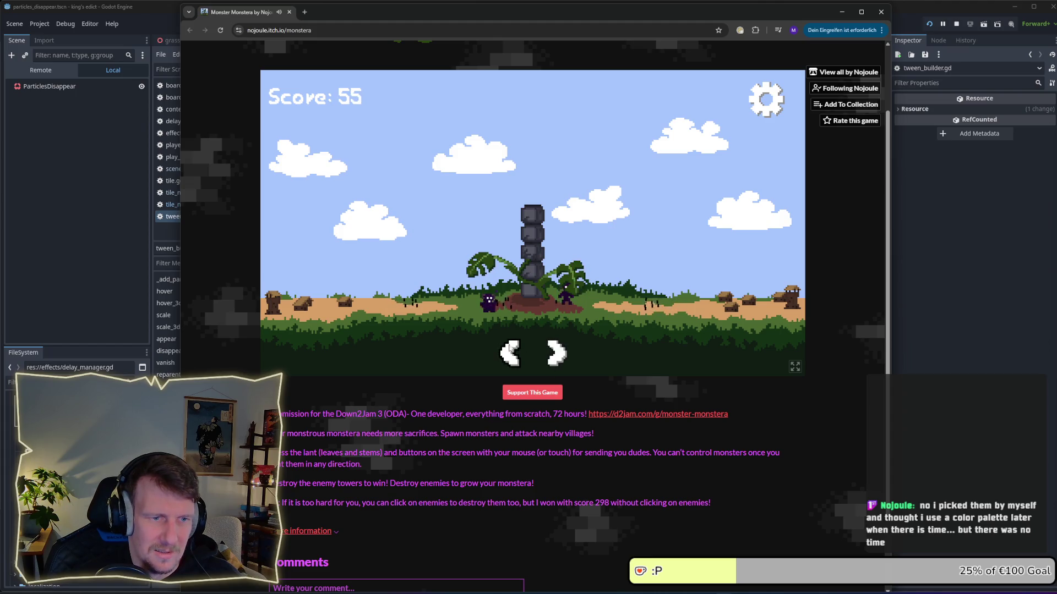
click(508, 353)
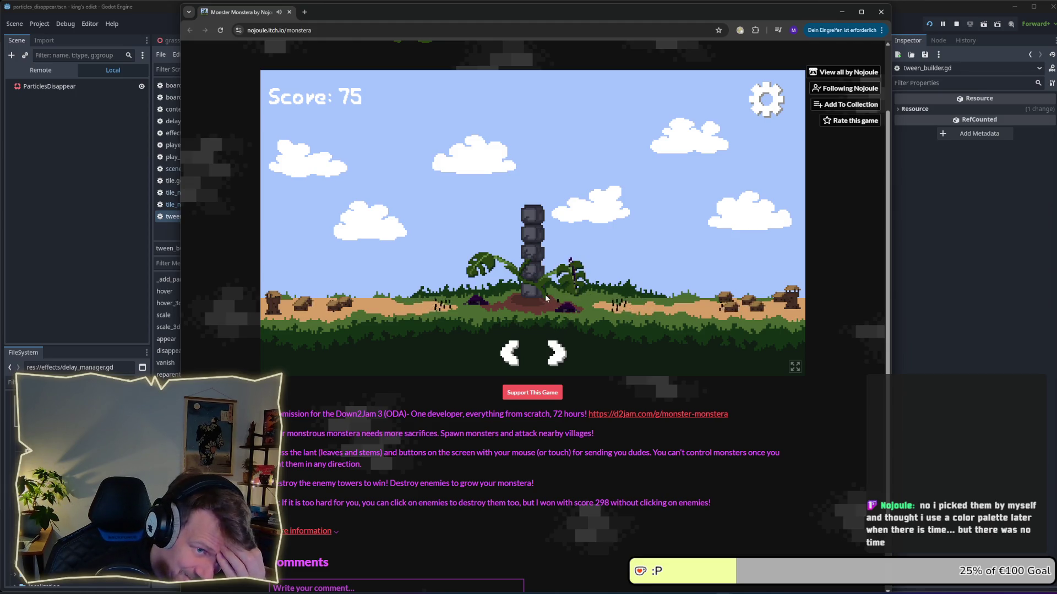
click(576, 278)
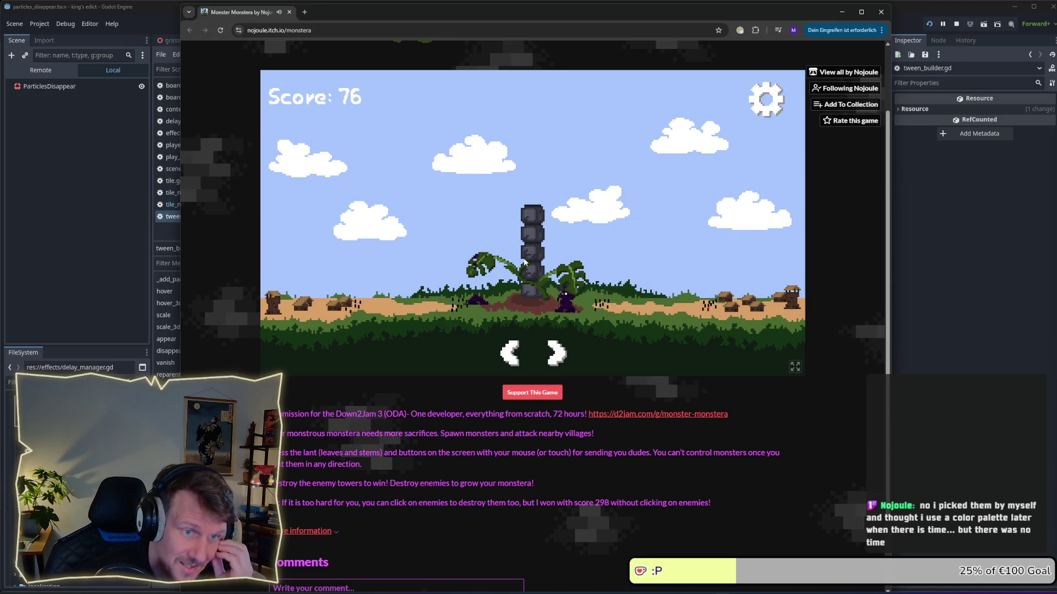
click(479, 264)
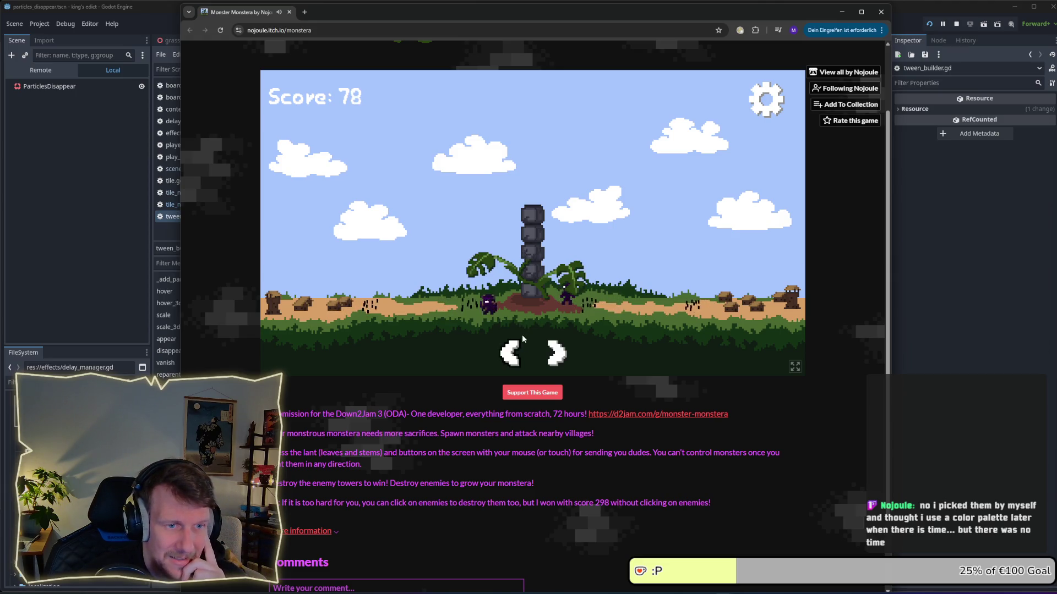
click(564, 359)
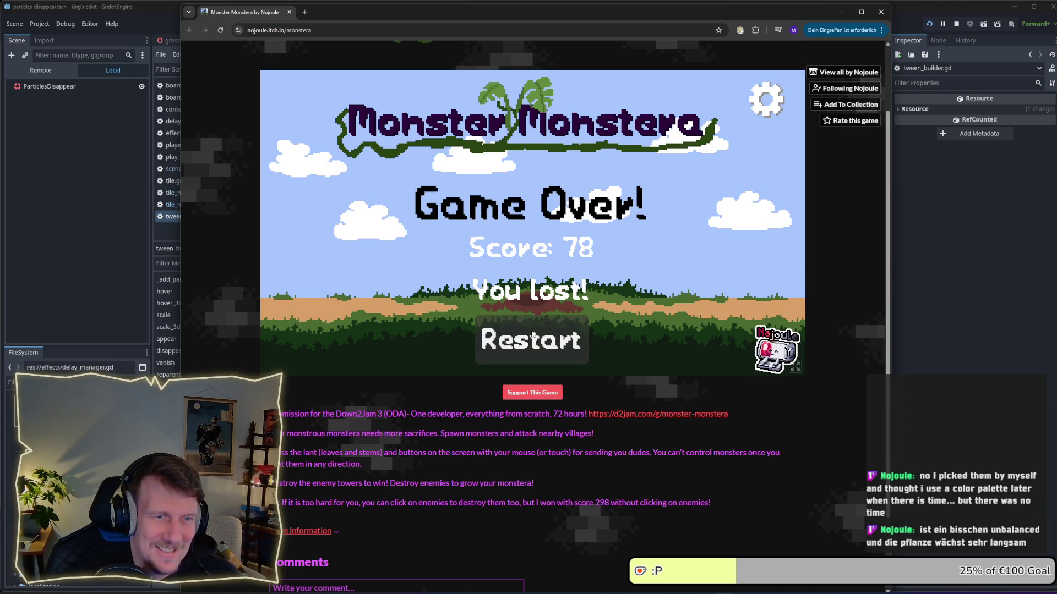
Step: Restart after Game Over, spawning dudes and sending them right until the score hits 19
click(533, 337)
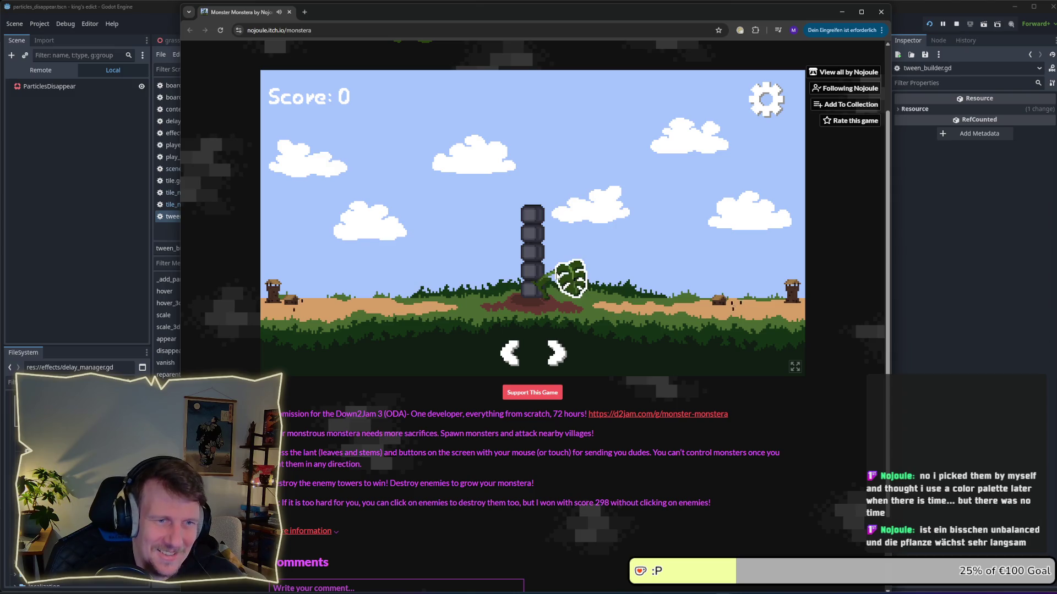
click(575, 287)
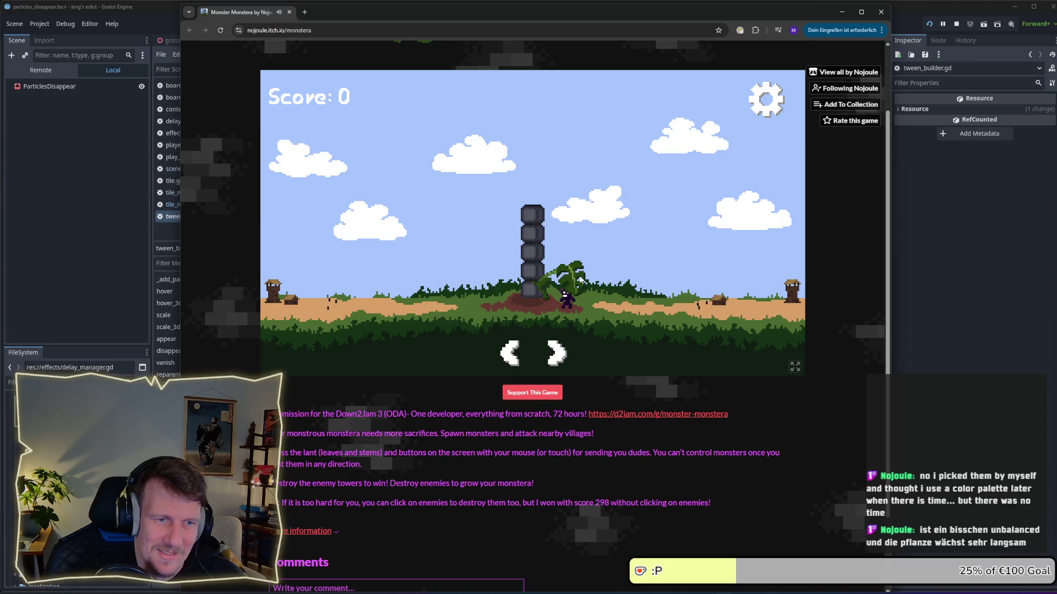
click(580, 279)
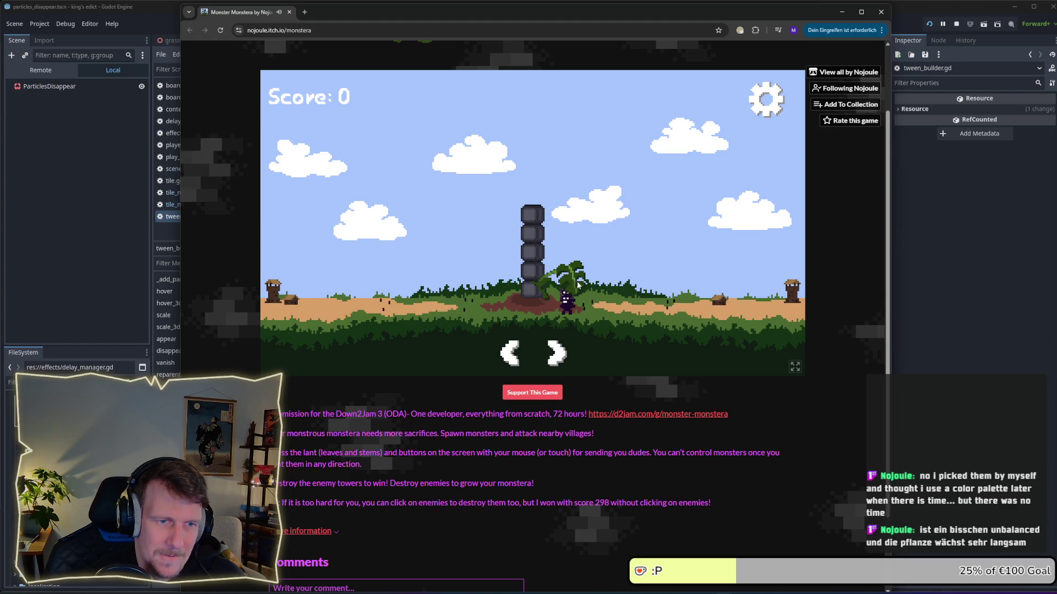
click(556, 352)
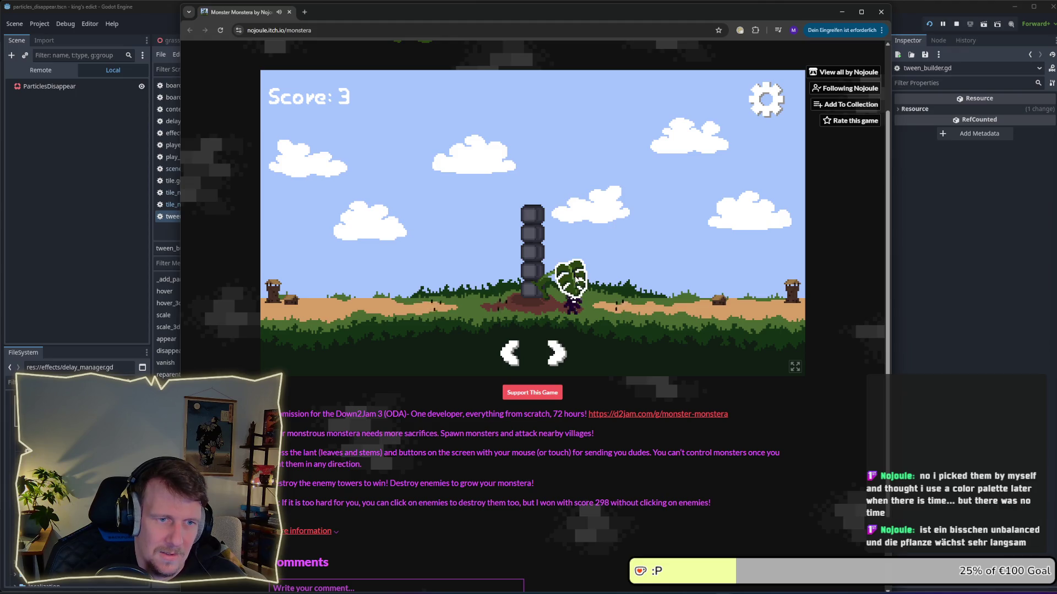
click(575, 277)
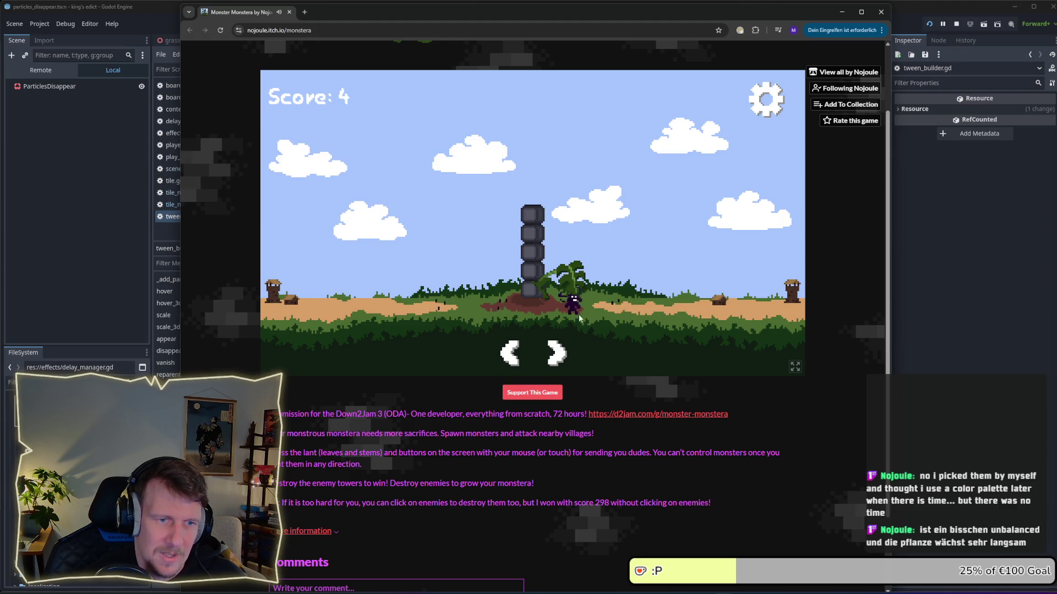
click(572, 279)
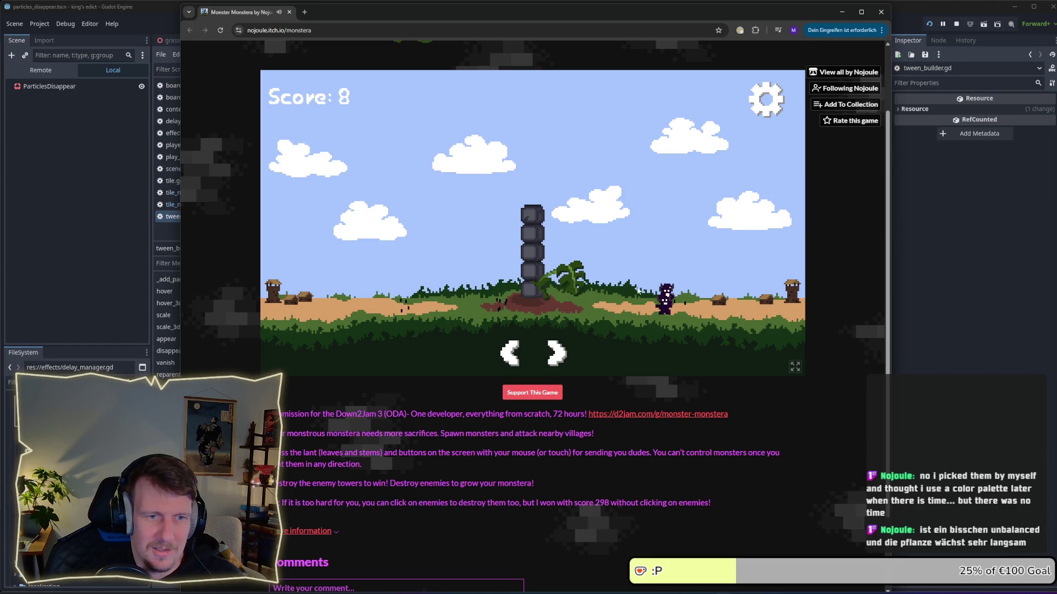
click(579, 286)
click(561, 352)
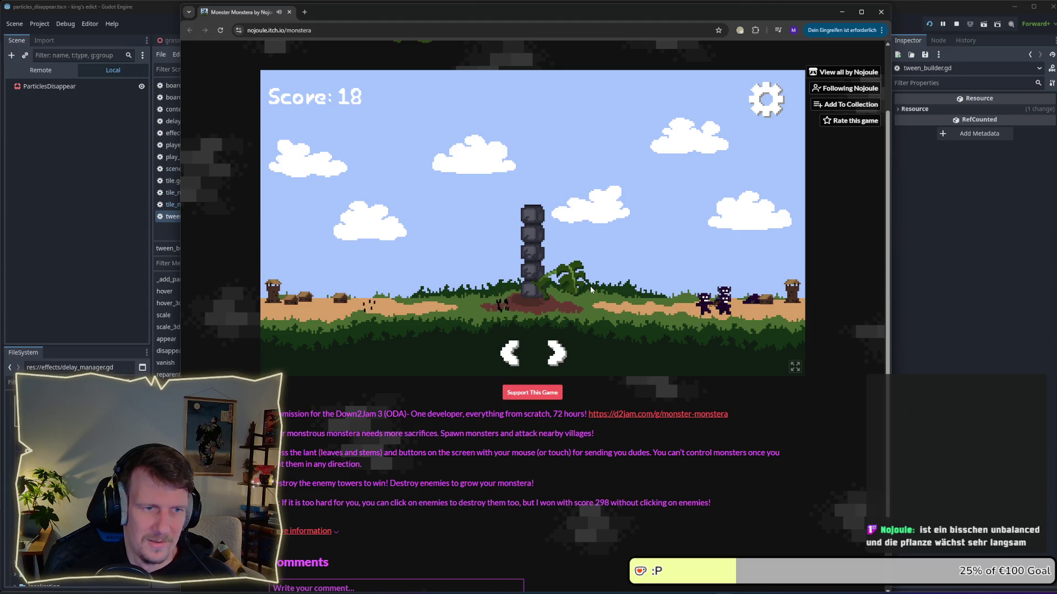
click(572, 277)
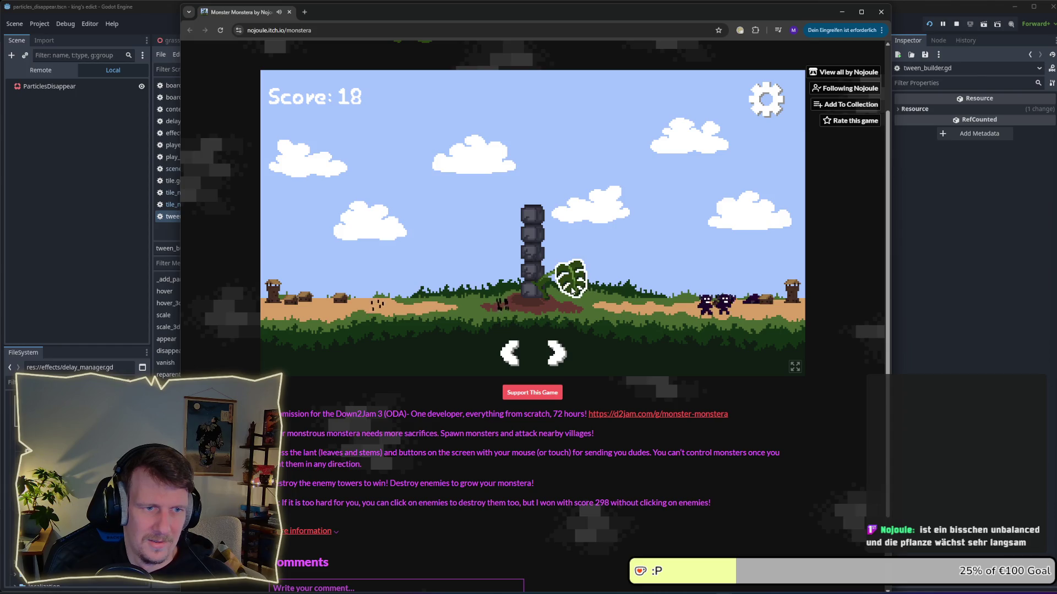
Step: Spawn dudes from the stem and left leaf, sending them repeatedly to the left
click(516, 344)
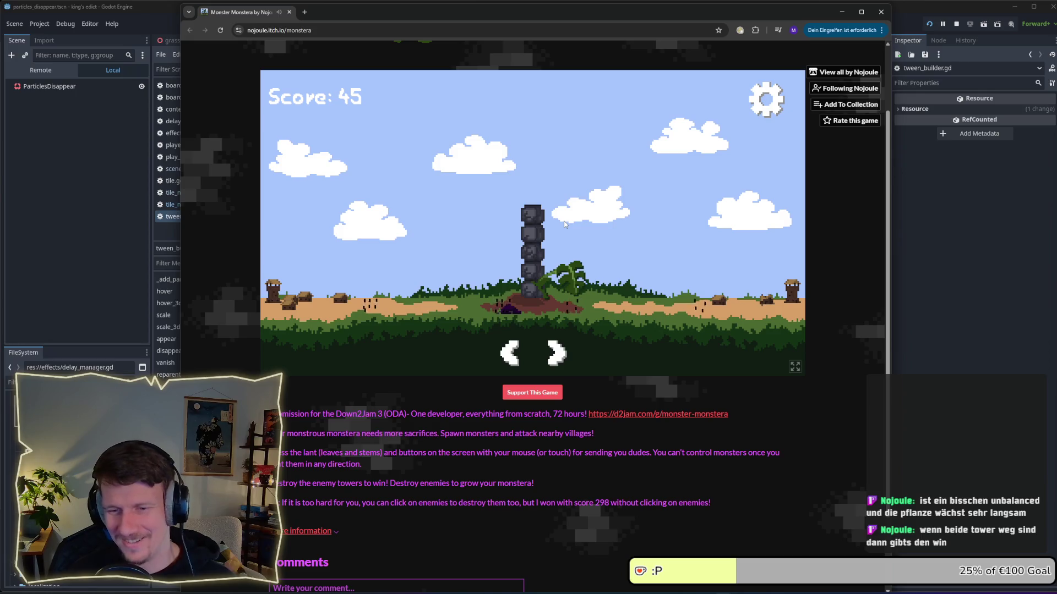
click(563, 306)
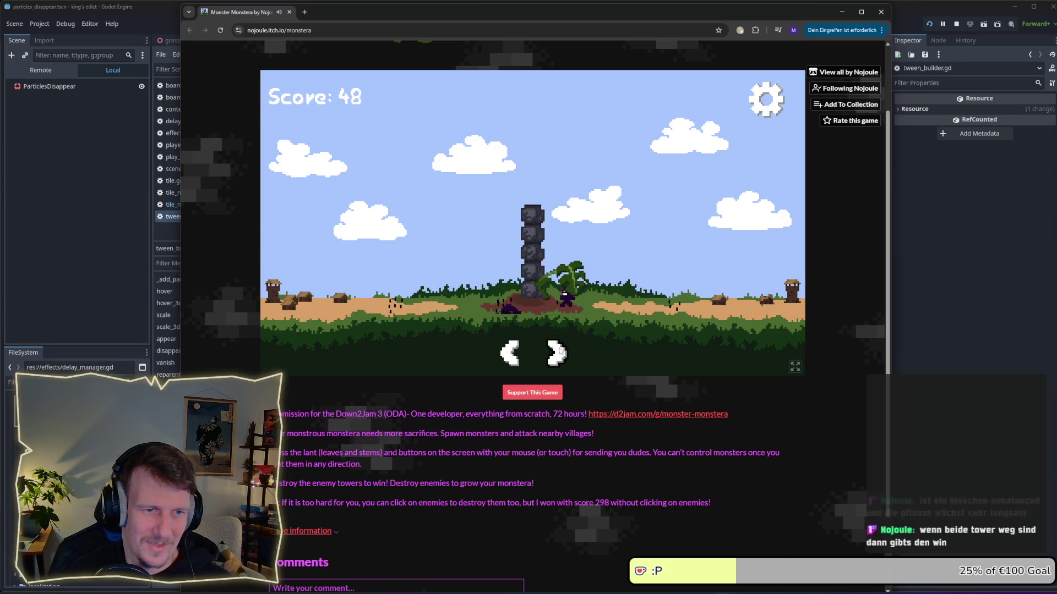
click(517, 357)
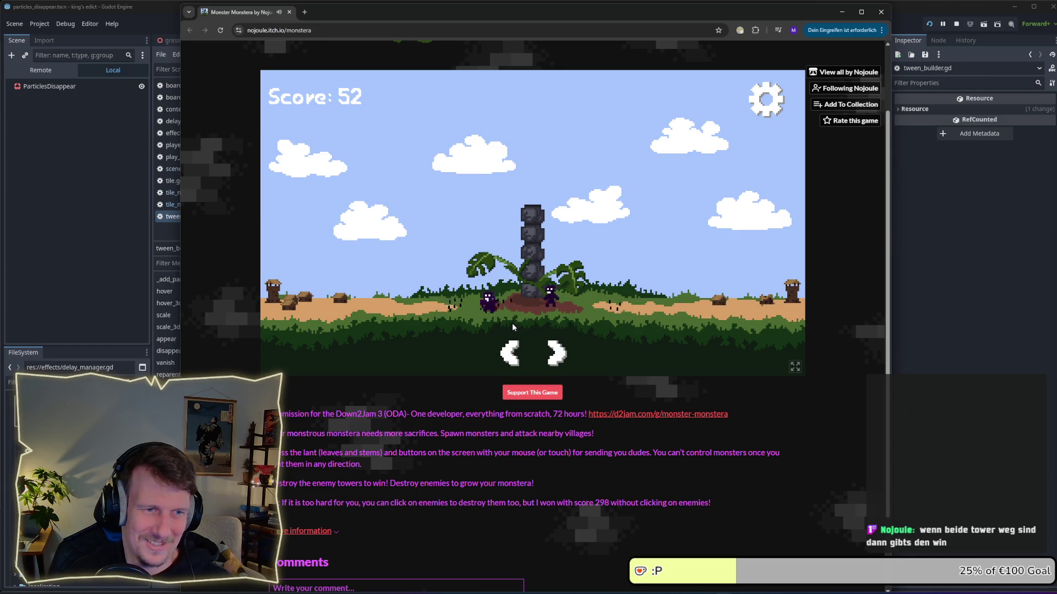
click(512, 354)
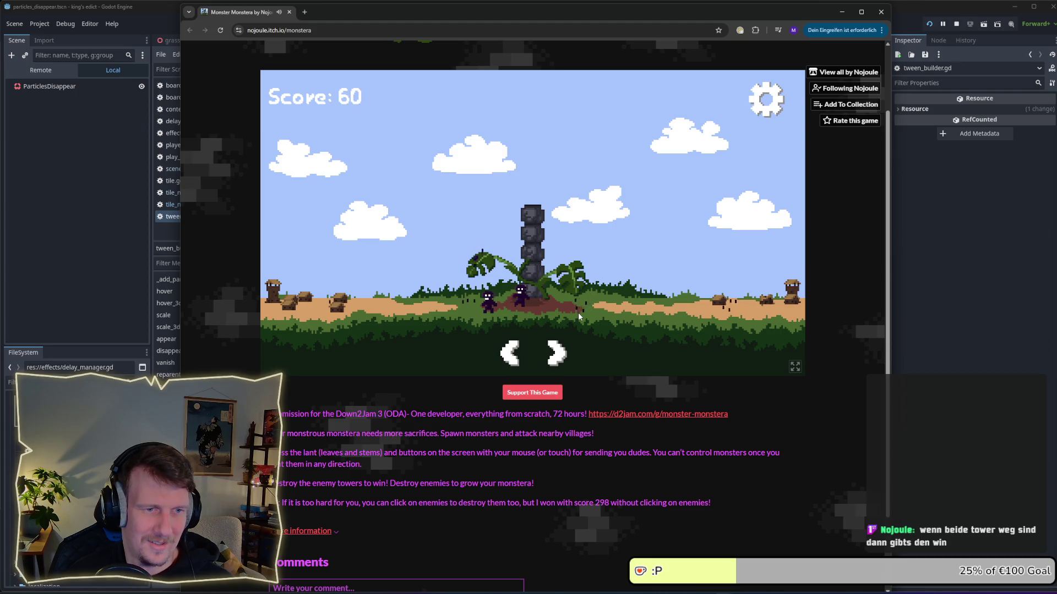
click(490, 272)
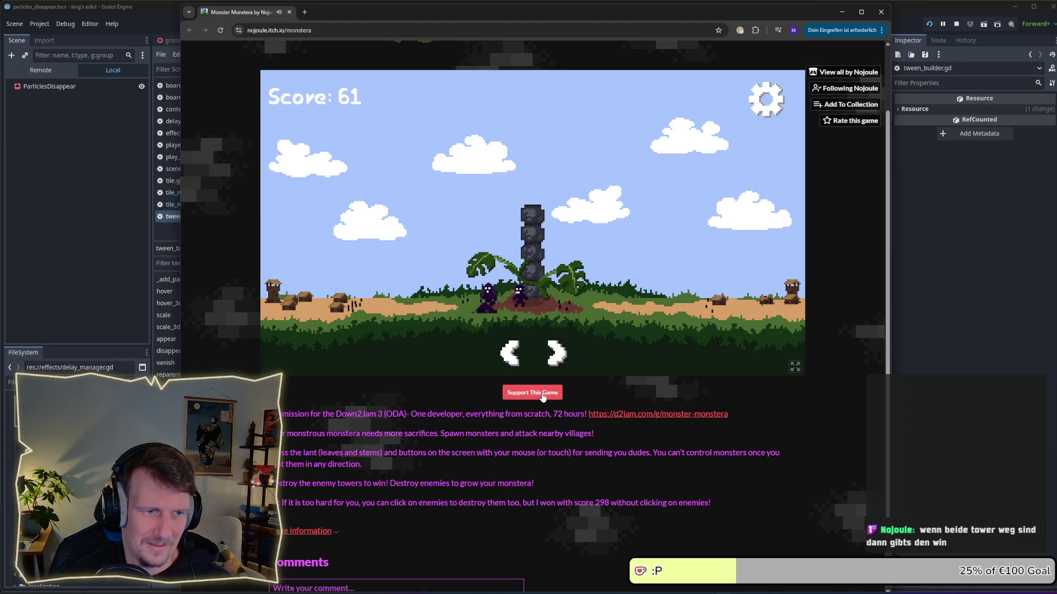
click(511, 359)
click(511, 359)
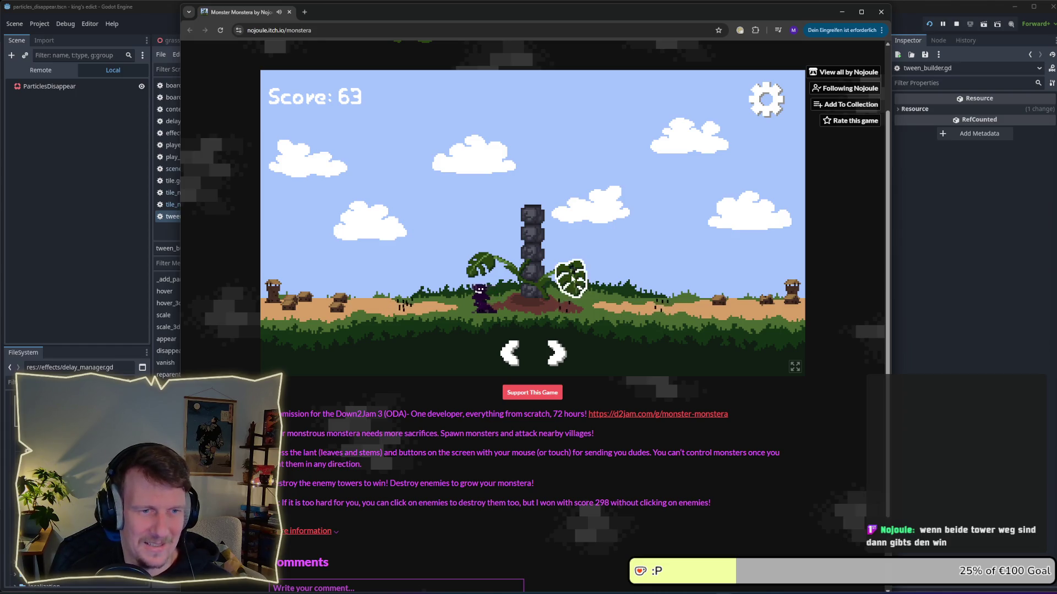
Step: Spawn more monsters until the run is lost at score 79, then close the browser
click(567, 280)
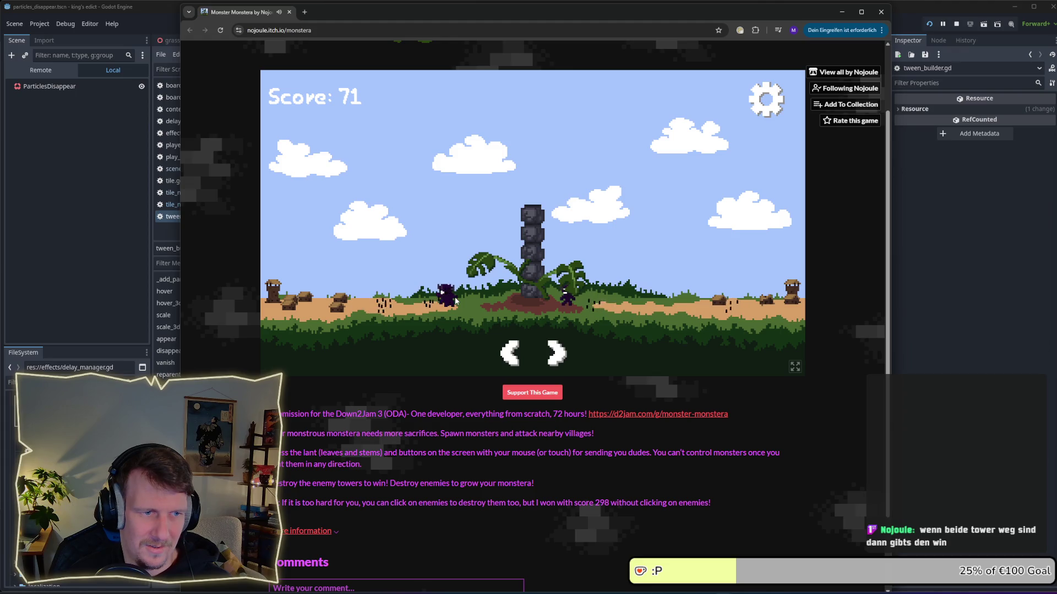
click(572, 283)
click(474, 273)
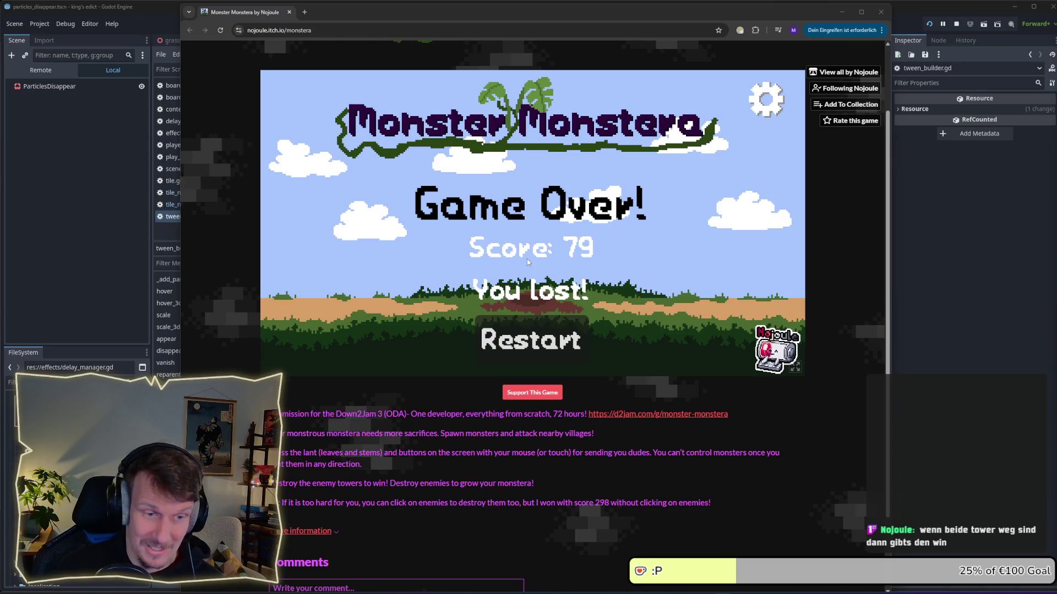
drag(552, 416, 574, 419)
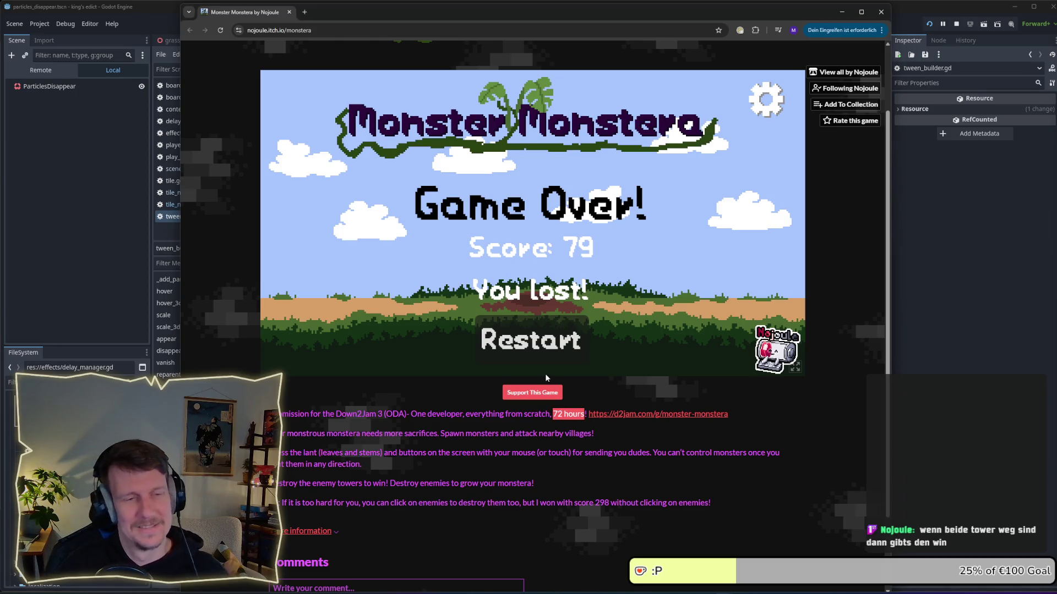
click(881, 11)
Step: Copy the disappear_3d function and paste a duplicate below it in tween_builder.gd
click(632, 249)
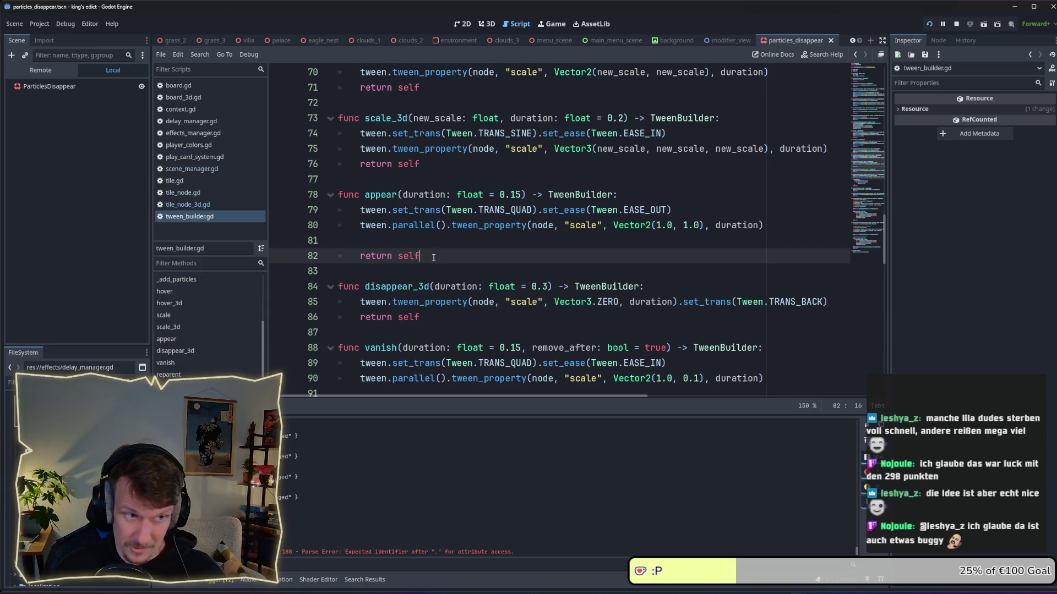
drag(421, 257, 342, 197)
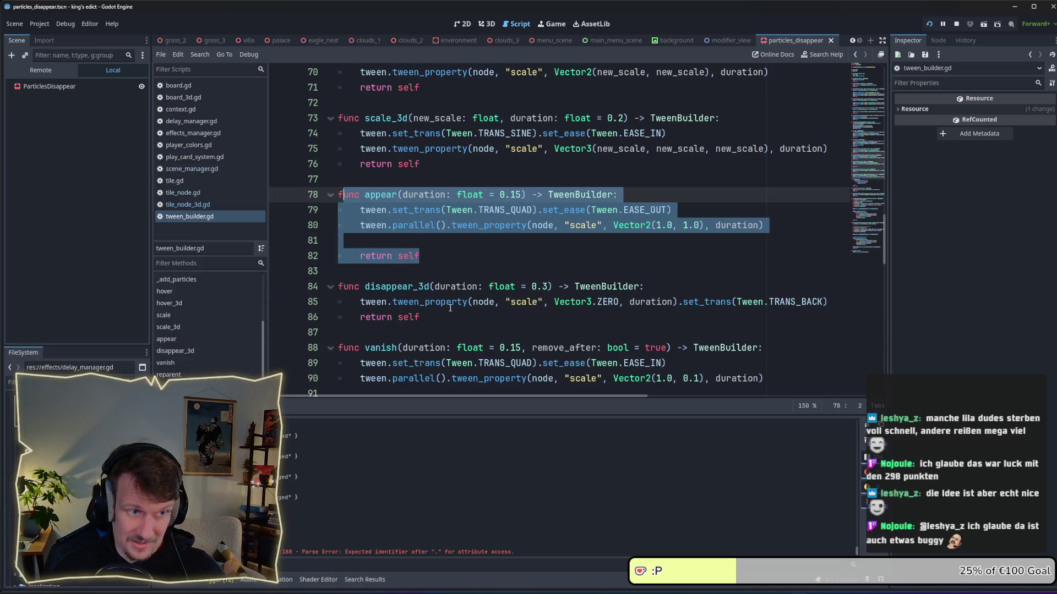
drag(421, 318, 328, 284)
key(ctrl+c)
click(369, 339)
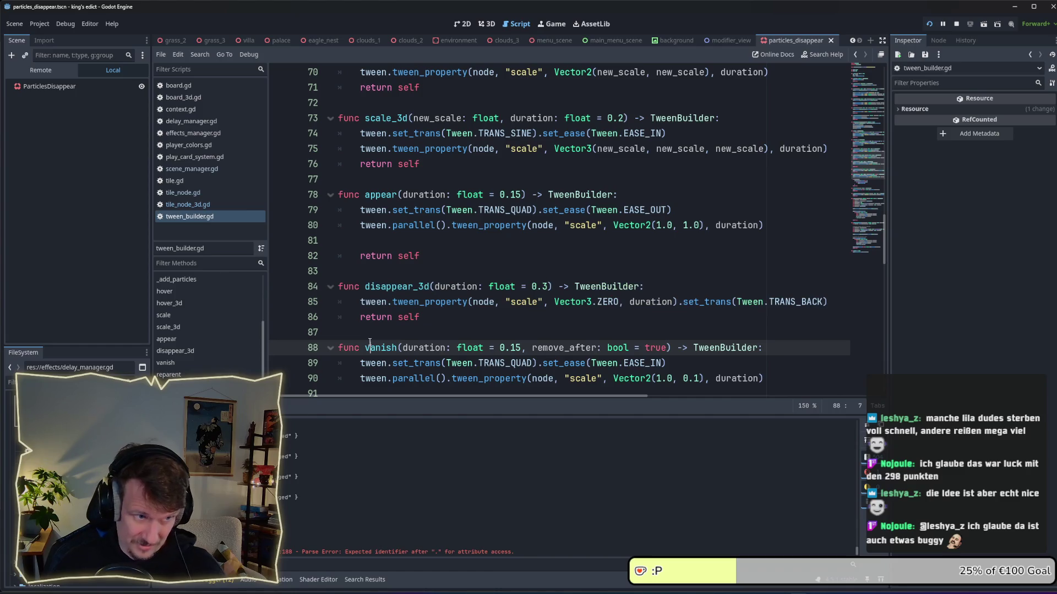
key(Return)
key(ctrl+v)
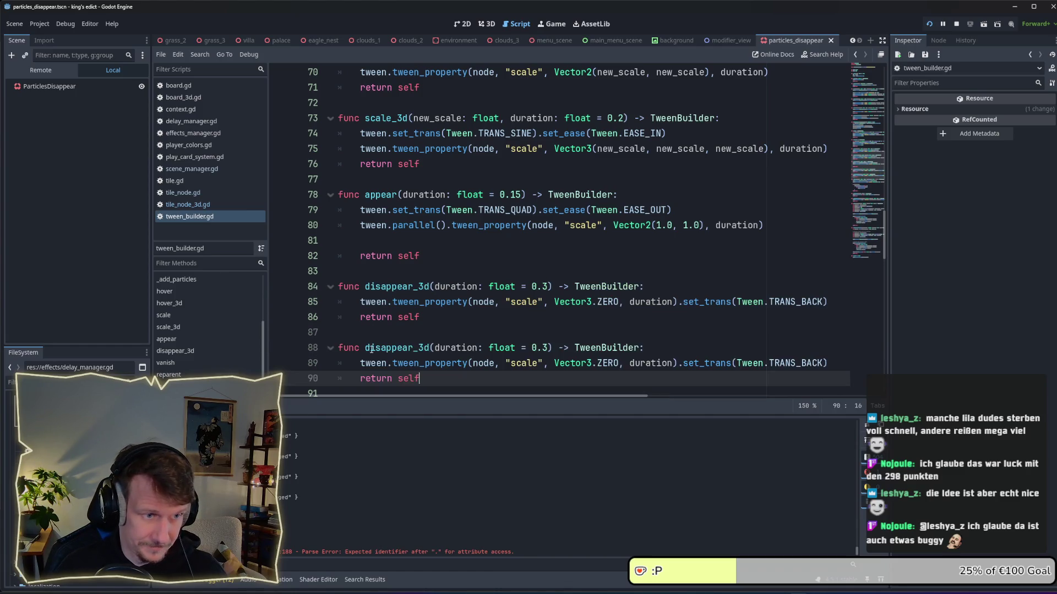
Step: Rename the copy to appear_3d, save, and change its scale target from Vector3.ZERO to Vector3.ONE
click(372, 349)
key(BackSpace)
key(Delete)
key(Delete)
click(494, 333)
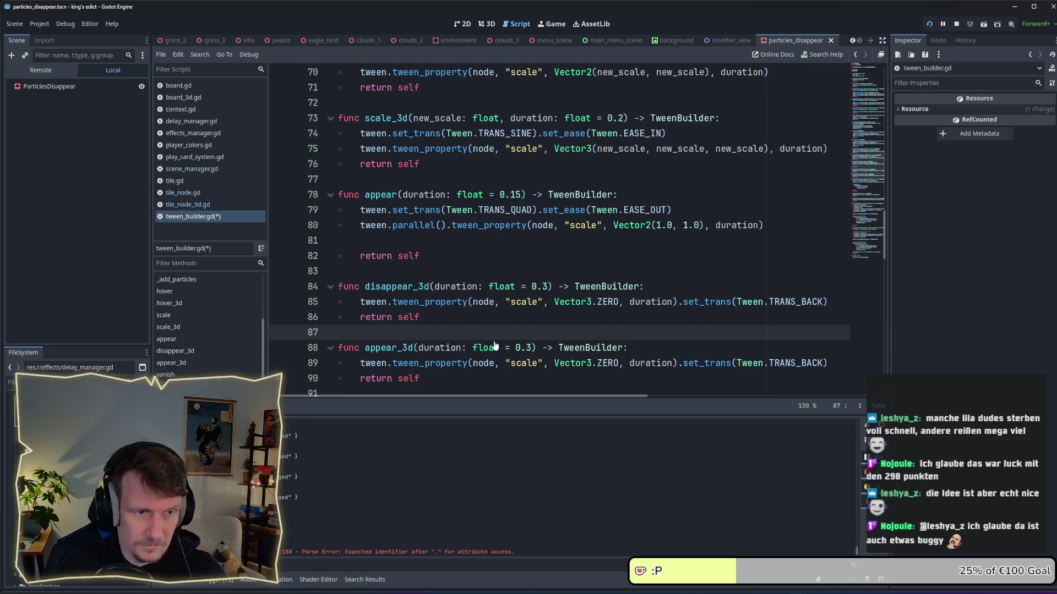
key(ctrl+s)
scroll(518, 335, down, 1)
double_click(612, 317)
text(ONE)
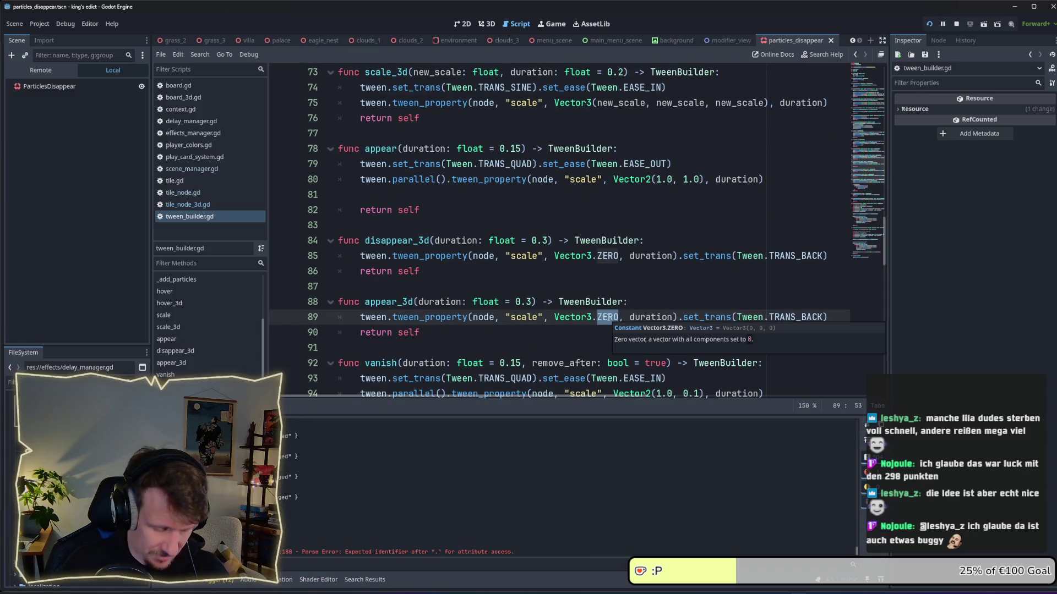
click(677, 301)
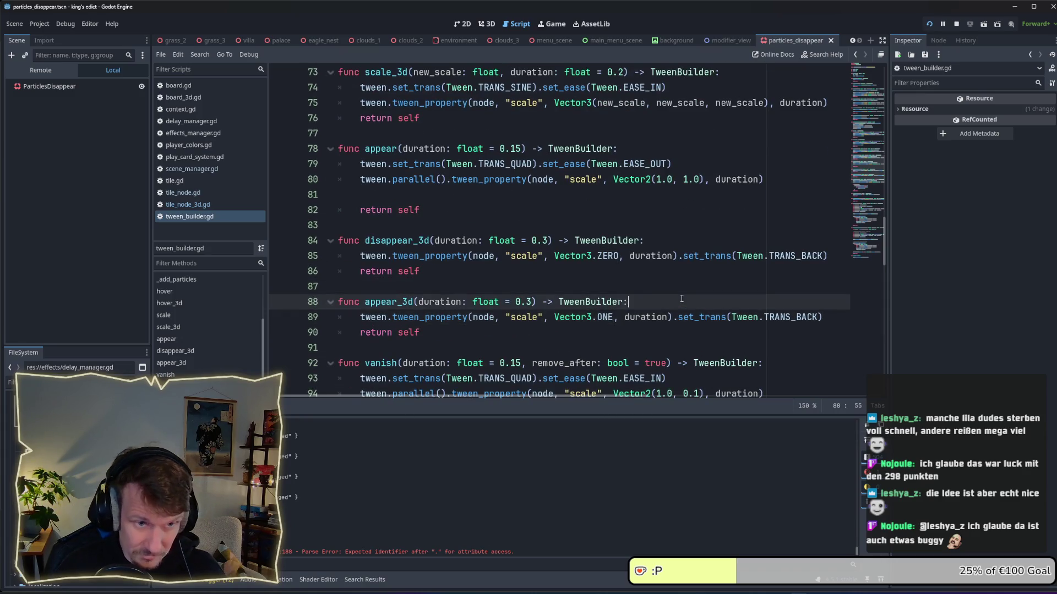
Step: In tile_node_3d.gd, chain disappear_3d(0) before delay(delay) on line 188 and save
click(203, 205)
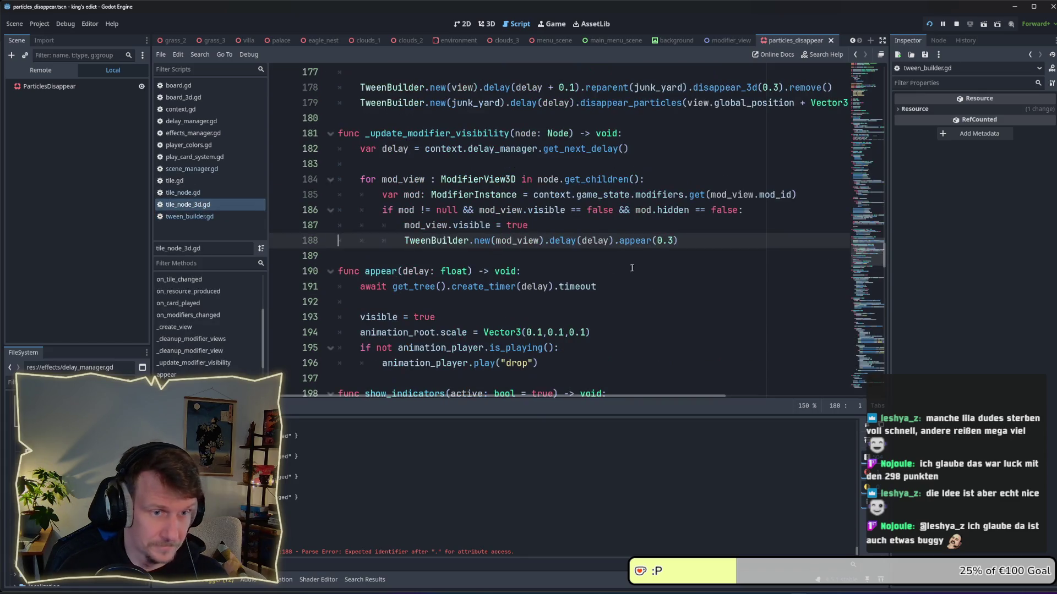
double_click(576, 240)
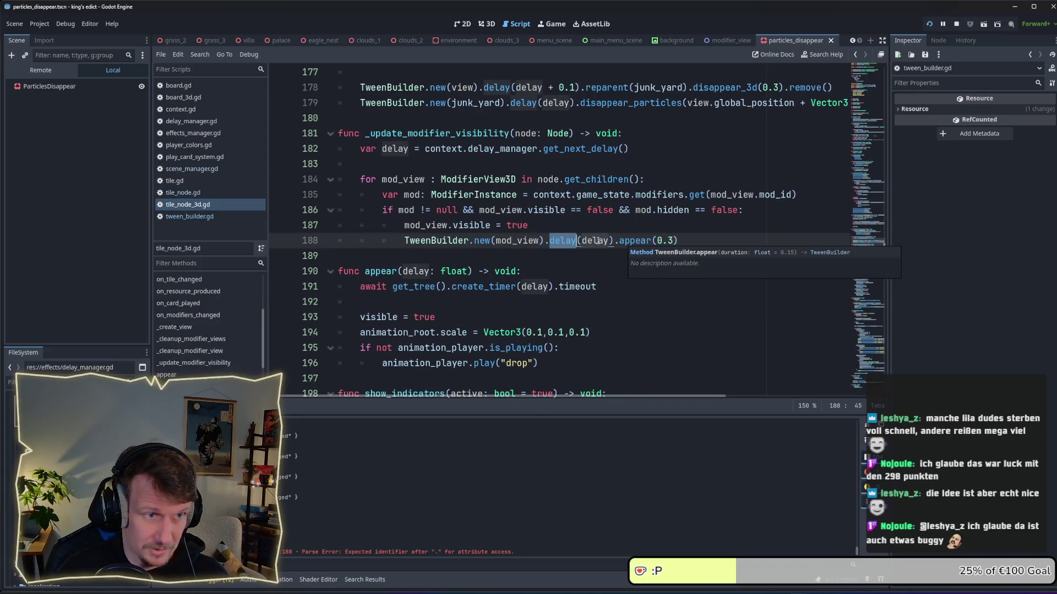
key(Left)
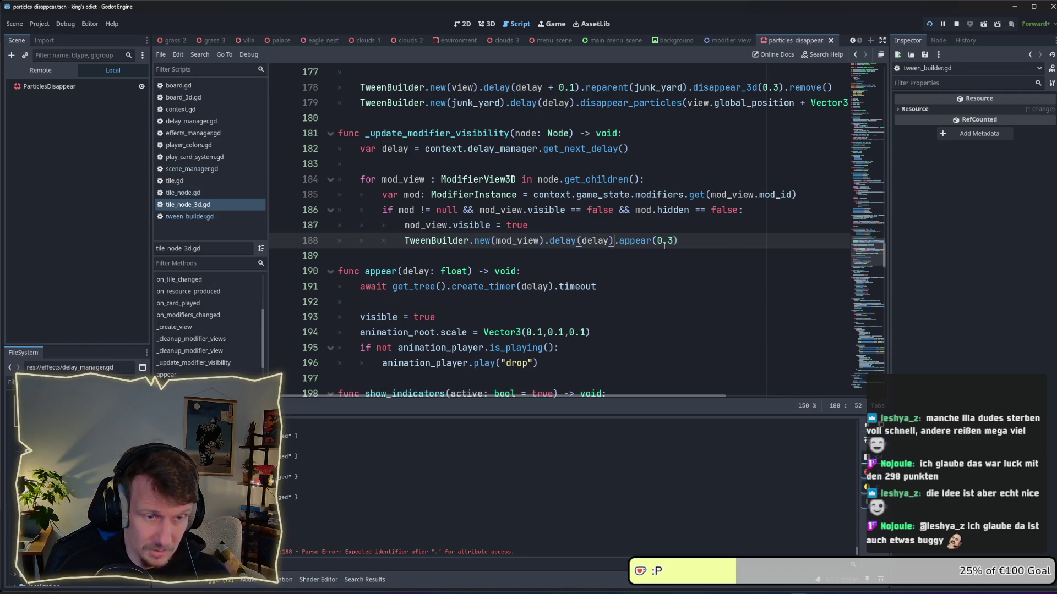
text(.dis)
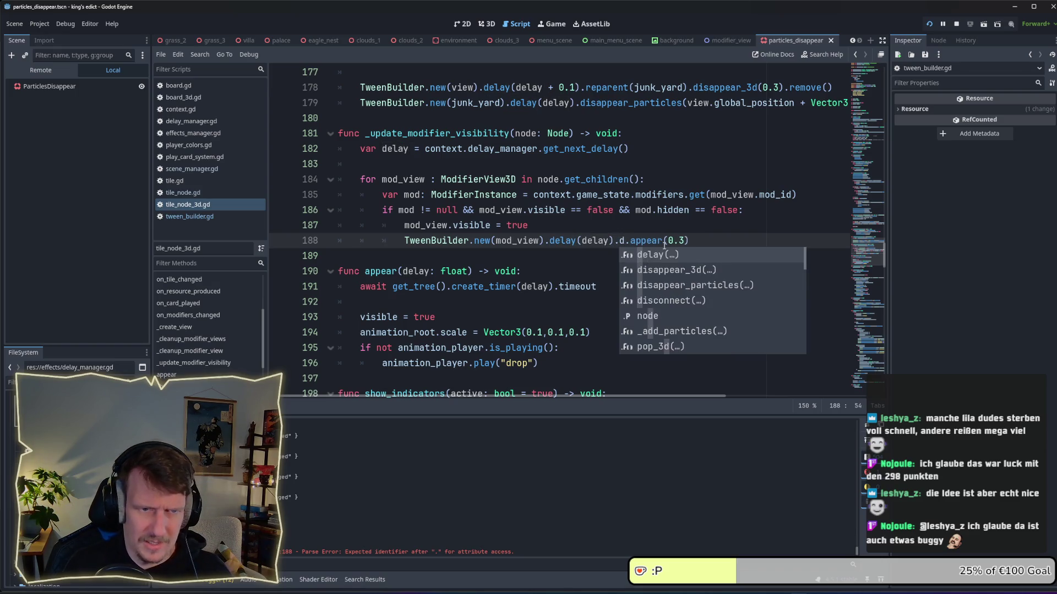
key(Return)
text(0)
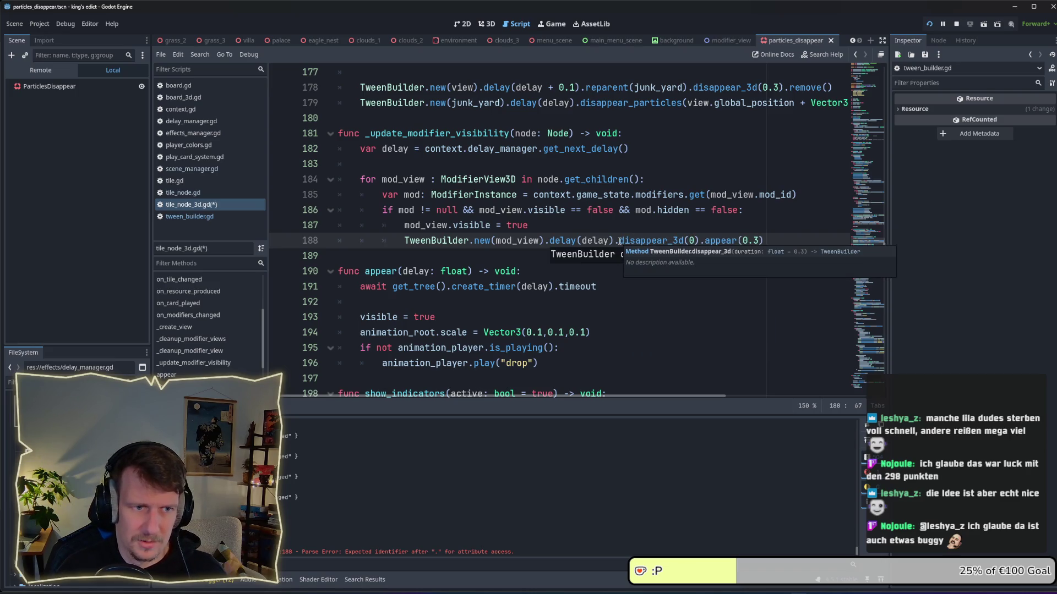
drag(616, 240, 700, 240)
key(BackSpace)
key(ctrl+z)
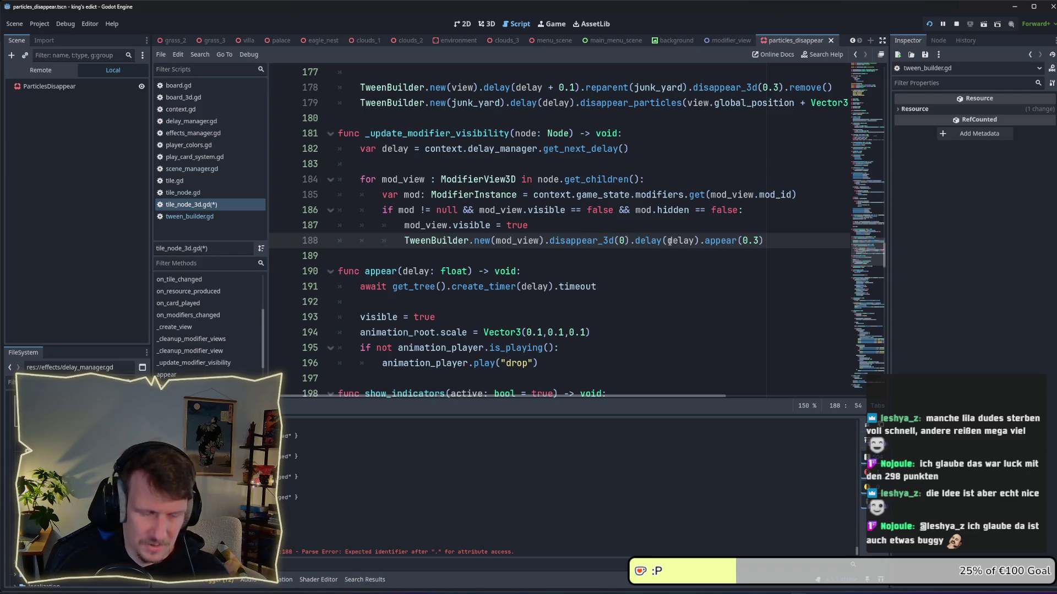
key(ctrl+s)
Step: Change the final appear call to appear_3d(0.3), save, and relaunch the game
mouse_move(669, 245)
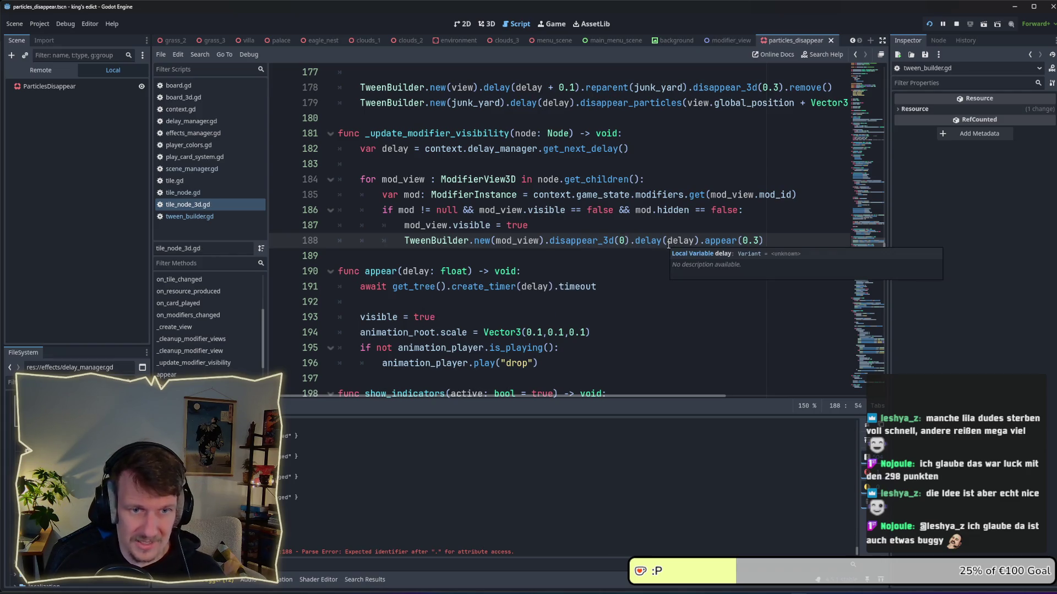
click(740, 241)
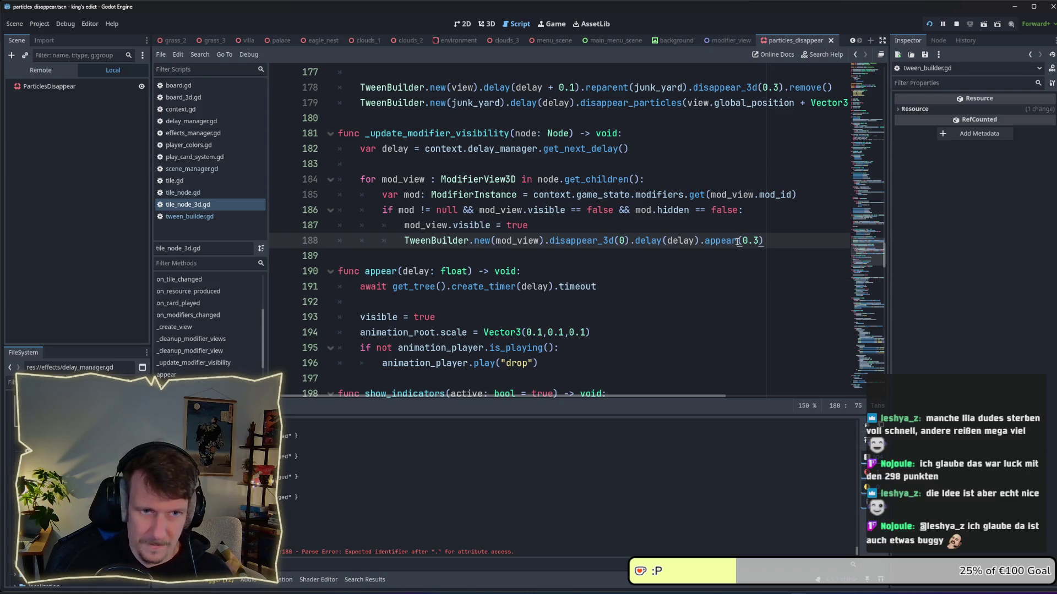
text(_3D)
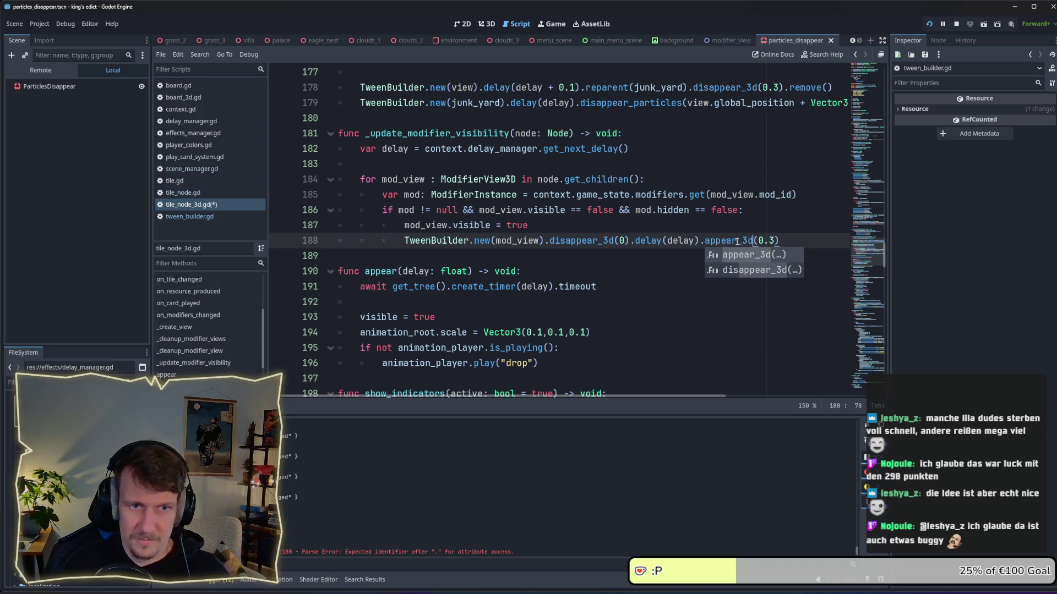
click(703, 230)
key(ctrl+s)
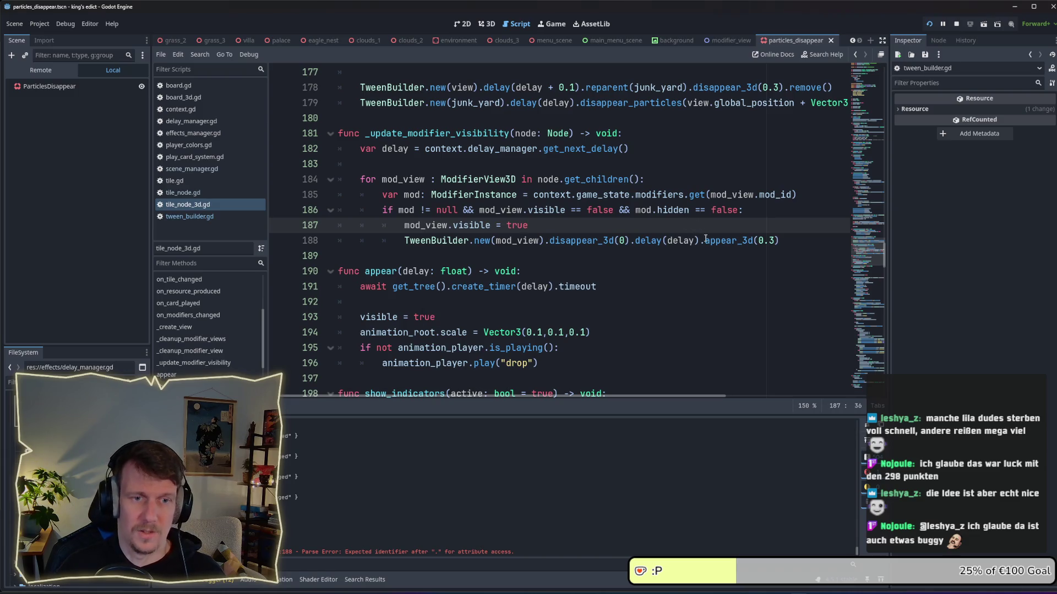
click(929, 24)
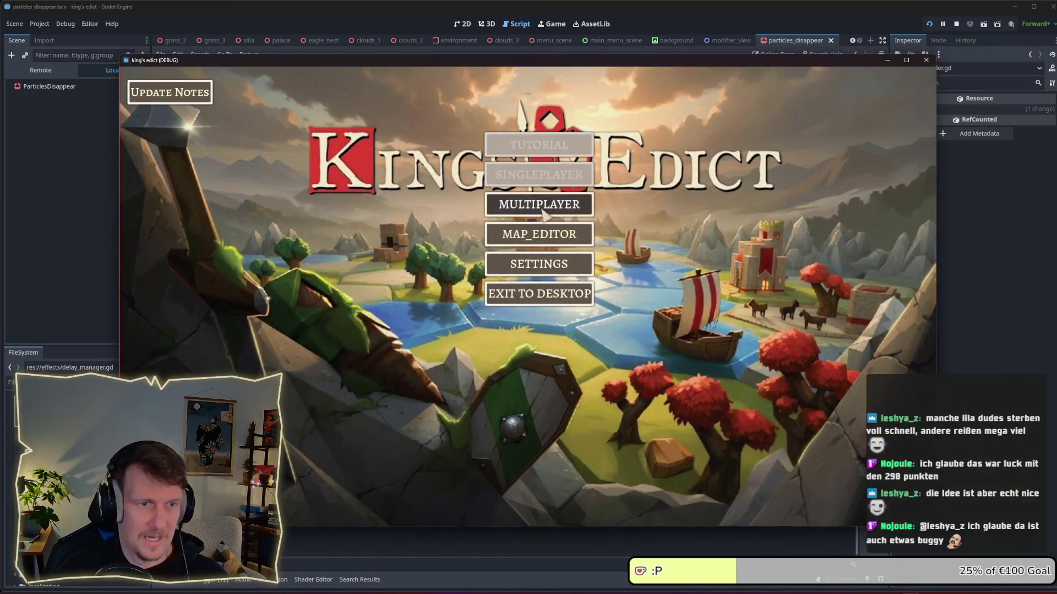
Step: Begin creating a multiplayer lobby, then close the game instance and run it again
click(542, 215)
click(626, 204)
click(632, 115)
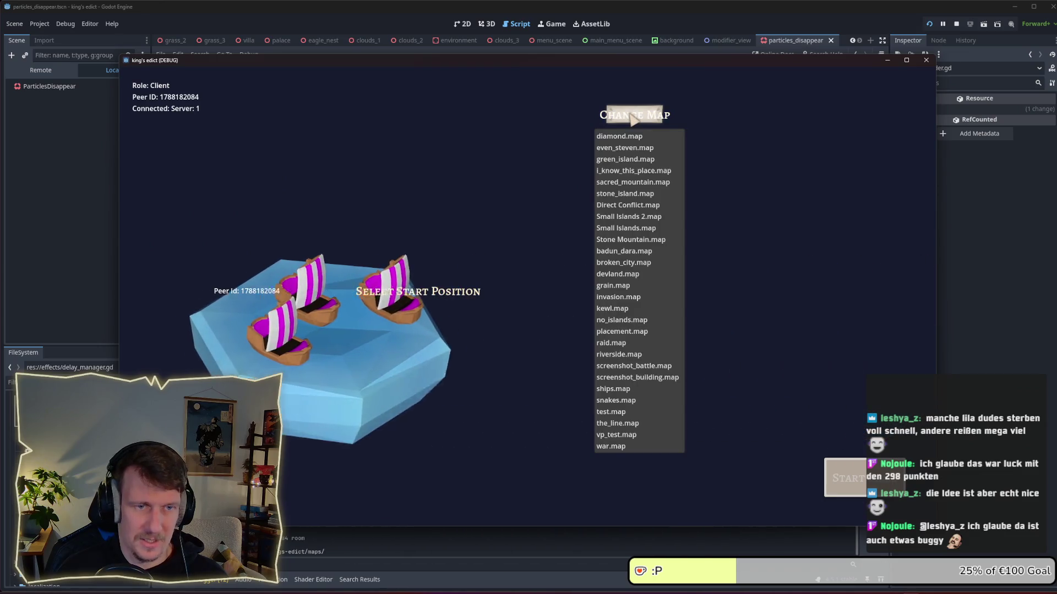
click(926, 59)
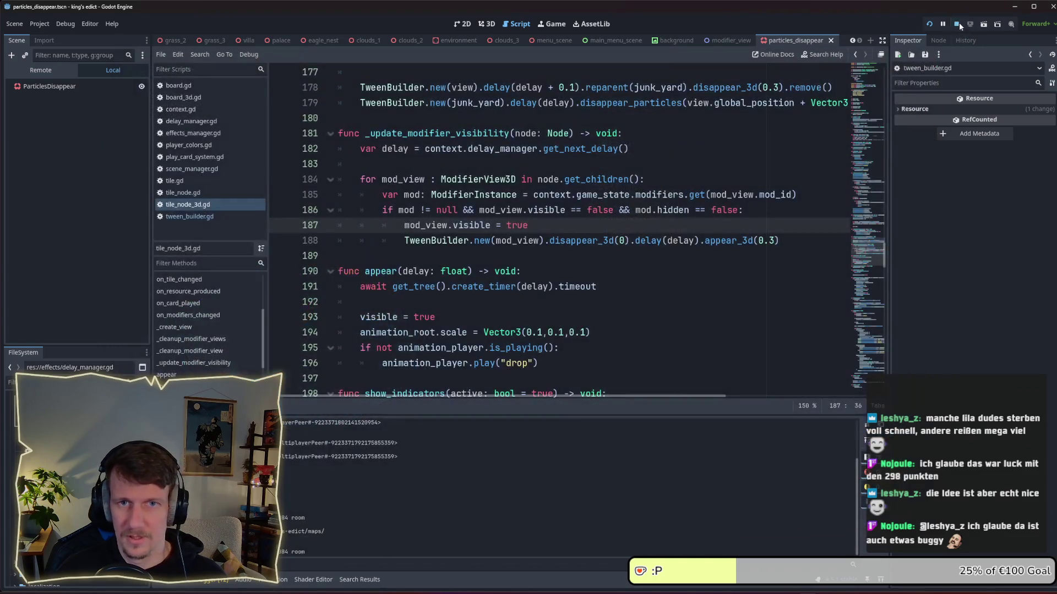
click(930, 24)
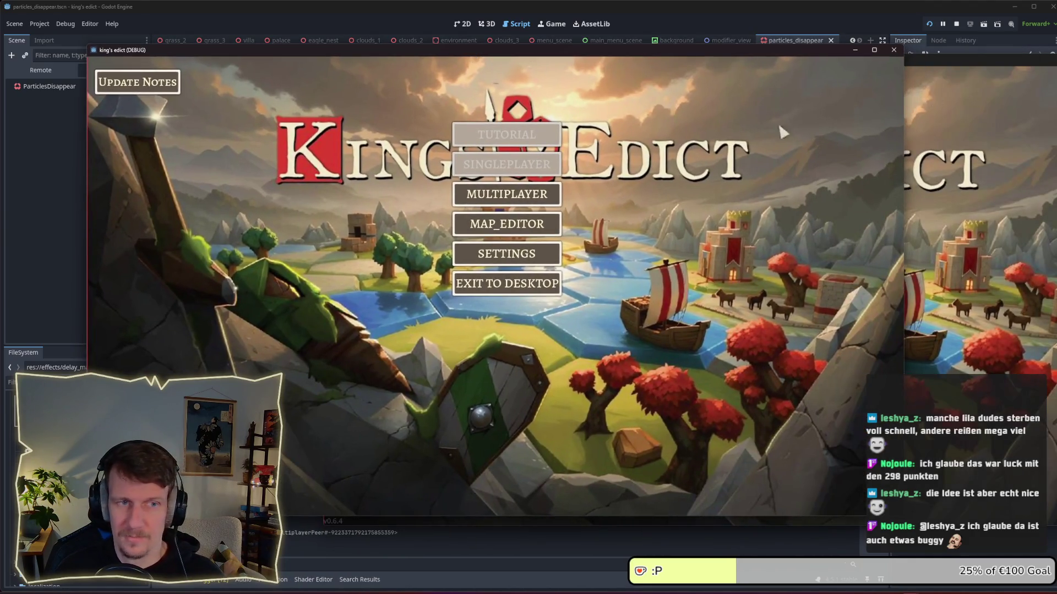
Step: Host a new multiplayer game on i_know_this_place.map
click(469, 195)
click(587, 198)
click(596, 110)
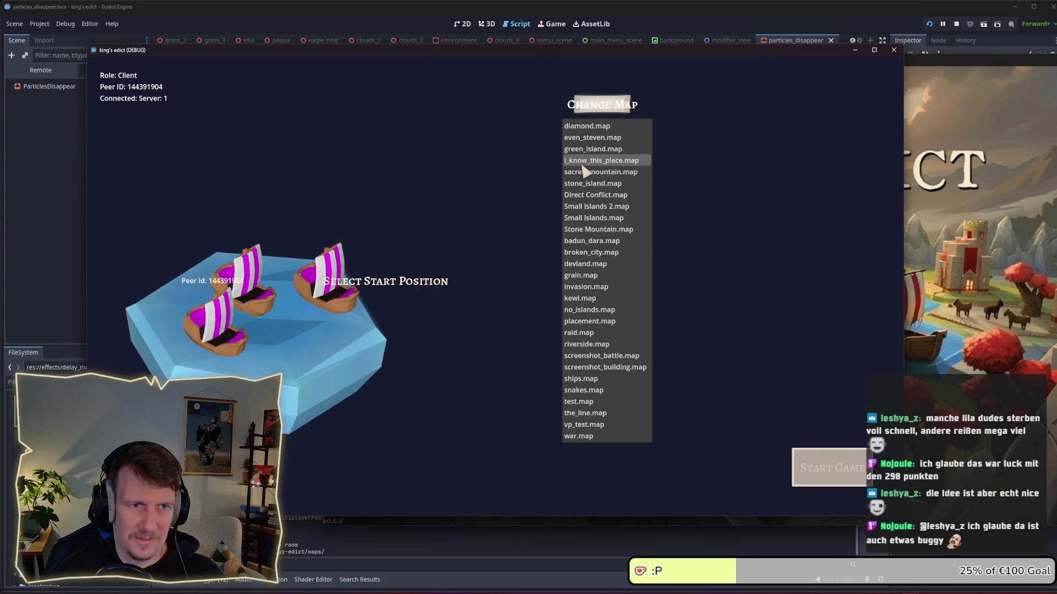
click(581, 166)
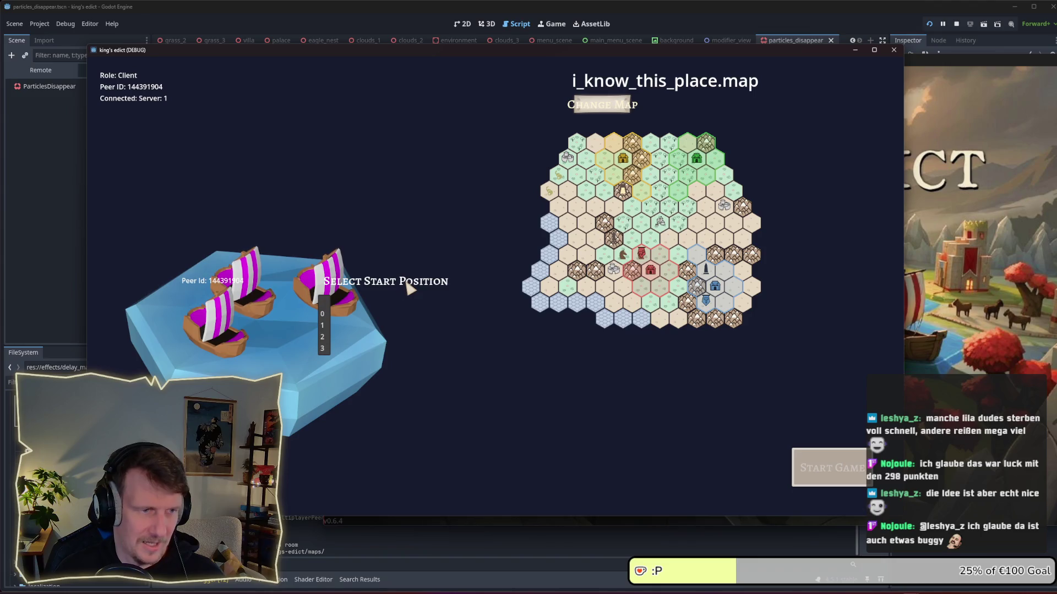
Step: Join the hosted lobby from the second client, then start the match from the host
click(938, 253)
click(748, 200)
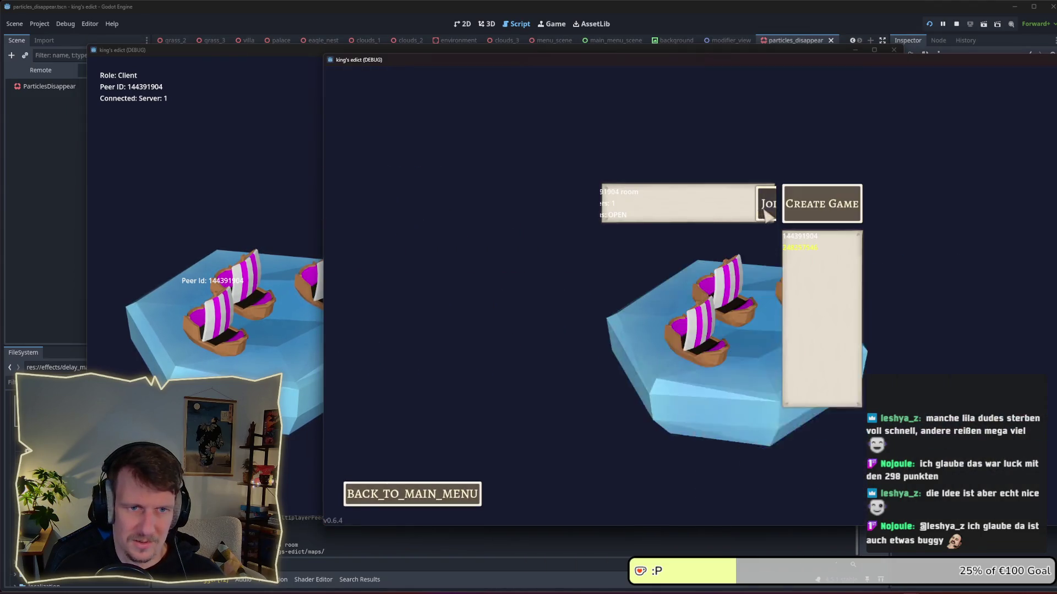
click(765, 210)
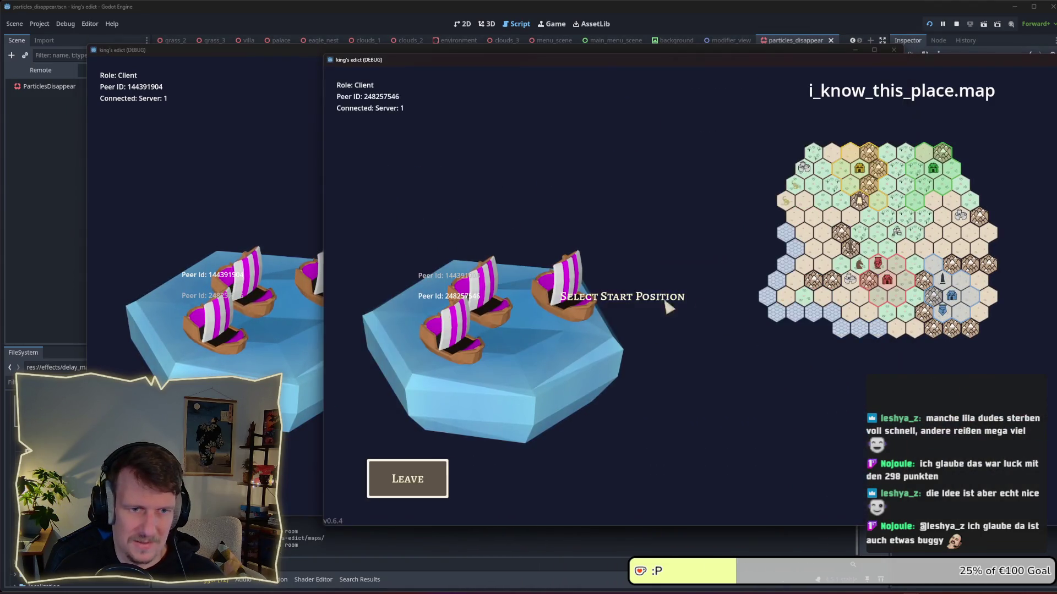
click(293, 324)
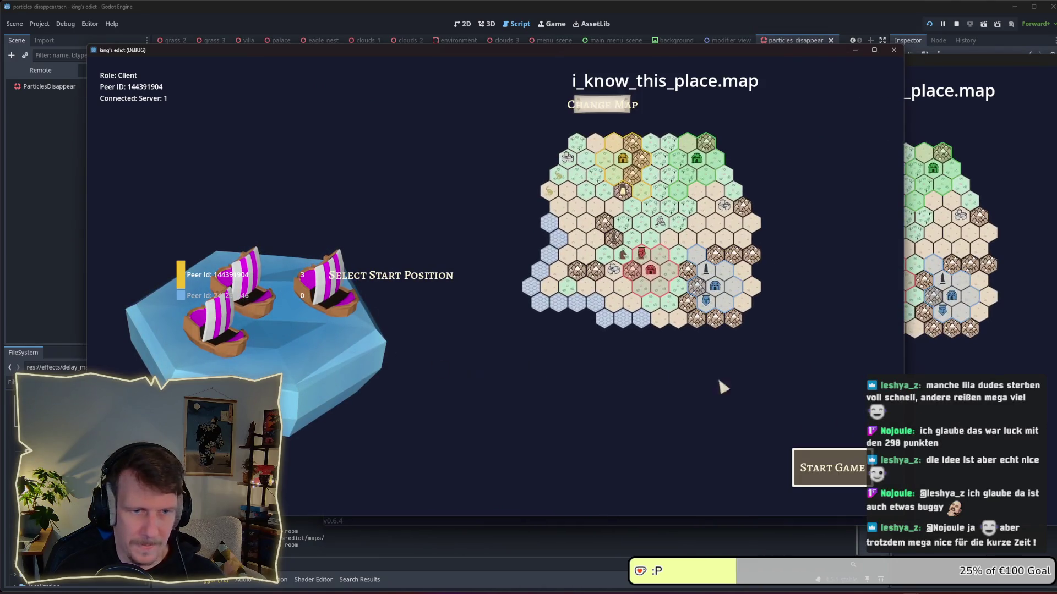
click(829, 466)
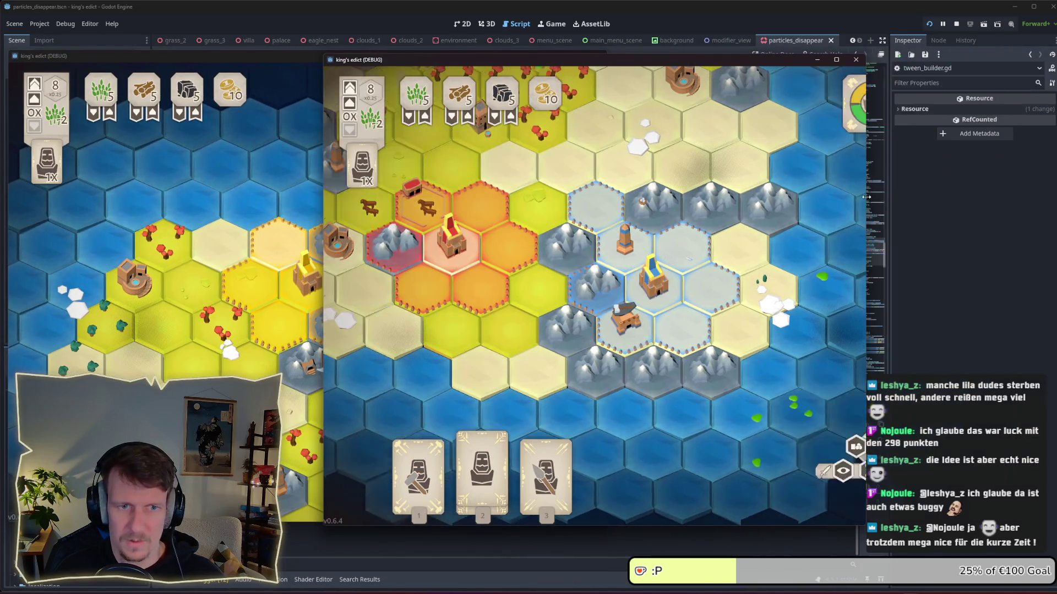
Step: Arrange the two game windows side by side, narrowing the left one
drag(616, 65, 793, 63)
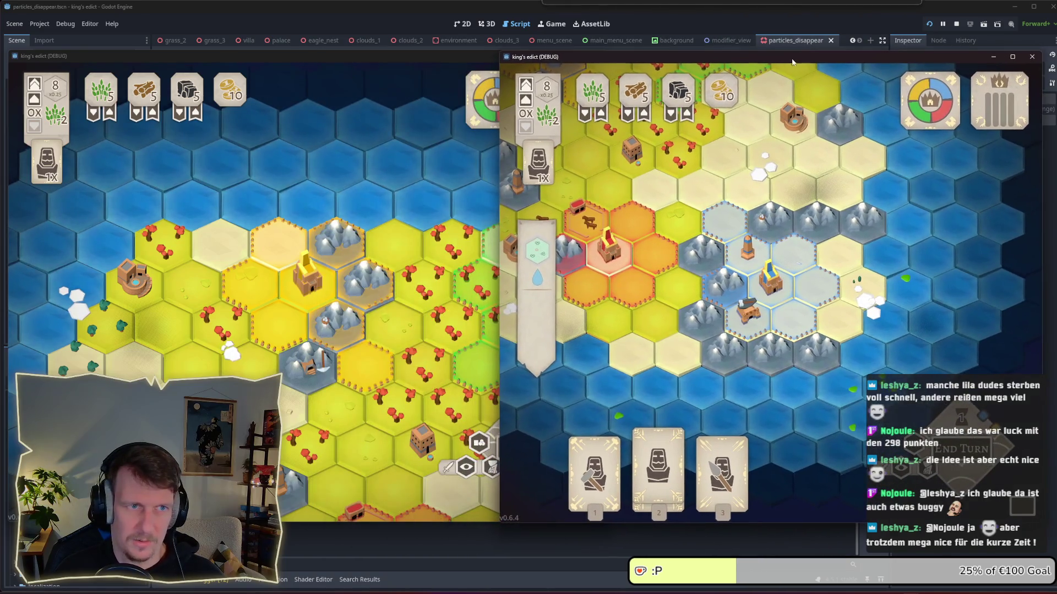
click(473, 56)
mouse_move(607, 124)
mouse_down()
mouse_move(548, 124)
mouse_move(498, 143)
mouse_move(550, 152)
mouse_up()
click(503, 159)
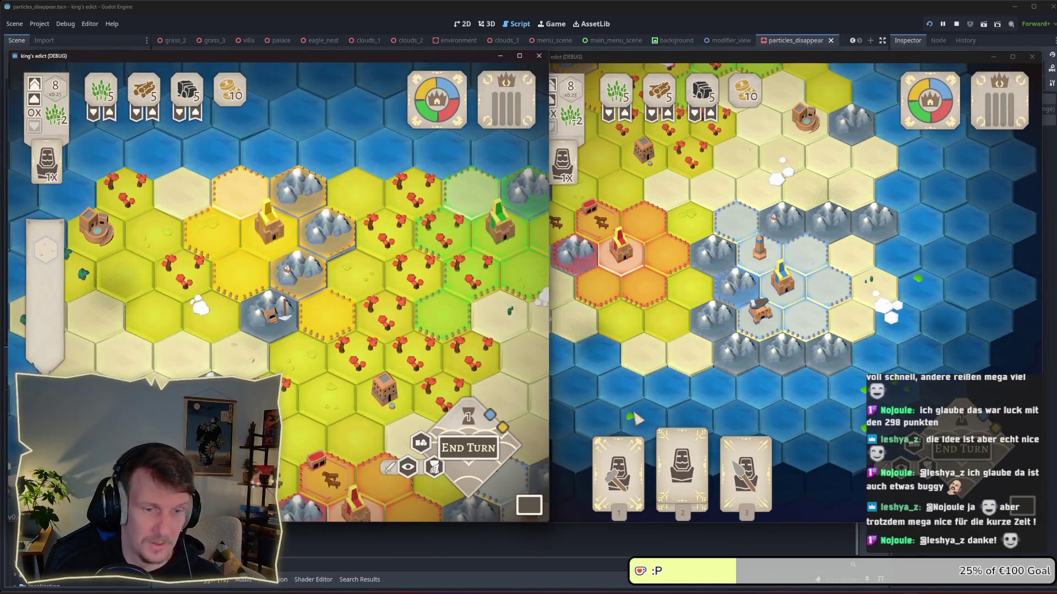
click(683, 468)
Step: Play Spearmen in both clients and serfs in the left one, then end the left client's turn
click(745, 467)
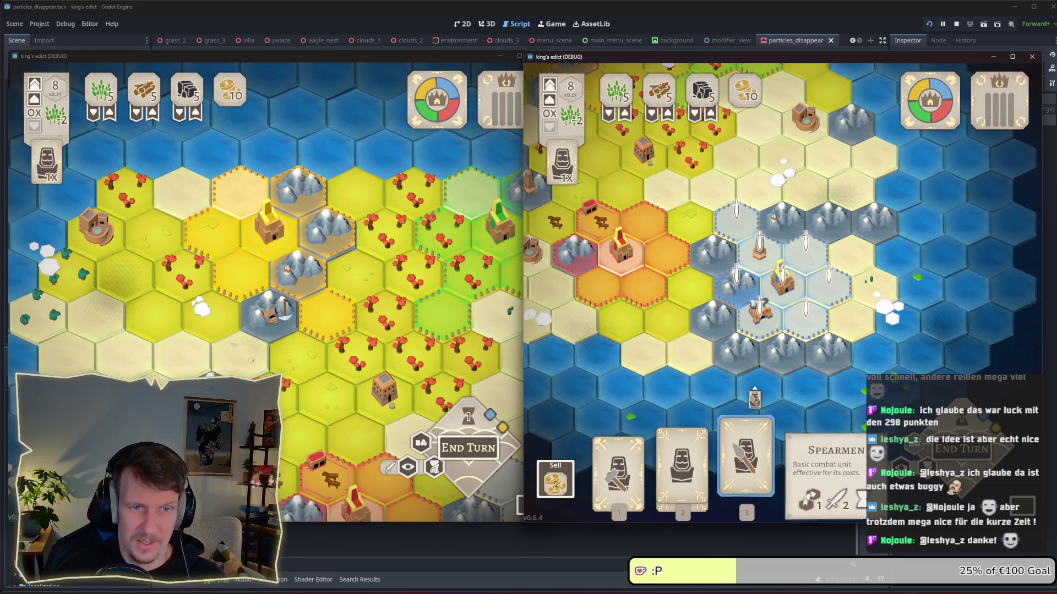
click(740, 242)
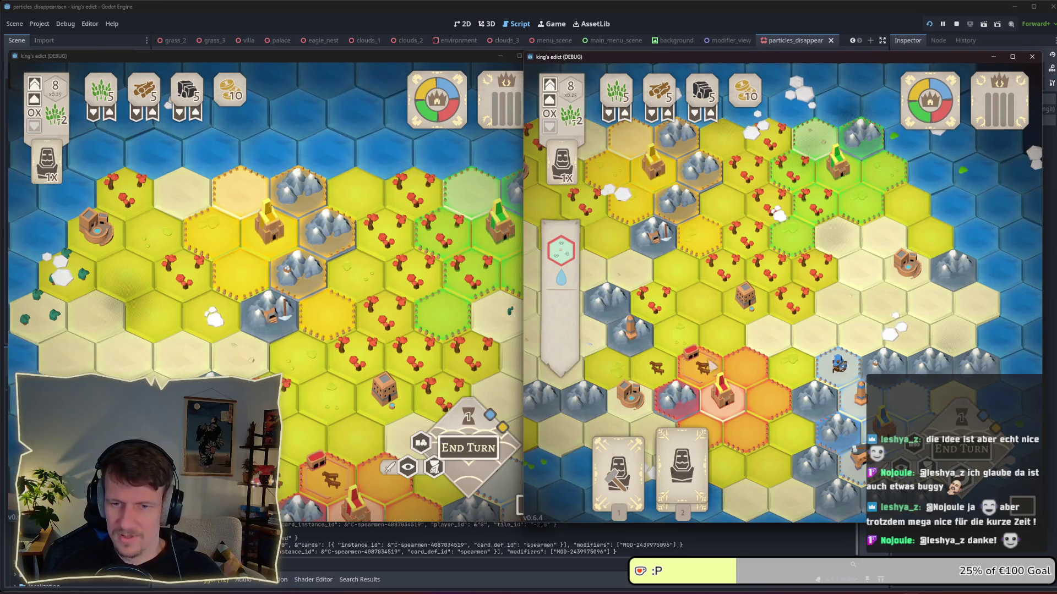
click(358, 363)
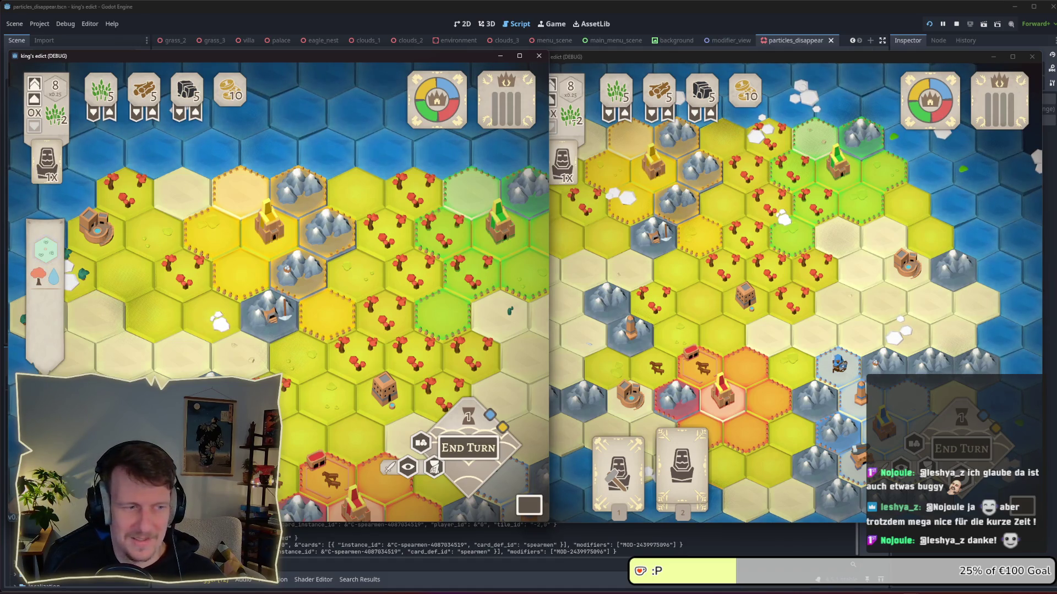
mouse_move(137, 473)
drag(138, 473, 328, 308)
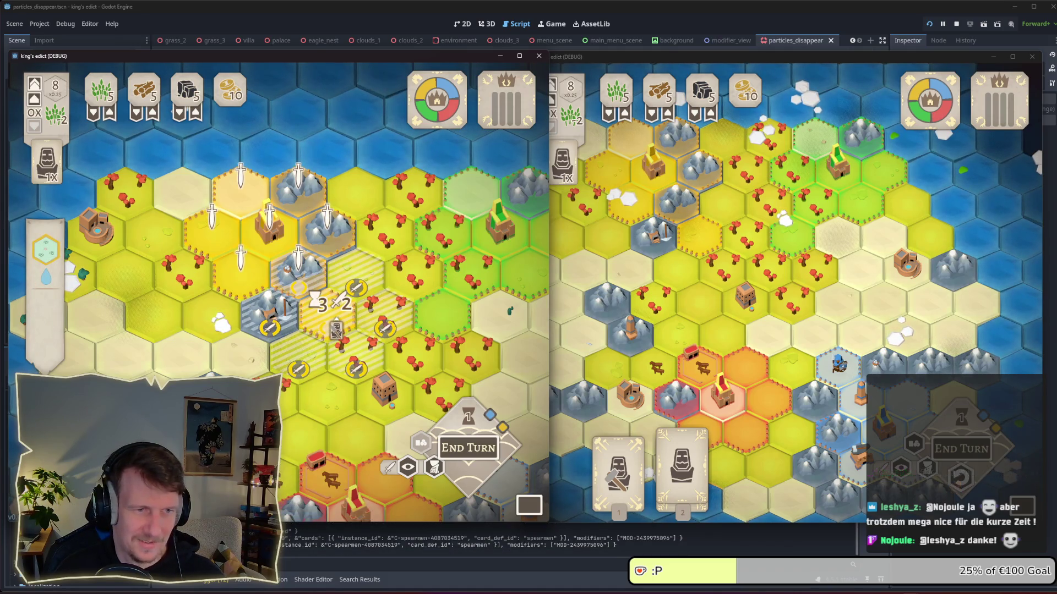
mouse_move(137, 473)
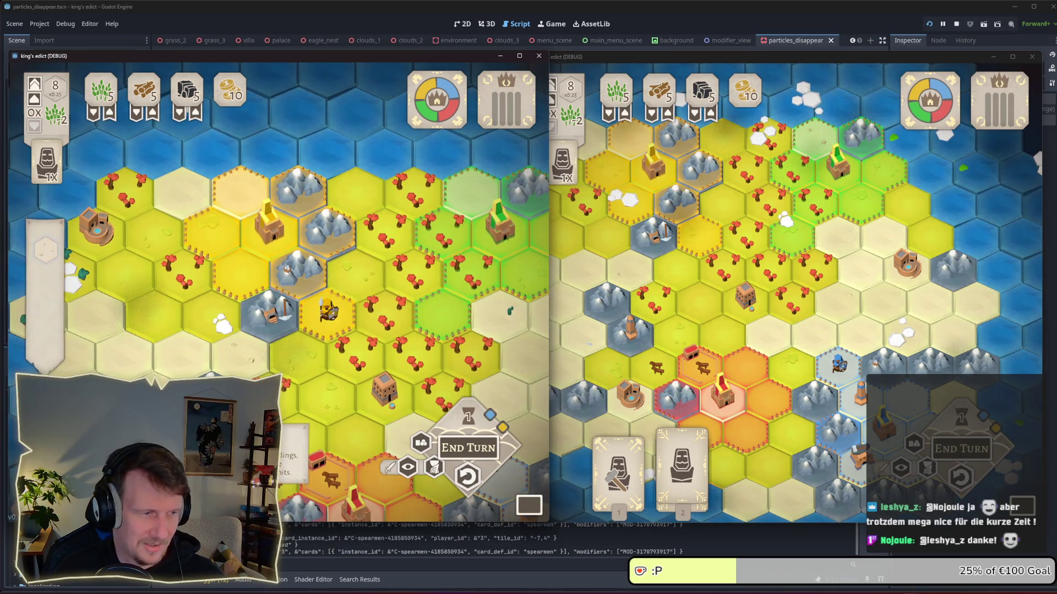
drag(137, 473, 302, 256)
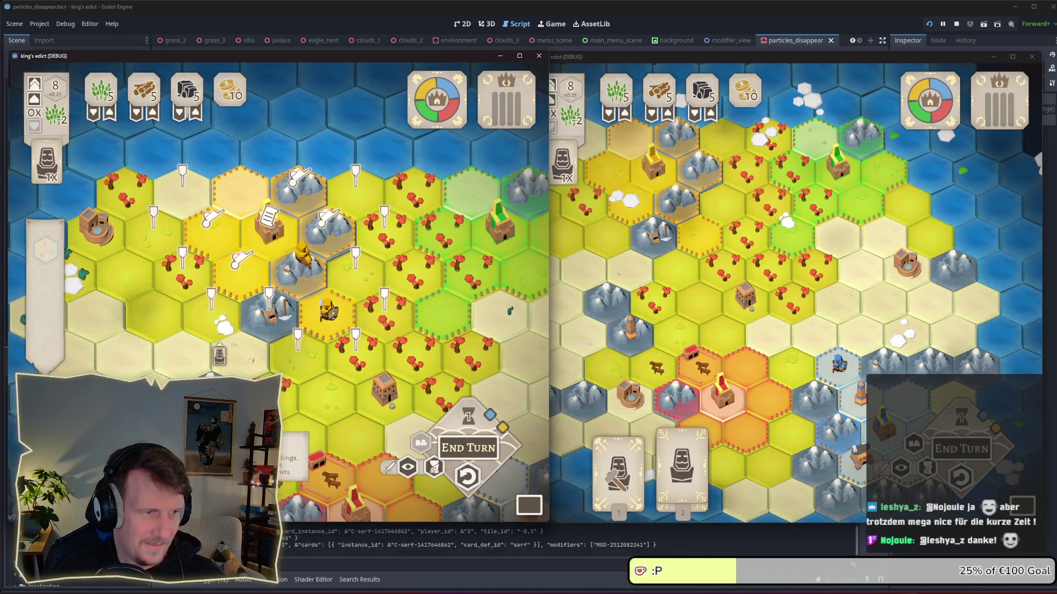
click(467, 445)
Step: End the right client's turn, place a serf there, then end the left turn to reach production
click(728, 267)
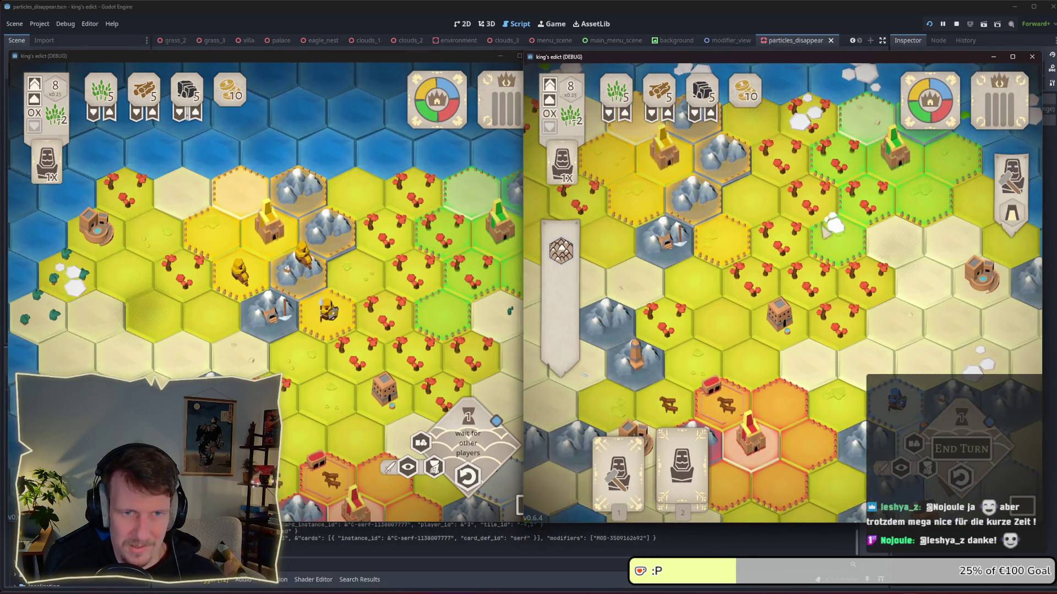
click(961, 448)
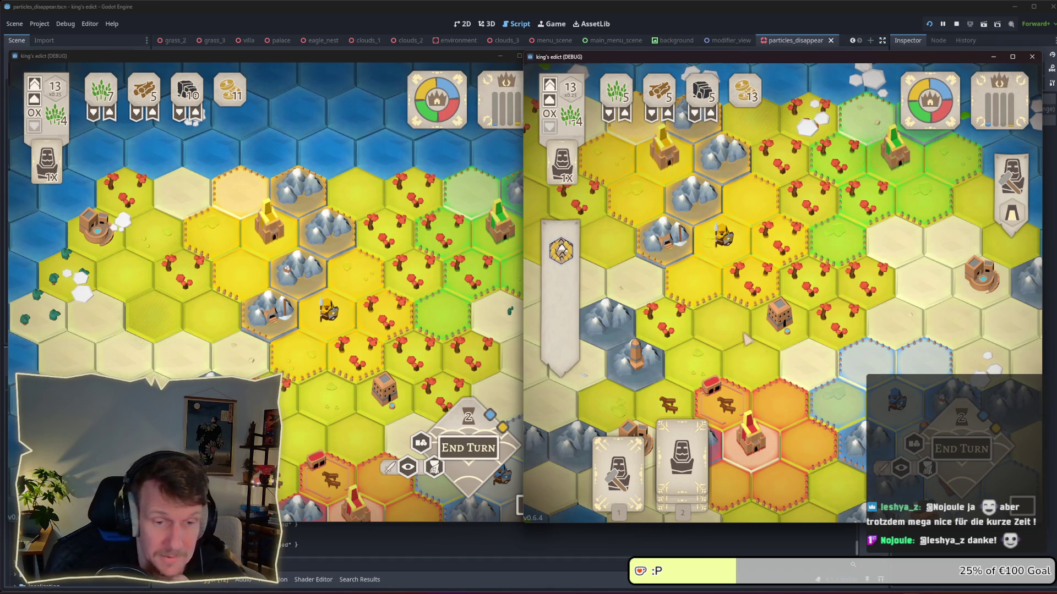
click(683, 457)
key(s)
key(d)
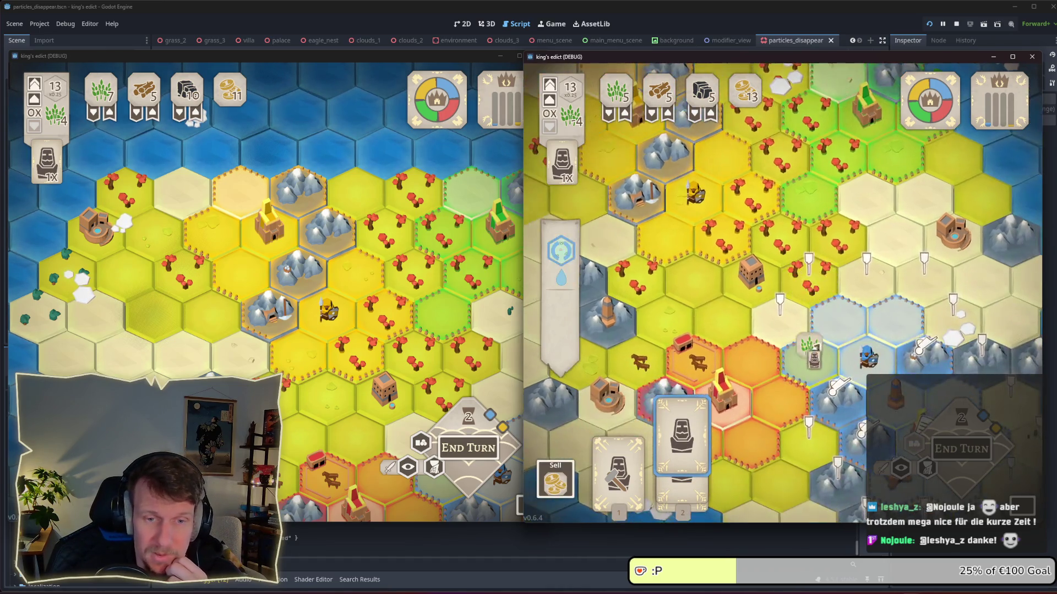
click(842, 388)
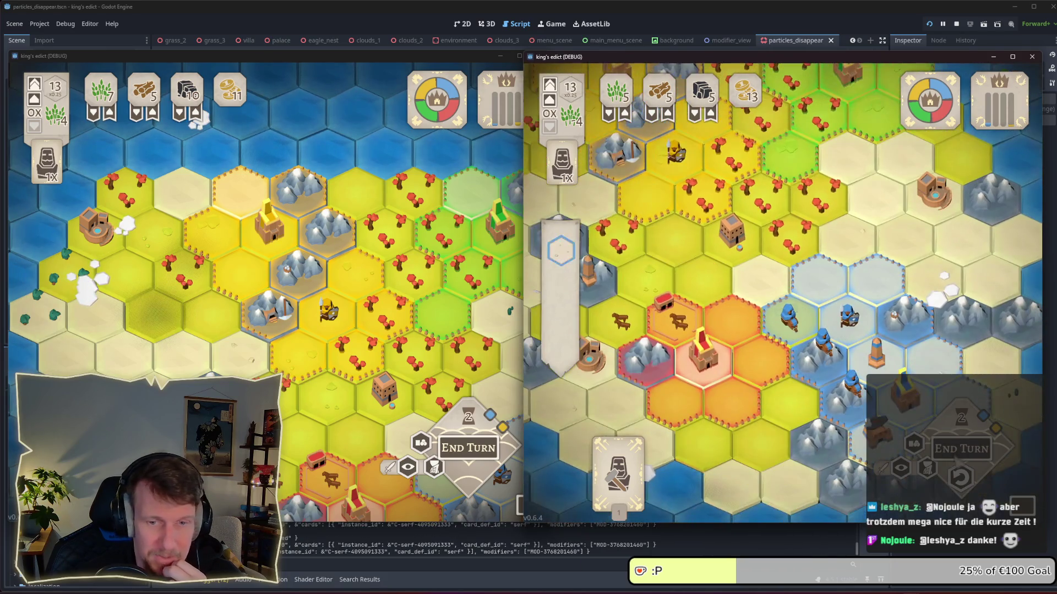
drag(389, 314, 266, 183)
key(s)
click(468, 447)
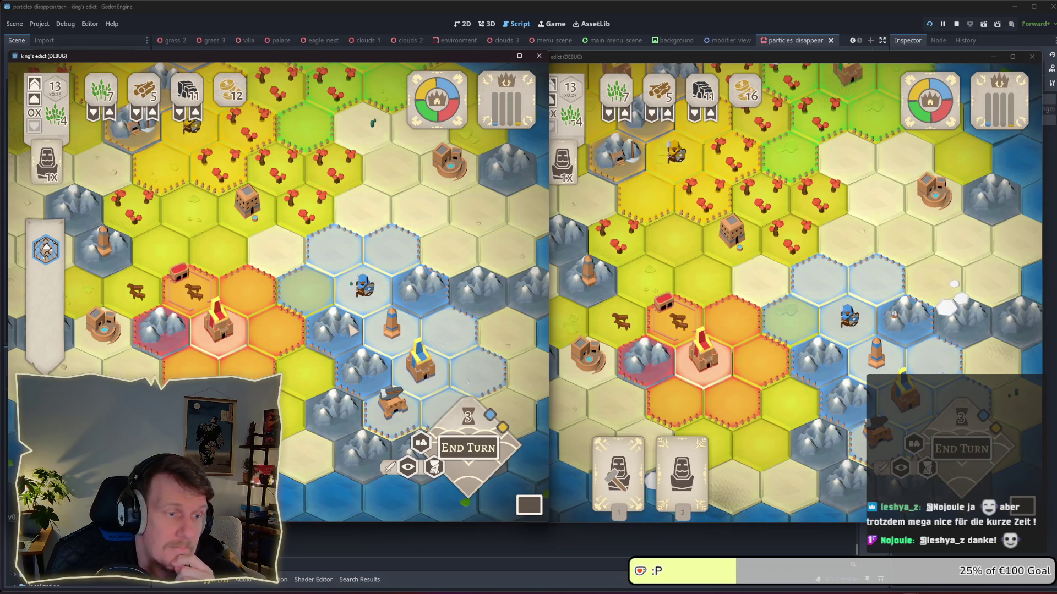
Step: Stop the game clients and scroll through the appear() and modifier visibility code
key(F8)
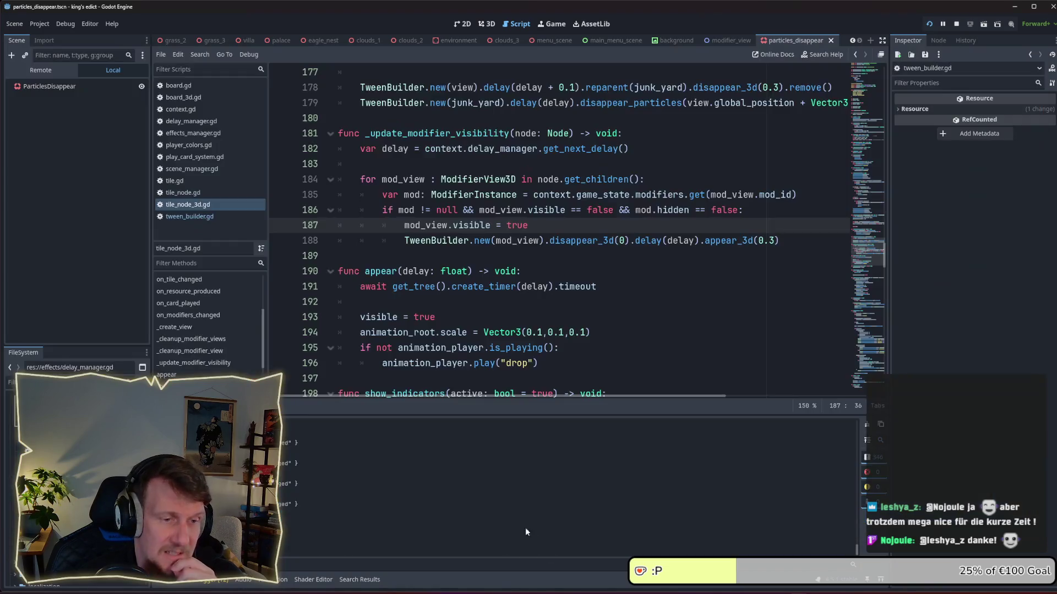
click(503, 293)
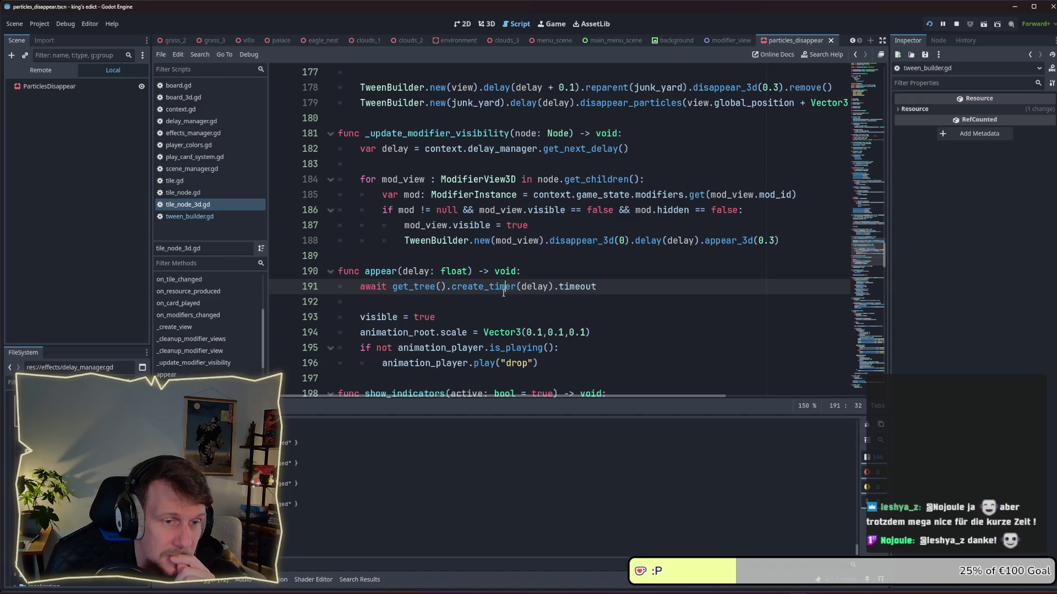
scroll(491, 277, down, 3)
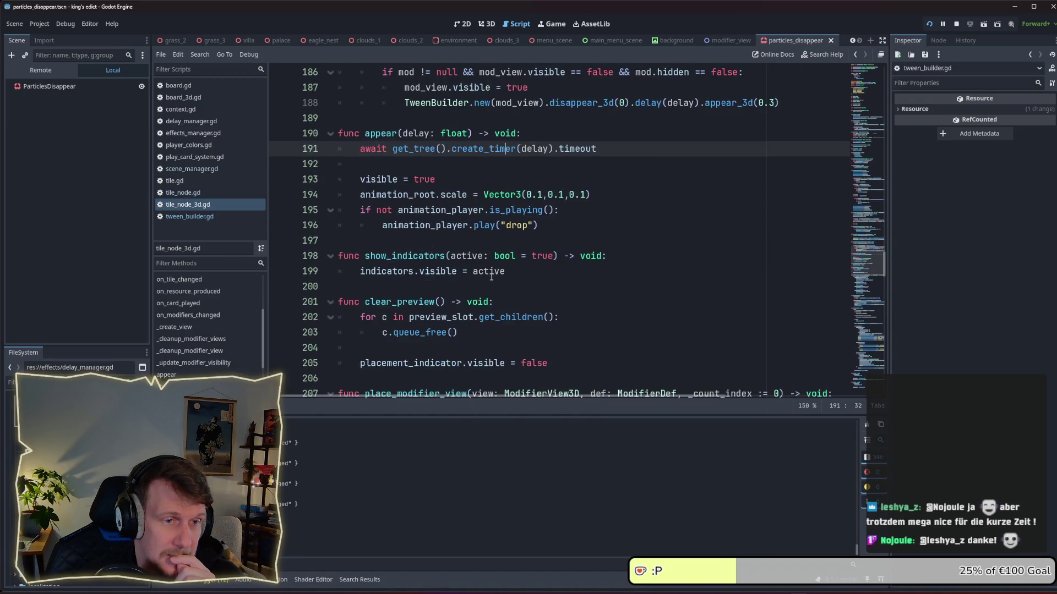
scroll(497, 287, up, 8)
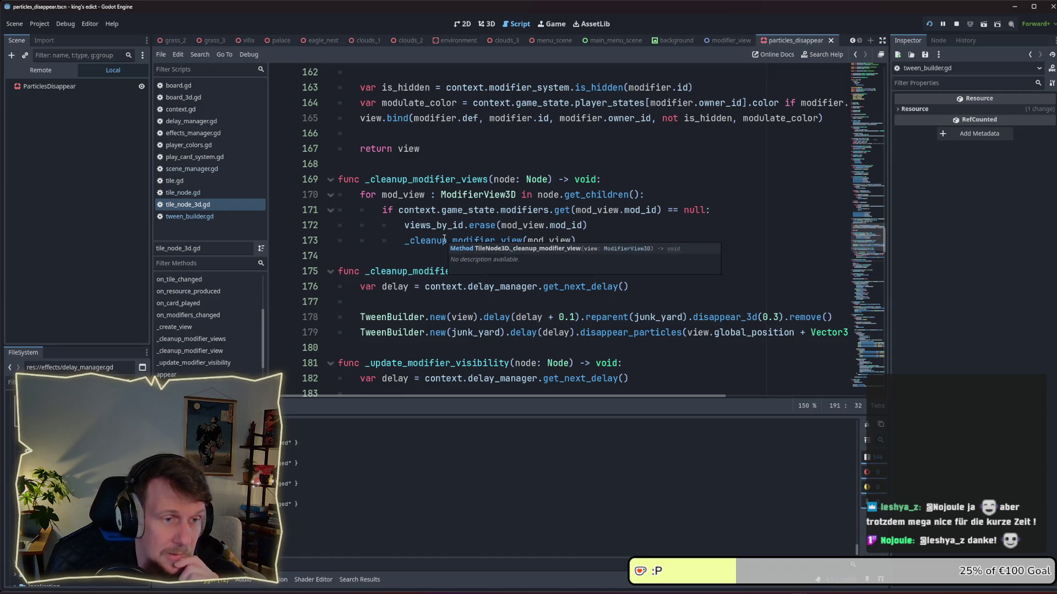
scroll(444, 239, up, 4)
scroll(444, 238, down, 9)
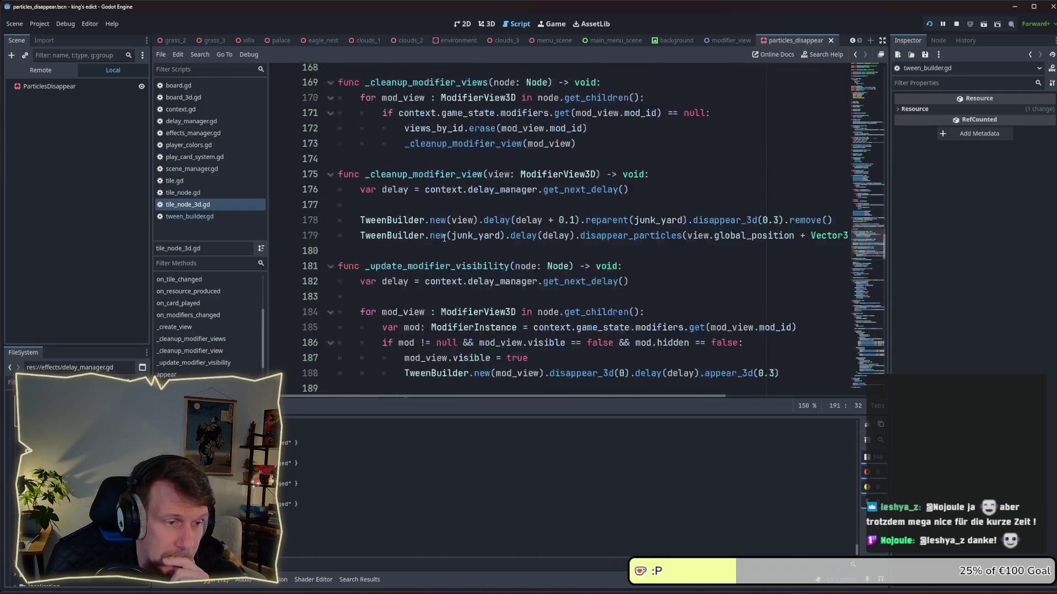
scroll(444, 238, down, 7)
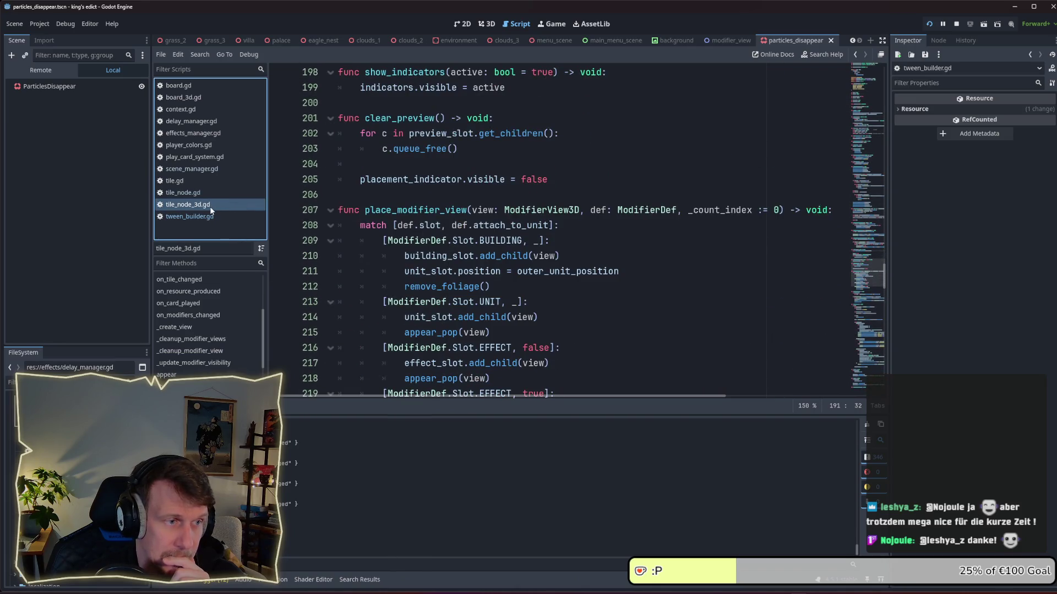
scroll(687, 239, up, 4)
scroll(757, 257, up, 6)
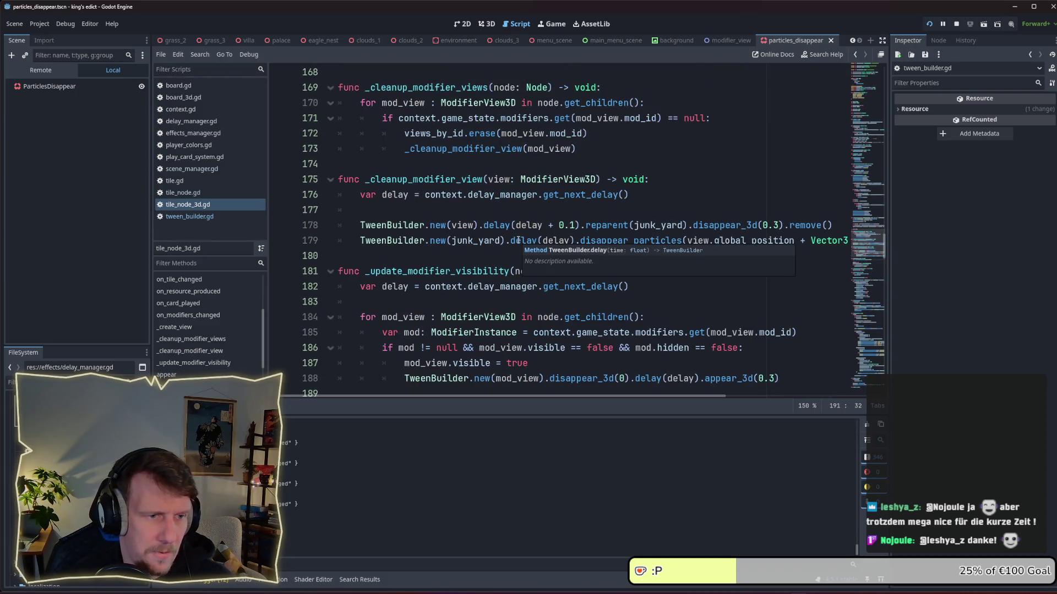
scroll(495, 237, down, 4)
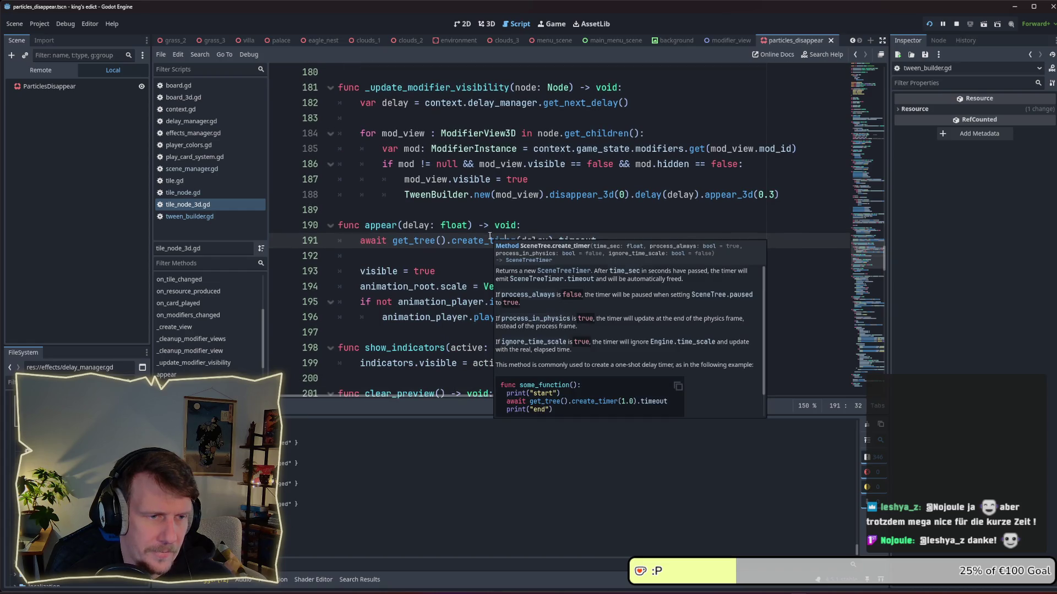
Step: Inspect the line 188 tween chain and get_next_delay, then jump to delay() in tween_builder.gd
click(658, 205)
drag(789, 196, 493, 195)
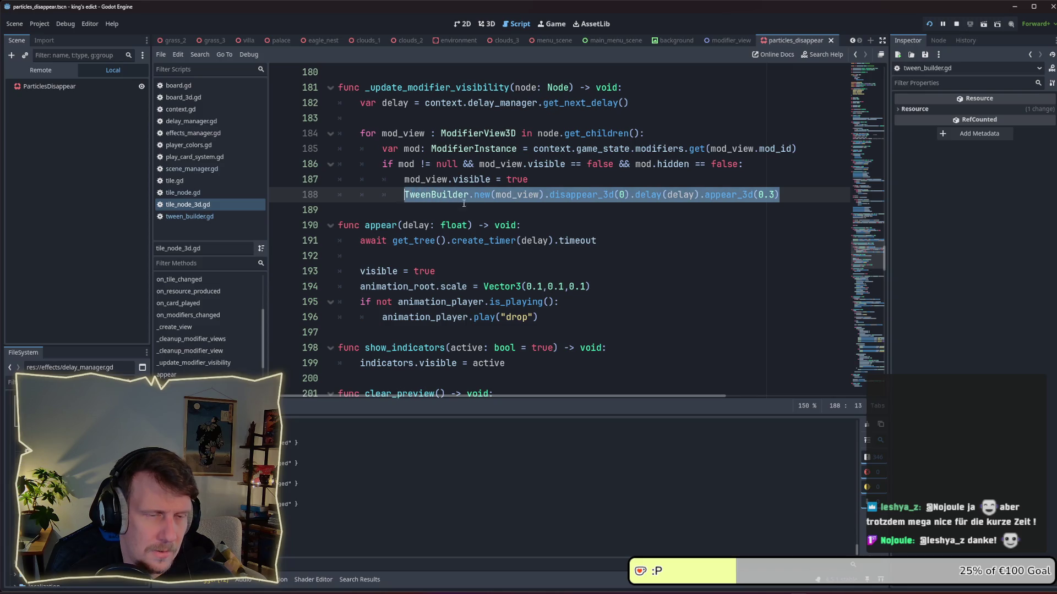
click(580, 214)
click(586, 195)
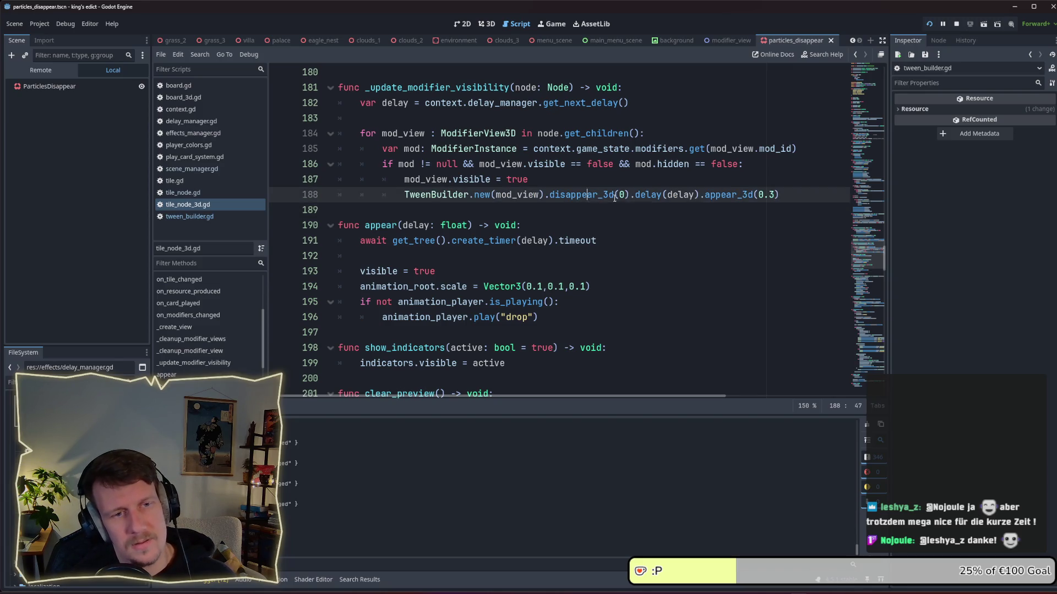
double_click(690, 195)
double_click(564, 102)
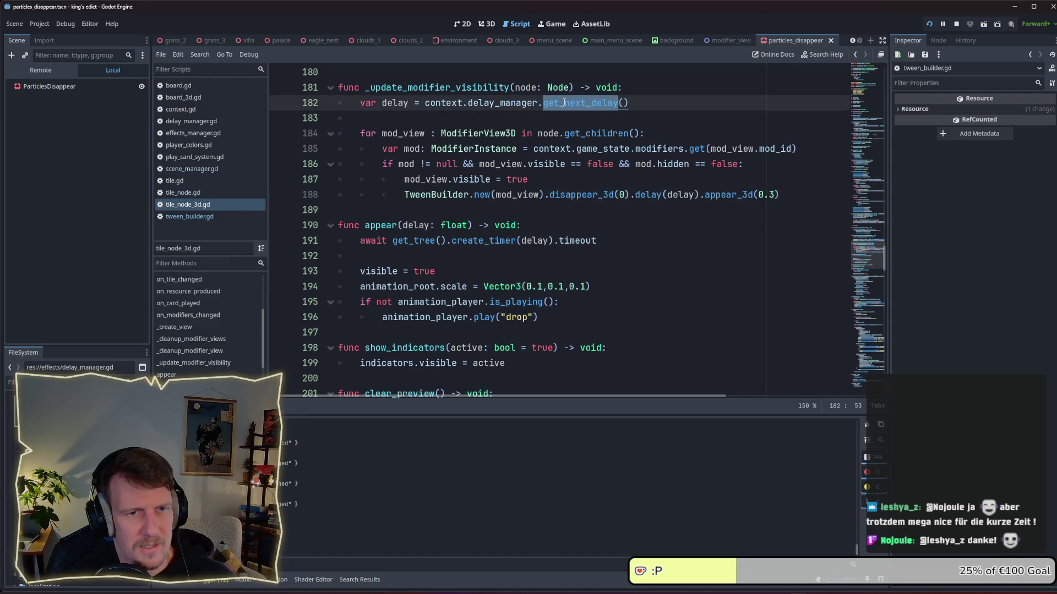
click(673, 196)
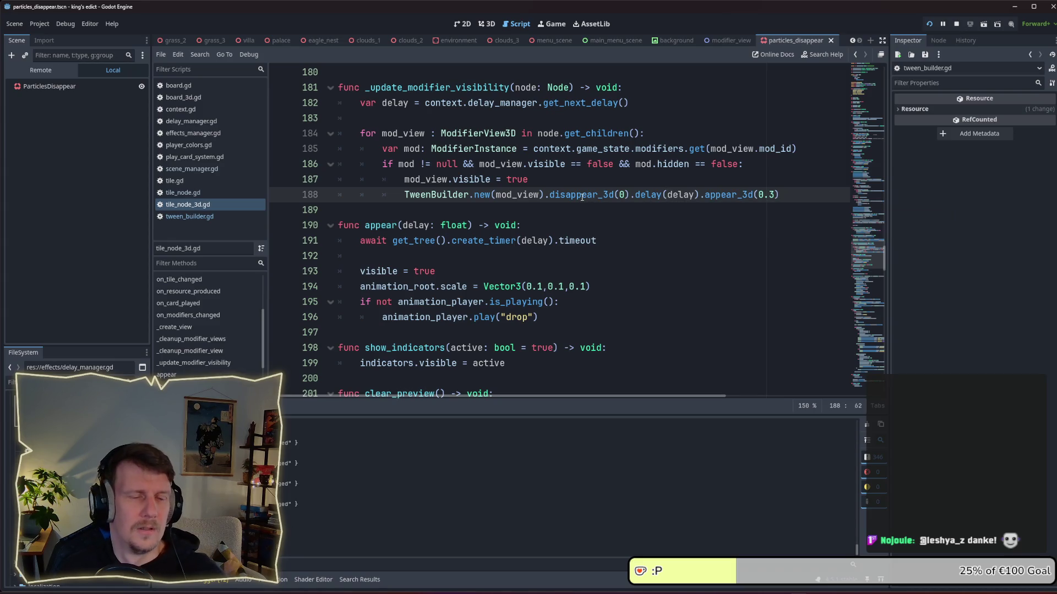
mouse_move(582, 196)
ctrl+click(645, 196)
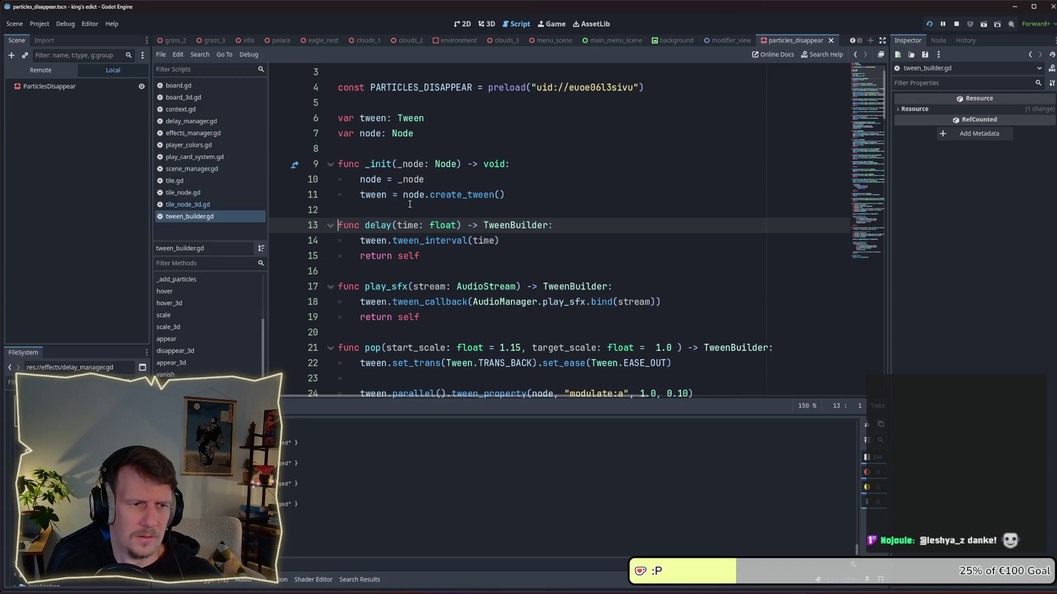
scroll(410, 205, down, 1)
click(450, 213)
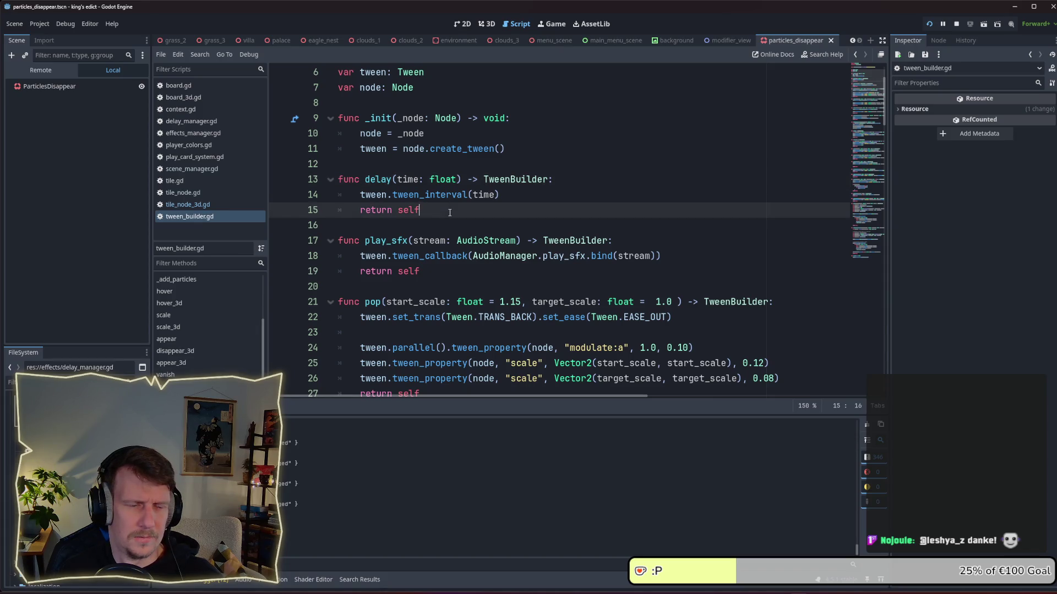
key(alt+Left)
ctrl+click(576, 195)
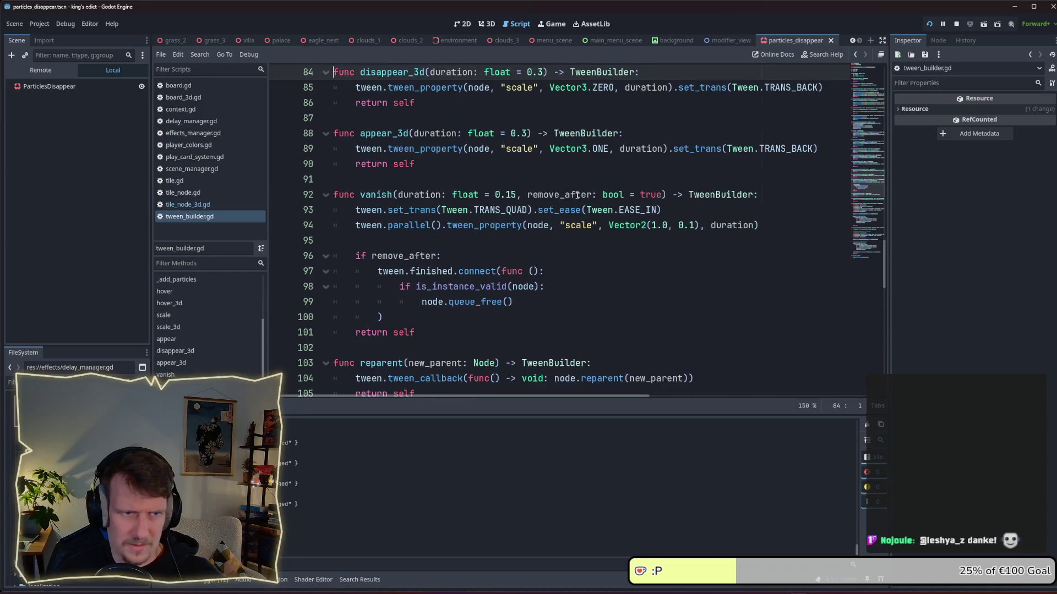
scroll(397, 205, up, 1)
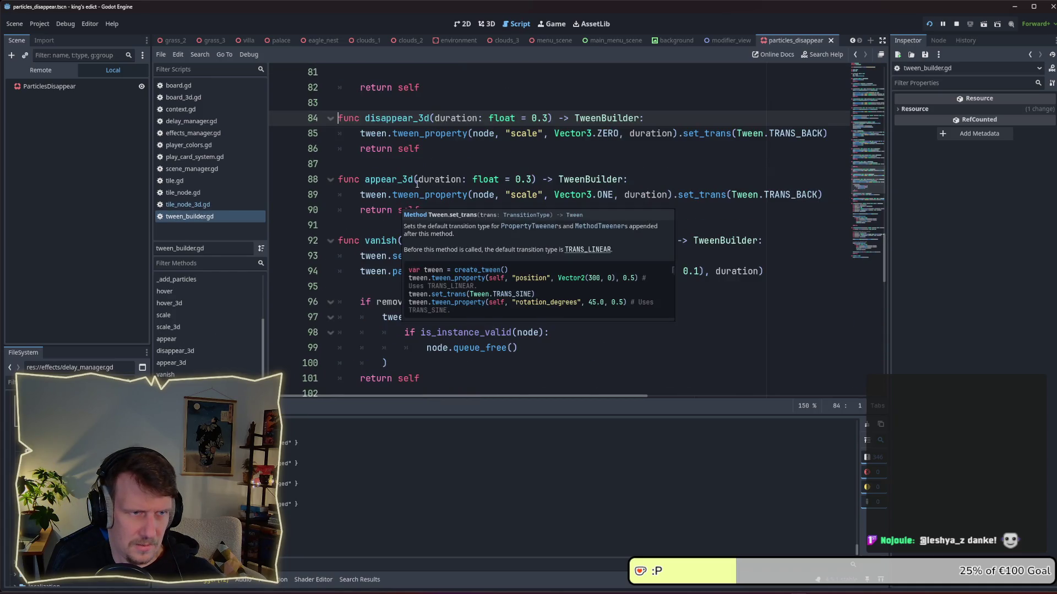
scroll(449, 152, up, 3)
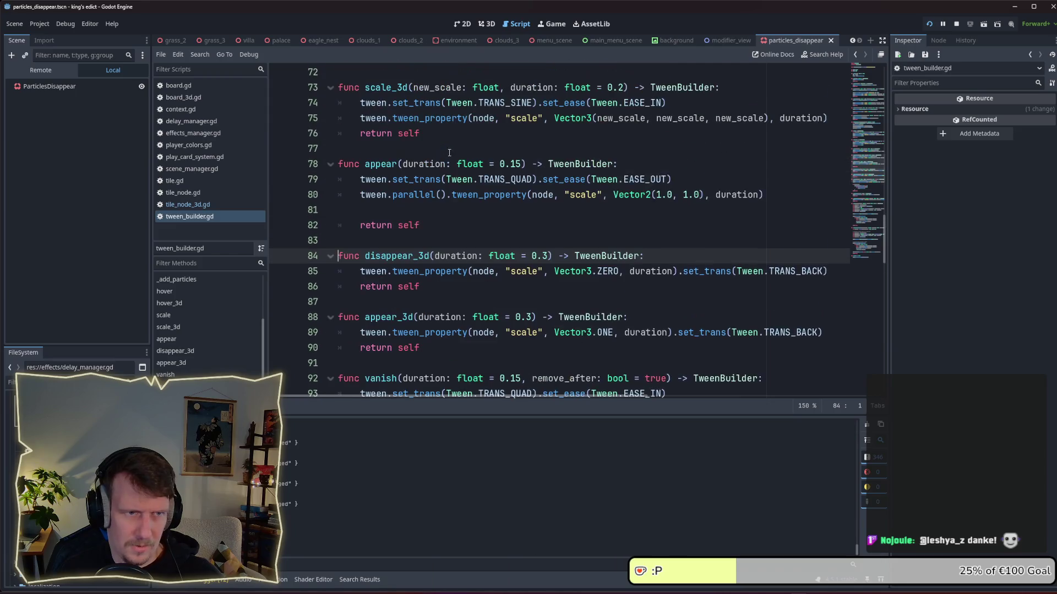
click(430, 192)
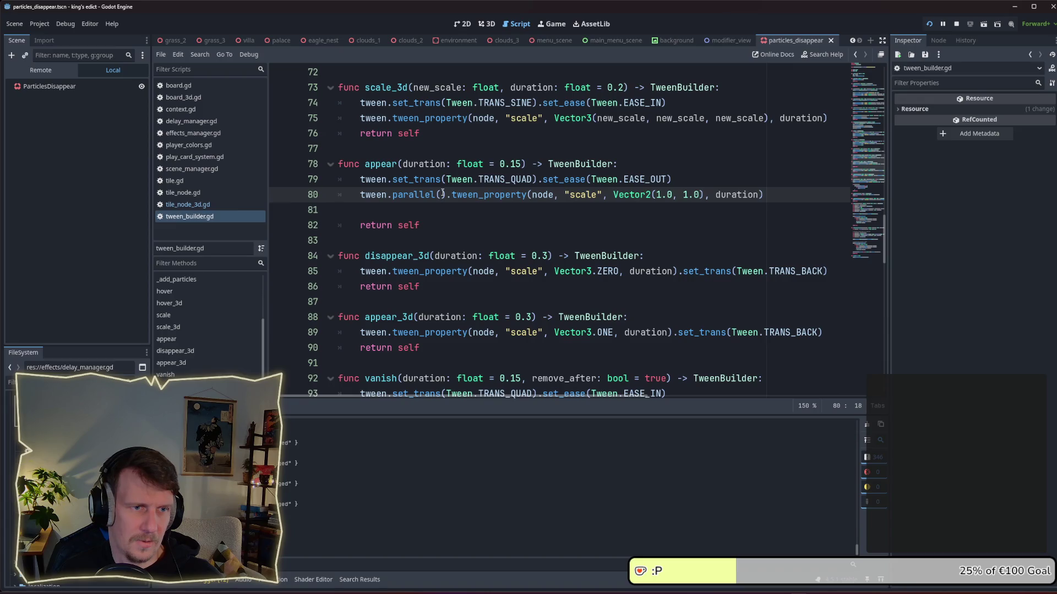
scroll(444, 244, down, 2)
click(457, 253)
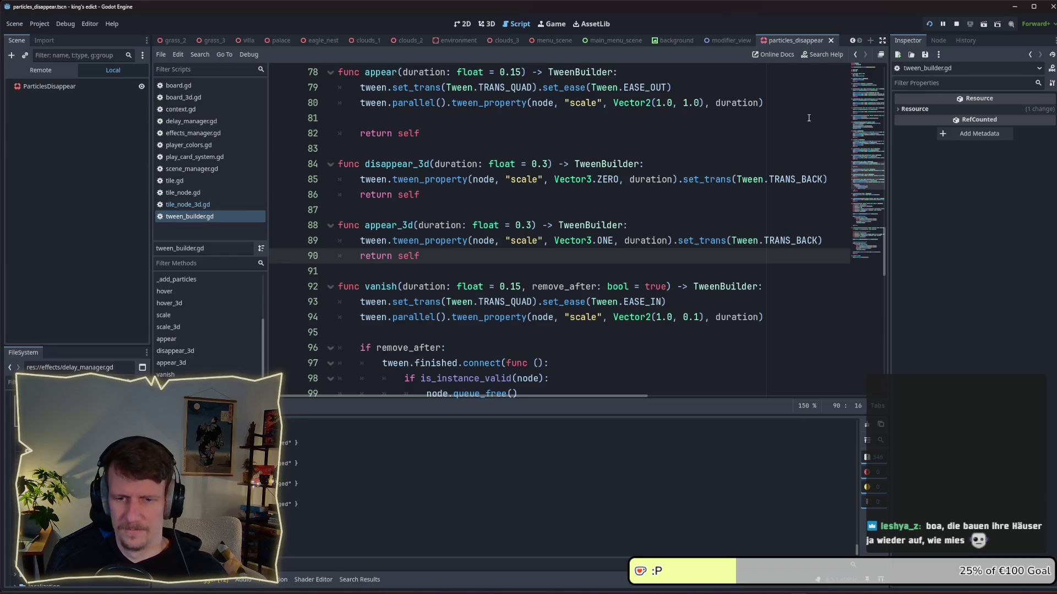
Step: Restart the game and begin hosting on i_know_this_place.map, then stop and relaunch it
click(929, 25)
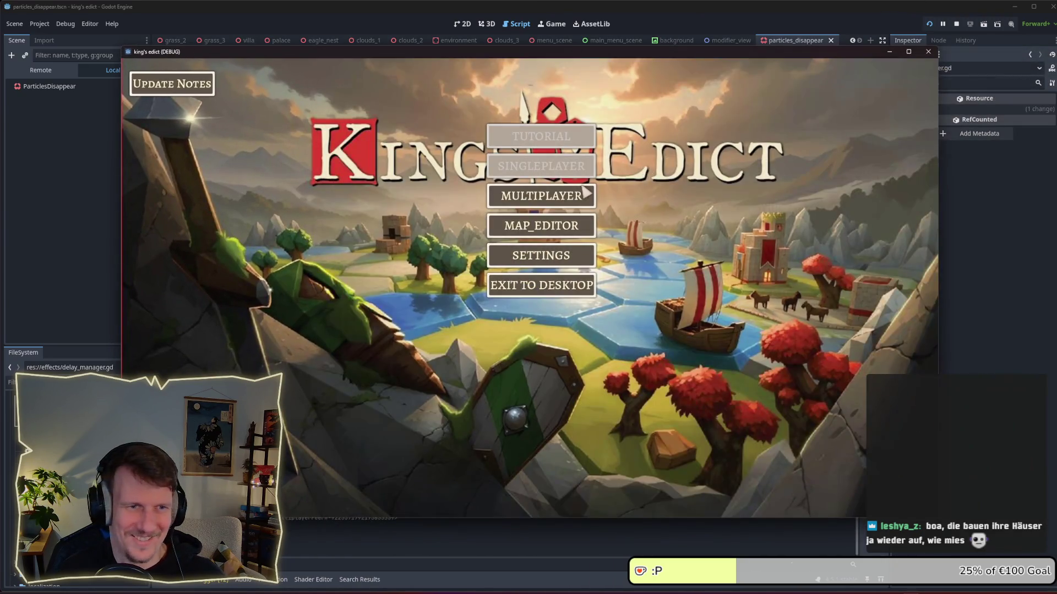
click(541, 196)
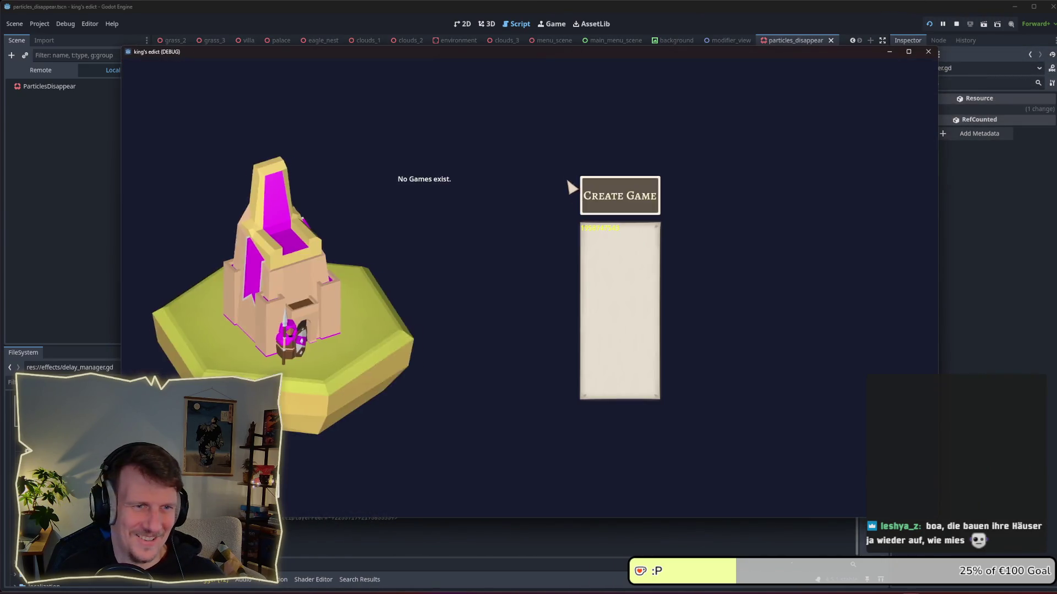
click(608, 182)
click(637, 107)
click(609, 160)
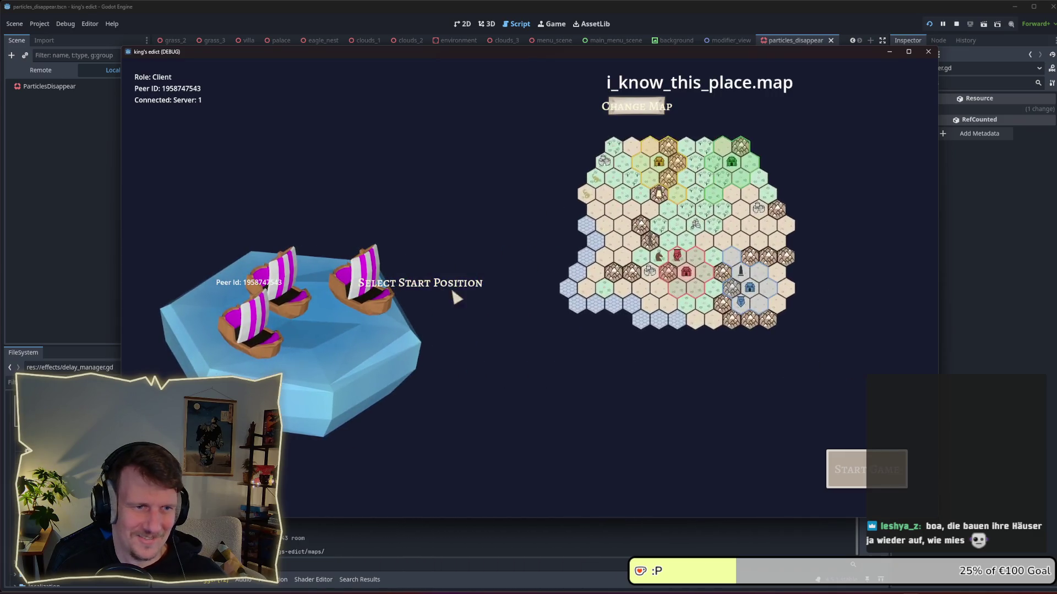
click(427, 284)
click(956, 23)
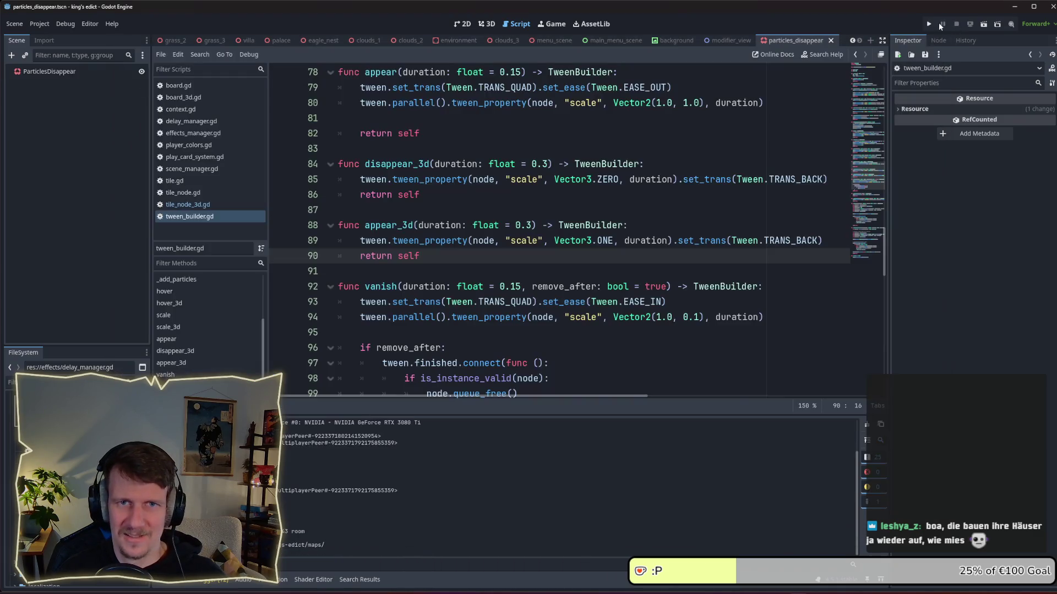
click(929, 24)
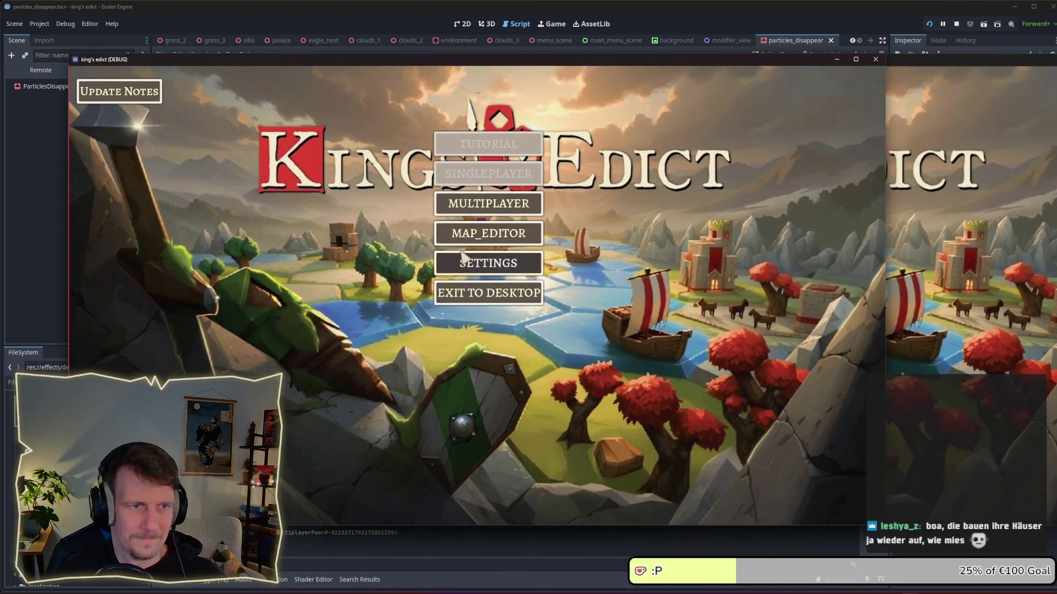
Step: Create a new hosted multiplayer game, choosing its map and the host's start position
click(538, 208)
click(538, 208)
click(583, 114)
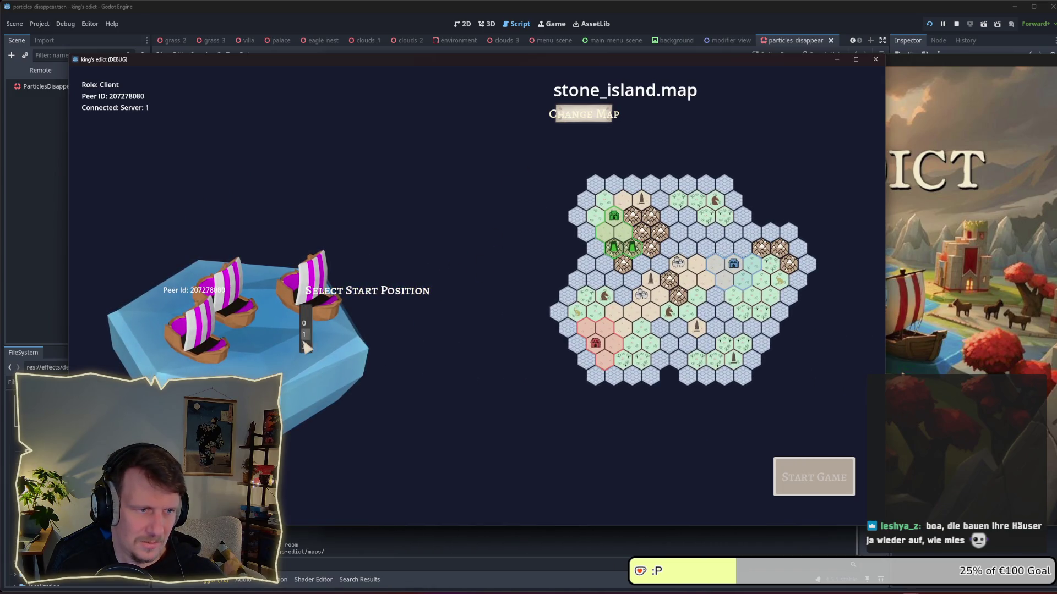
click(304, 345)
Step: Join the room from the second client at start position 1, then start the match
click(743, 197)
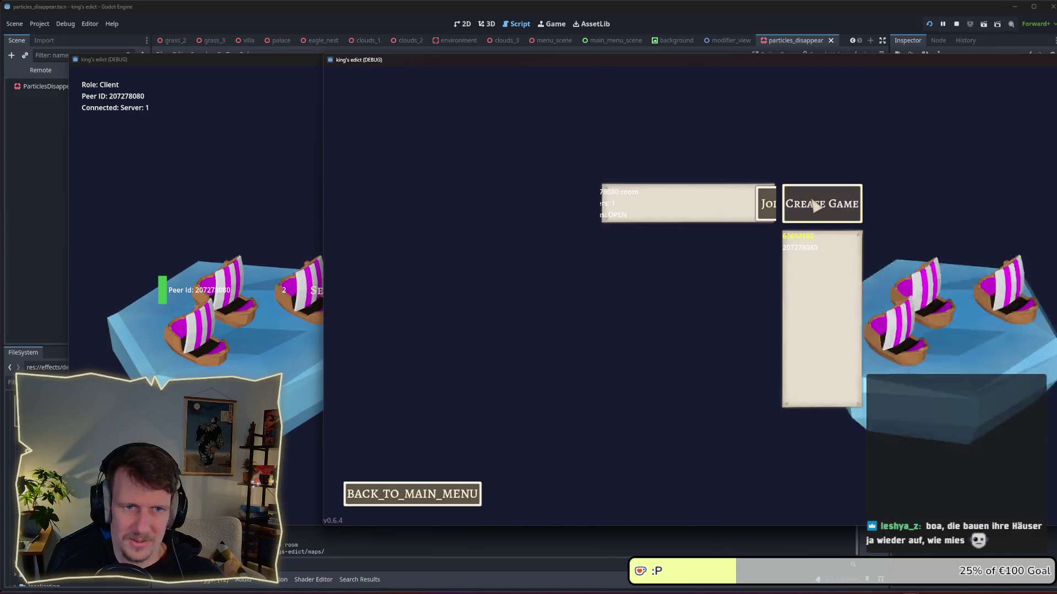
click(773, 208)
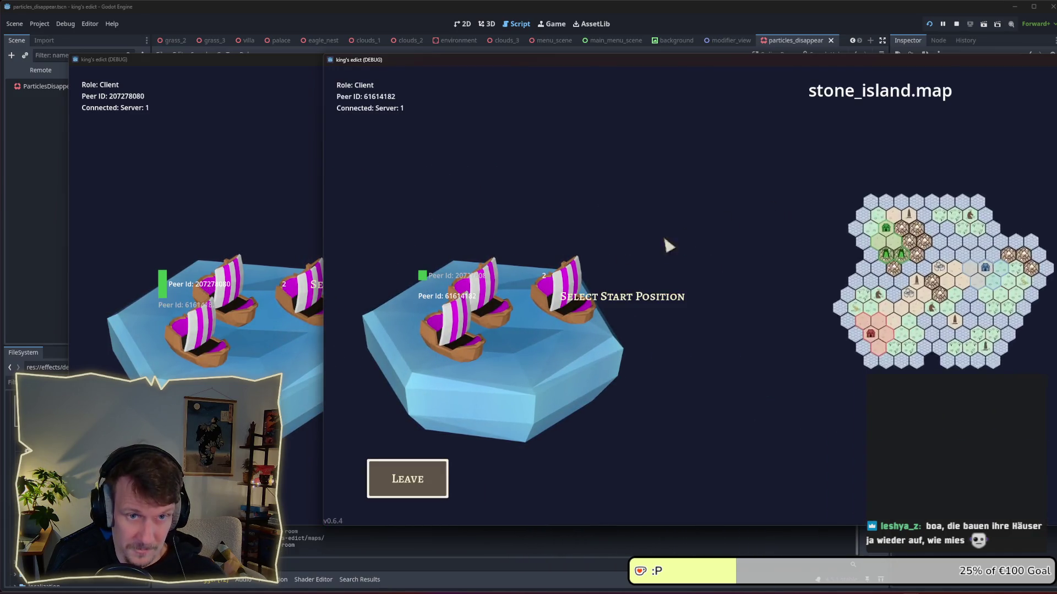
click(564, 341)
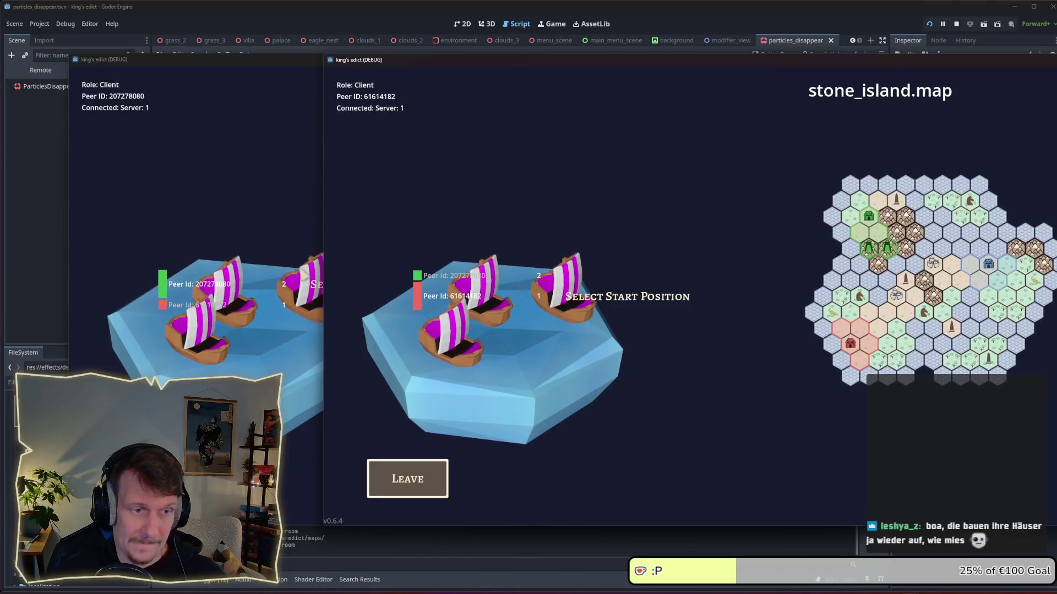
key(alt+Tab)
click(779, 467)
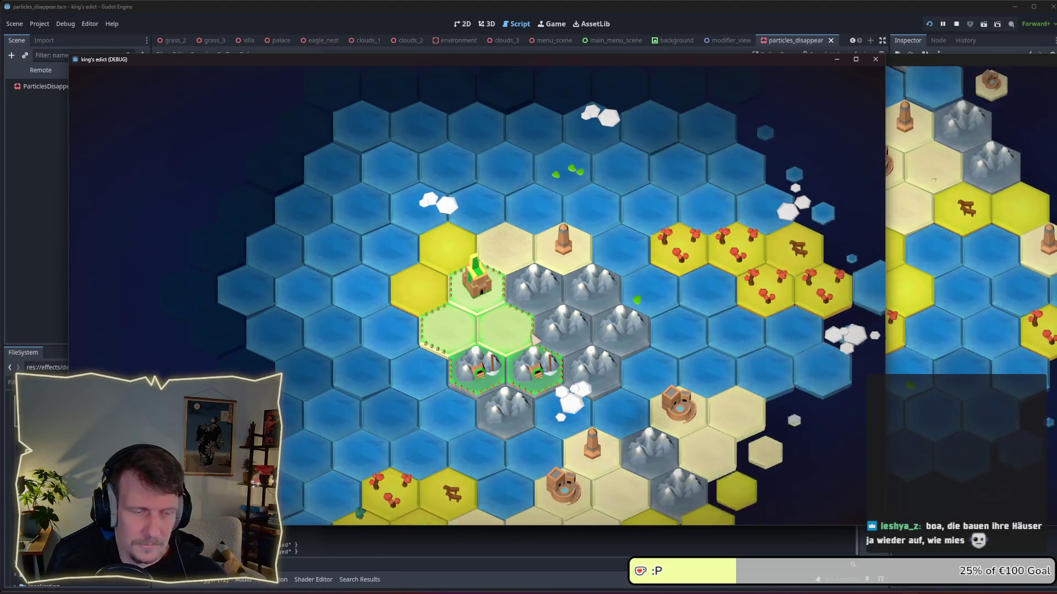
Step: In the second client, place a Spearman left and a Servant right of the castle, then stop the game
key(alt+Tab)
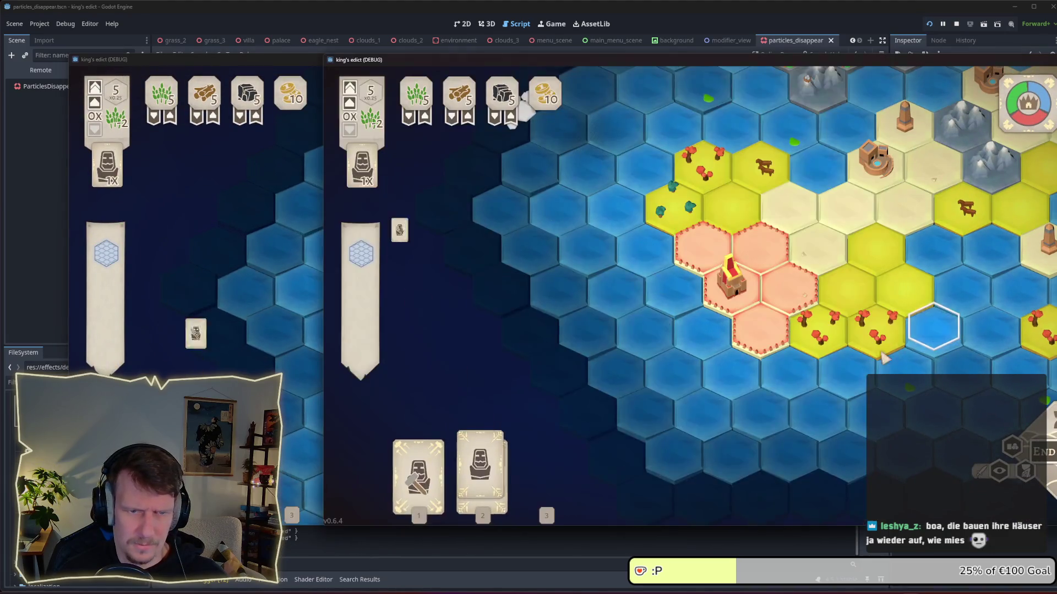
click(657, 234)
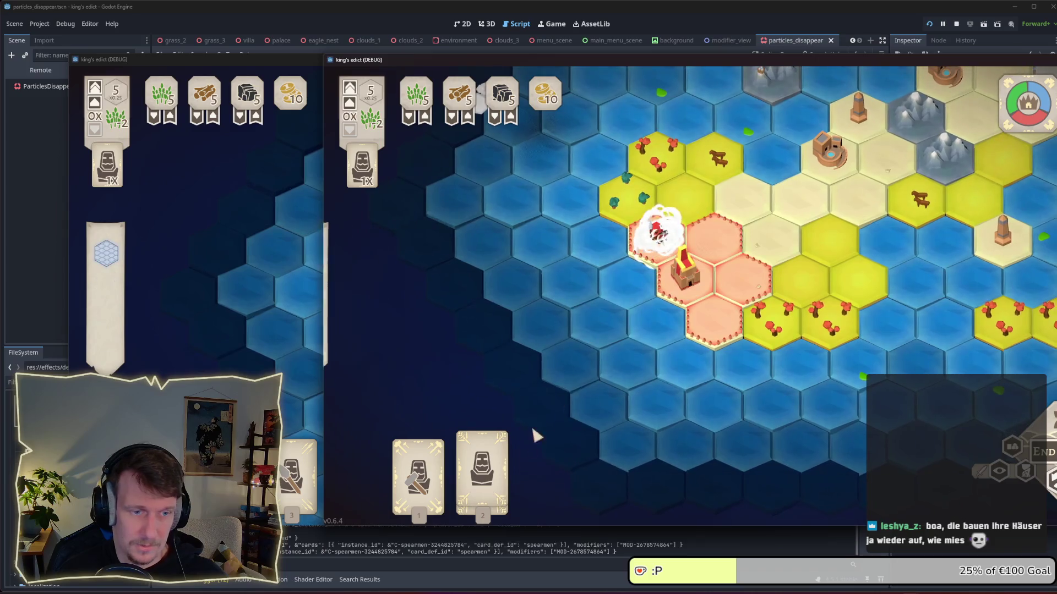
click(482, 463)
click(770, 317)
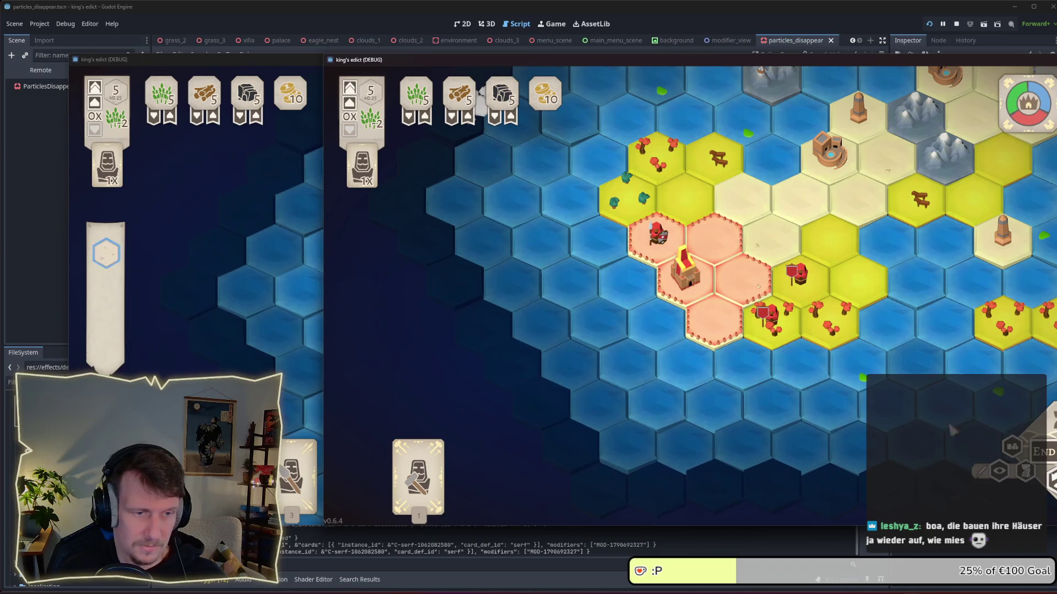
click(254, 368)
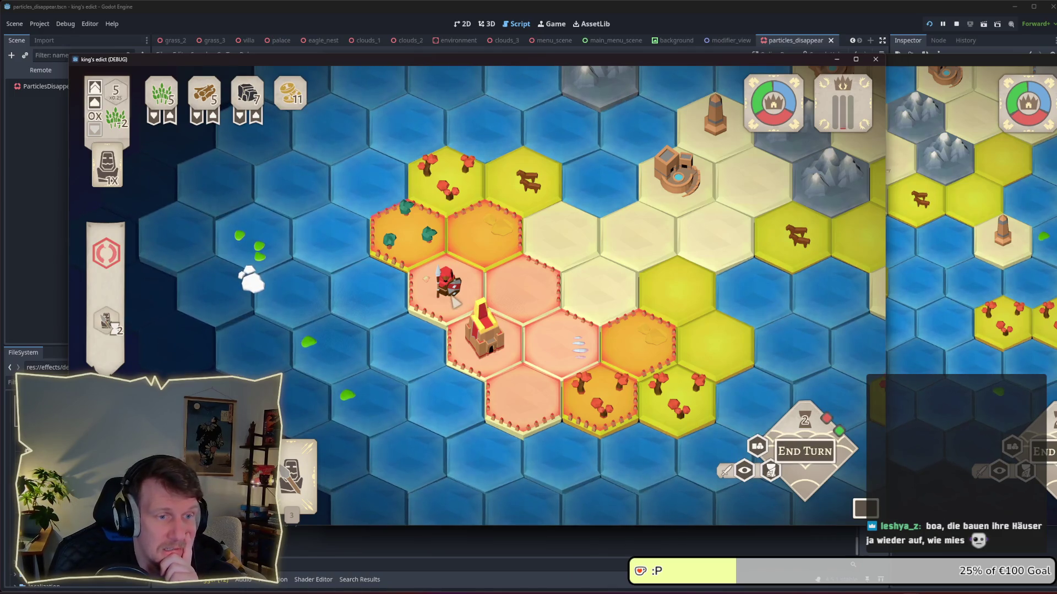
scroll(455, 301, down, 2)
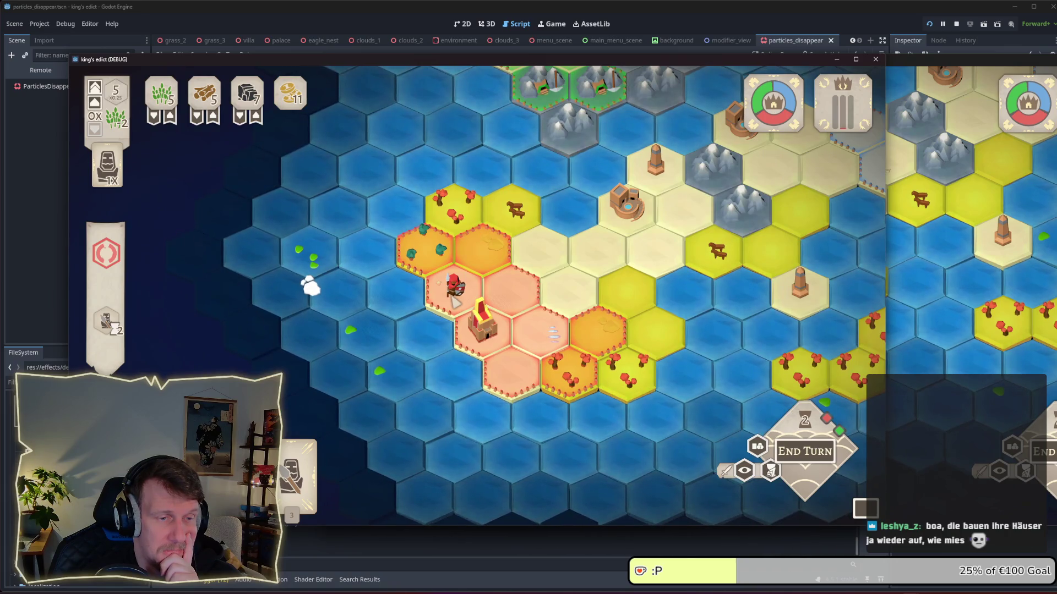
key(F8)
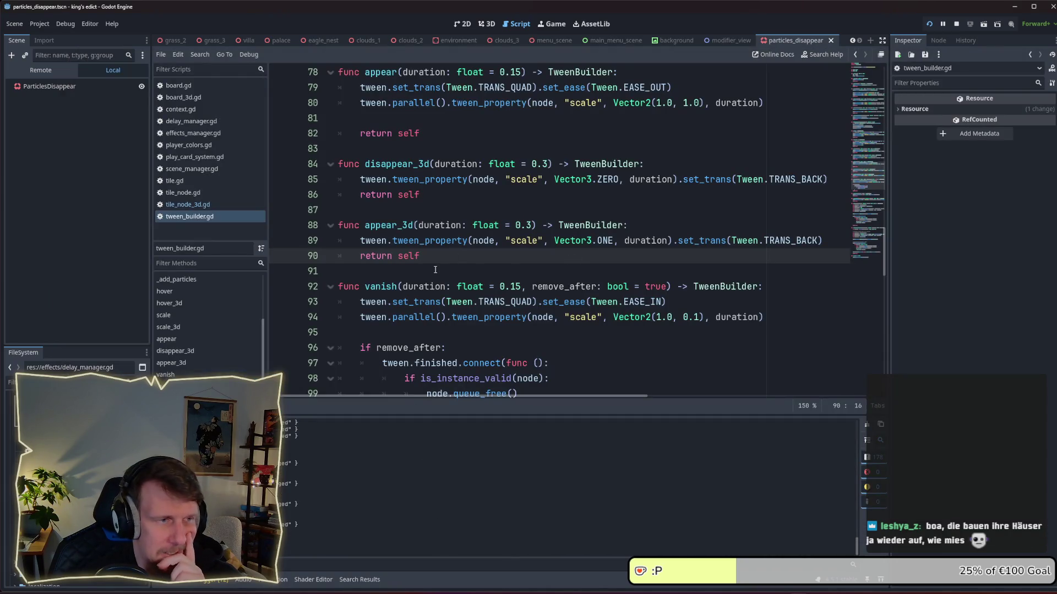
Step: Replace delay(delay) on line 188 of tile_node_3d.gd with delay(randfn(0, 1.0))
click(216, 205)
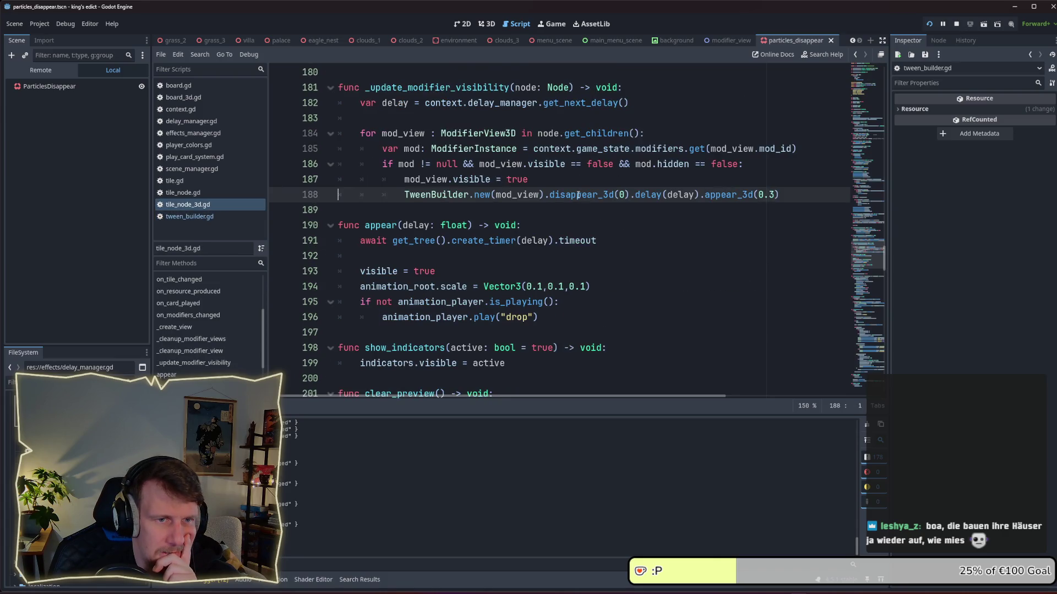
double_click(644, 195)
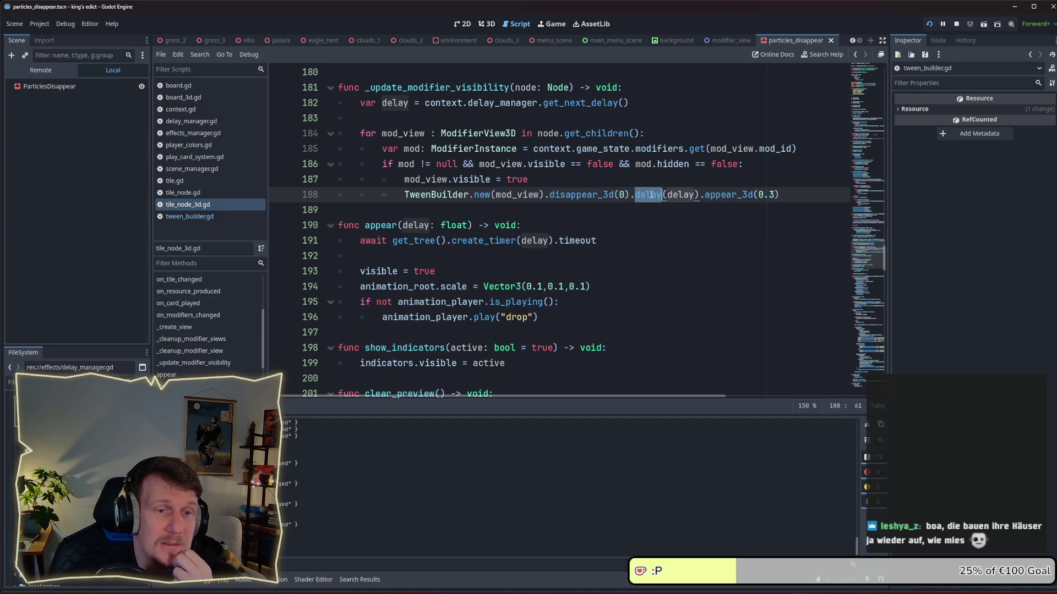
drag(668, 196, 695, 196)
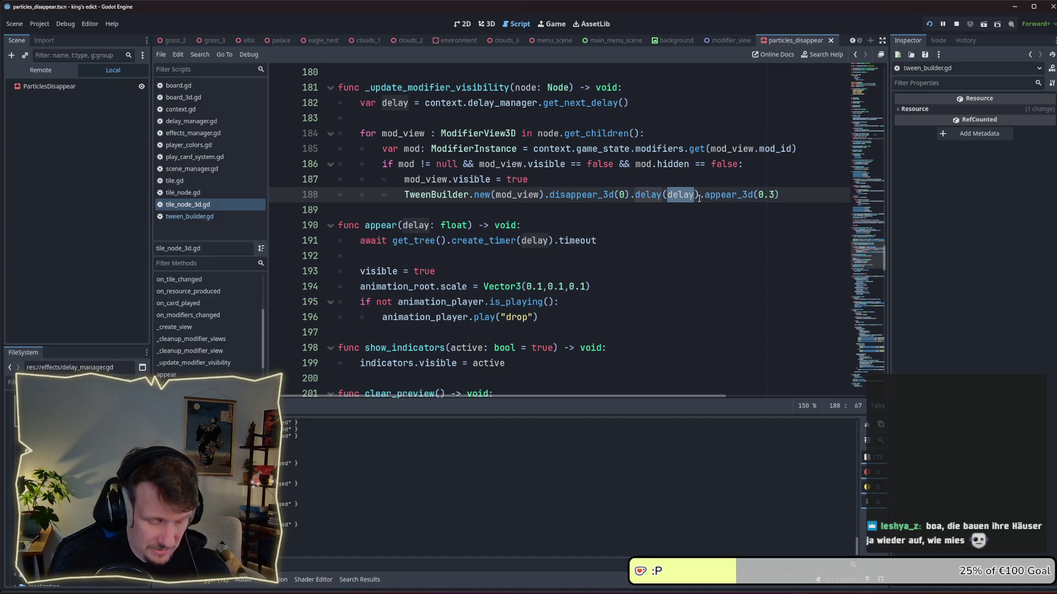
text(ran)
key(Down)
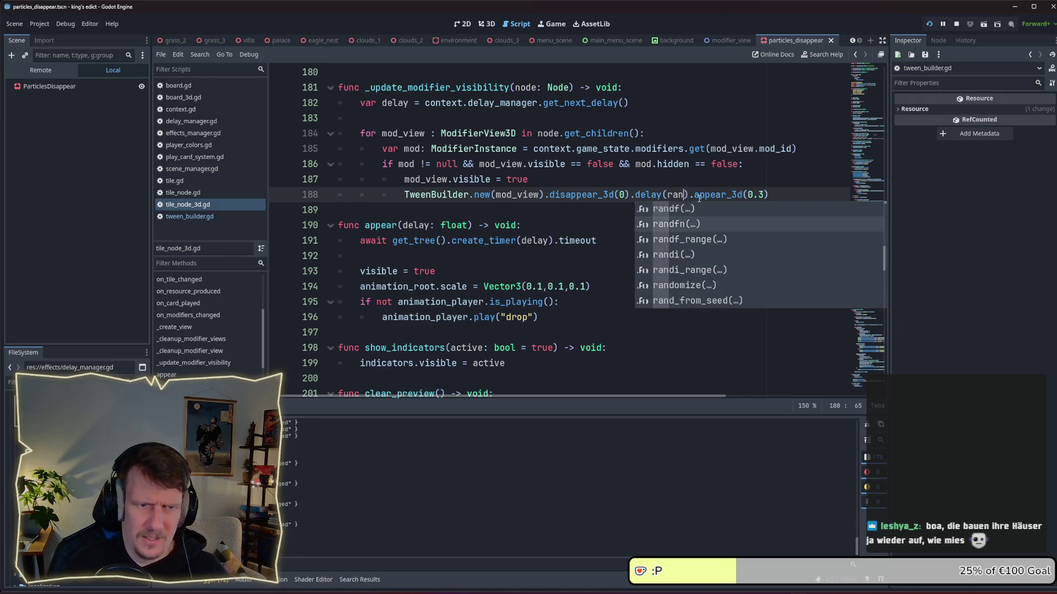
key(Return)
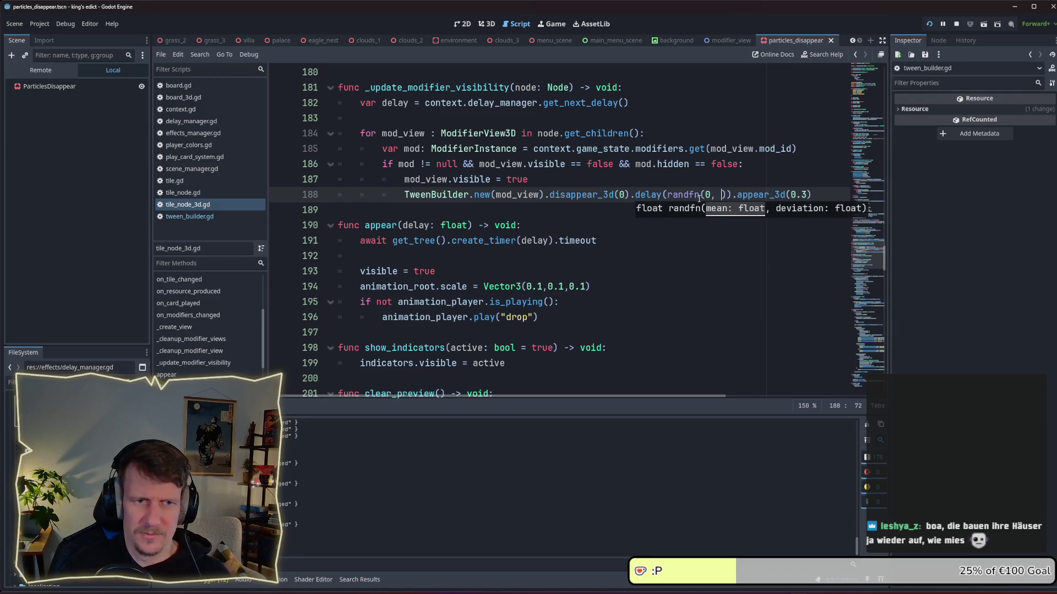
text(1.0)
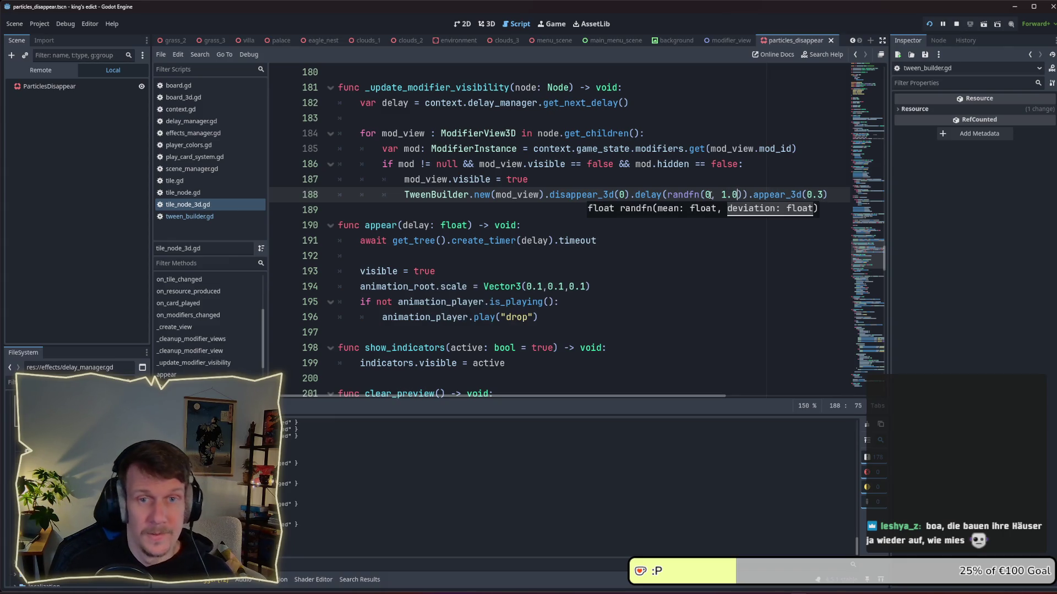
key(alt+Tab)
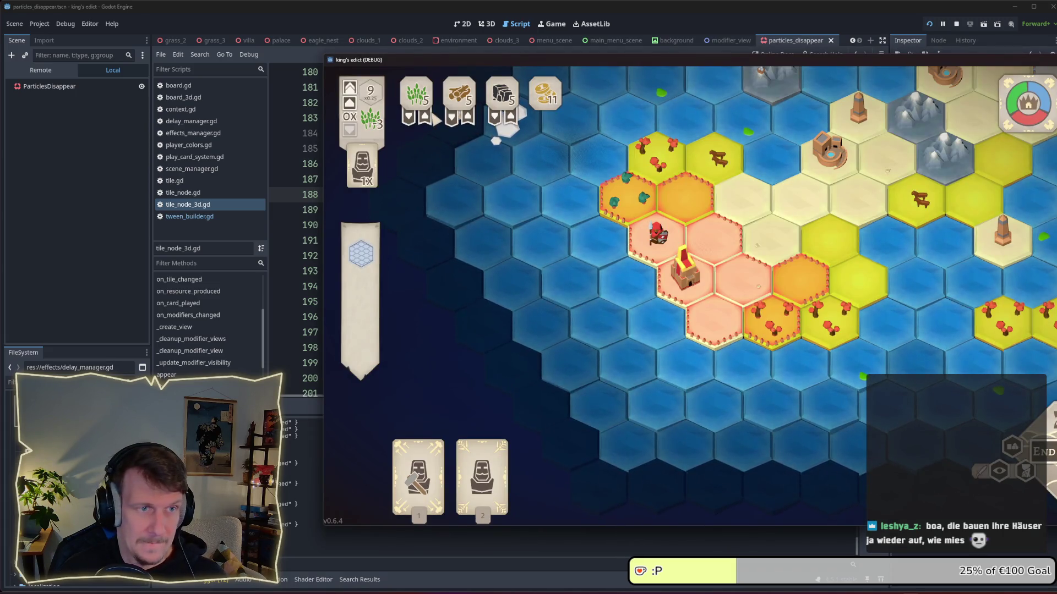
Step: Trade coins for 2 more wheat and advance the other client from power to production
click(427, 118)
click(427, 118)
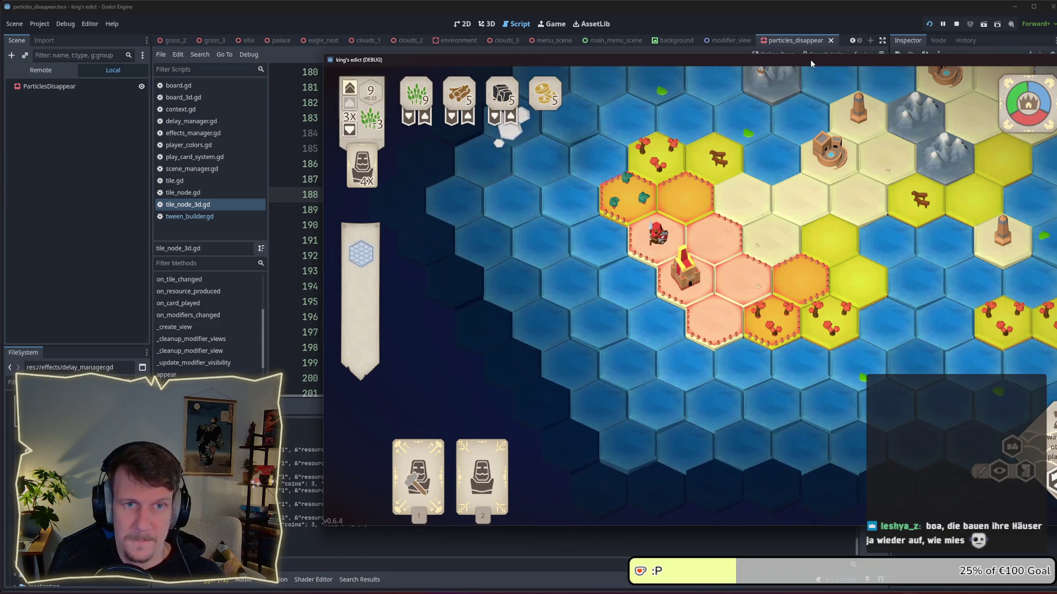
key(alt+Tab)
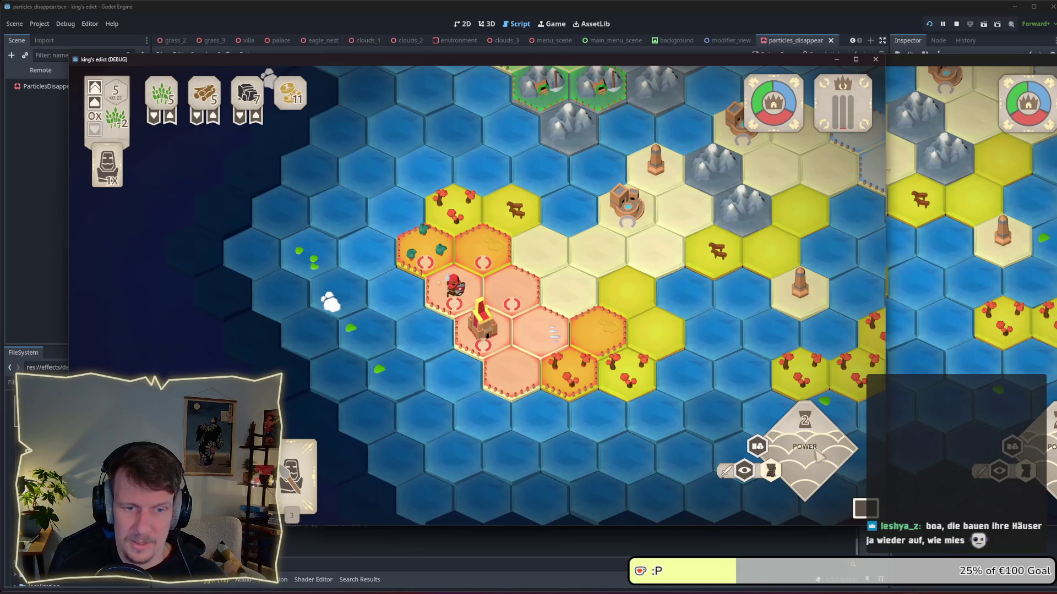
click(819, 454)
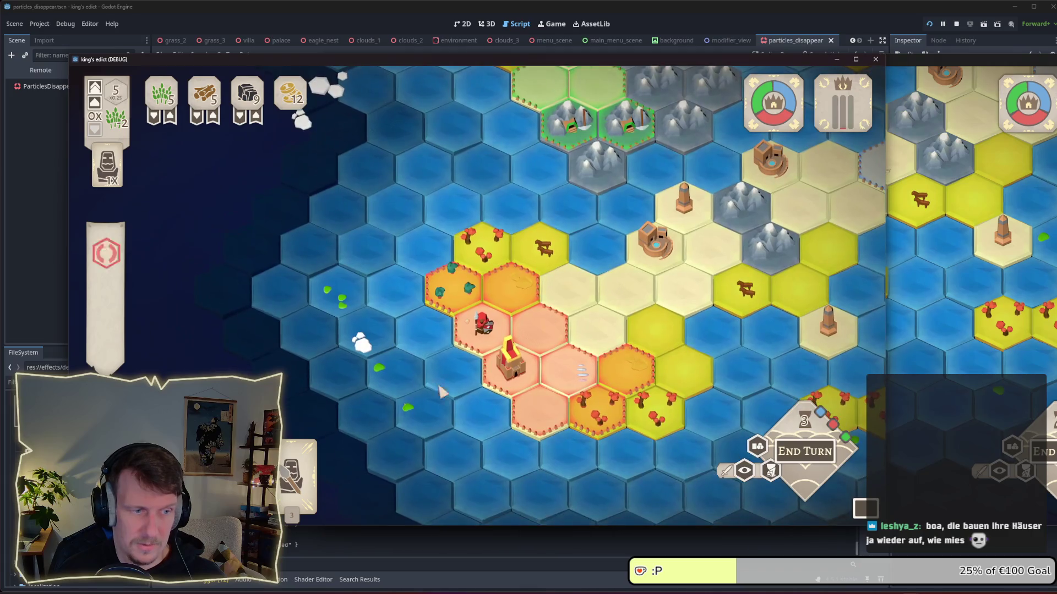
Step: In the second client, place serfs on the orange hexes
click(982, 326)
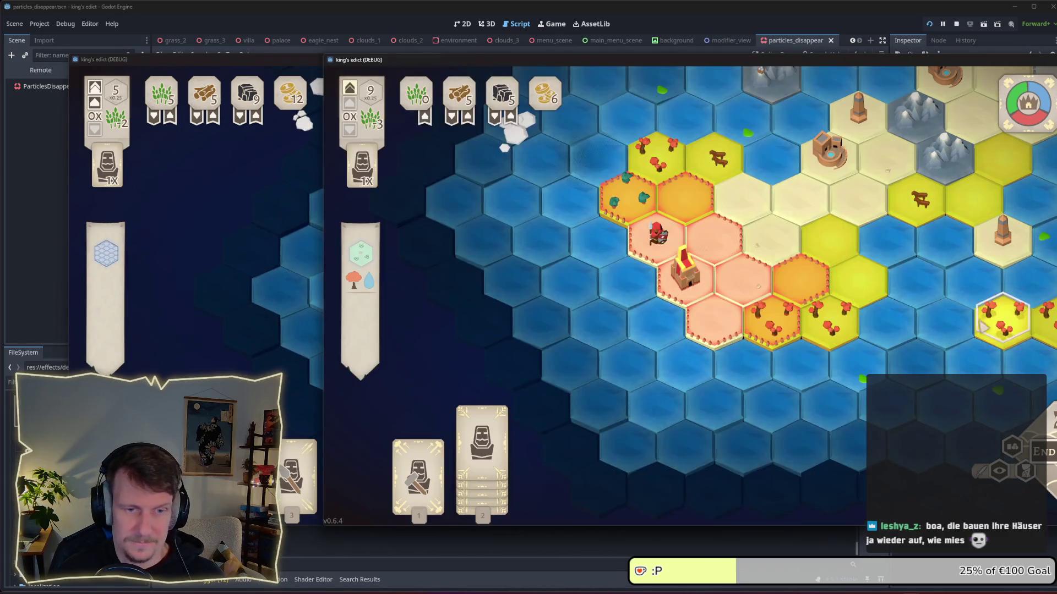
click(482, 434)
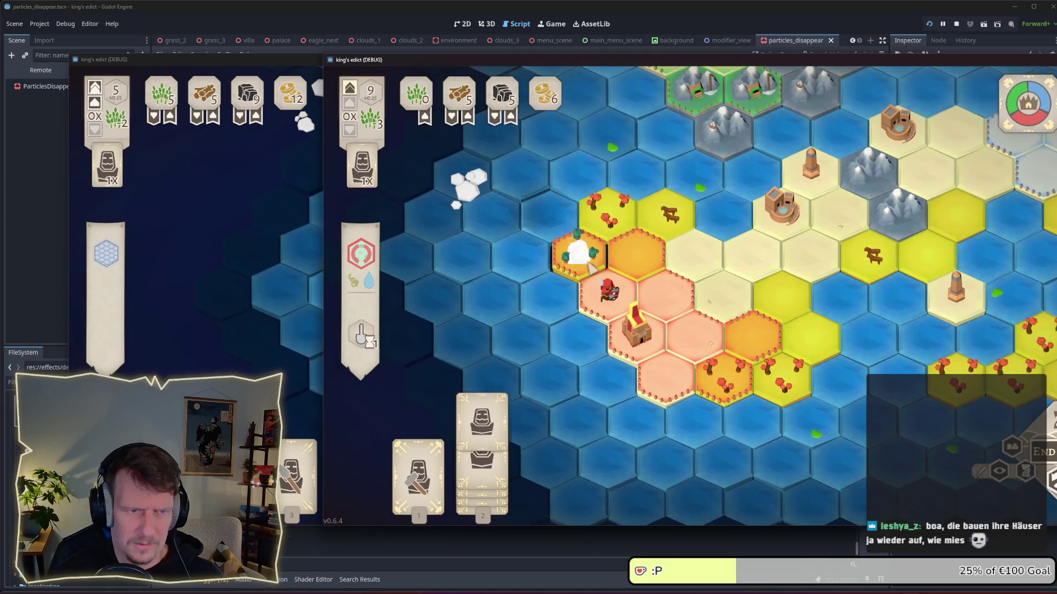
click(578, 253)
click(482, 440)
click(636, 250)
click(482, 441)
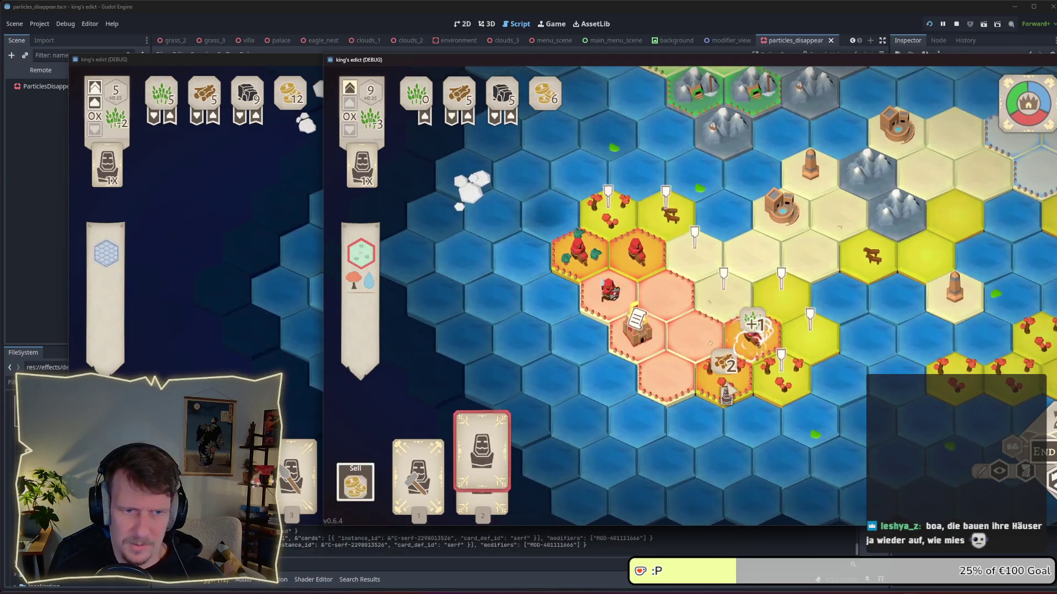
Step: End the first player's turn and narrow the front client to reveal the other
click(299, 328)
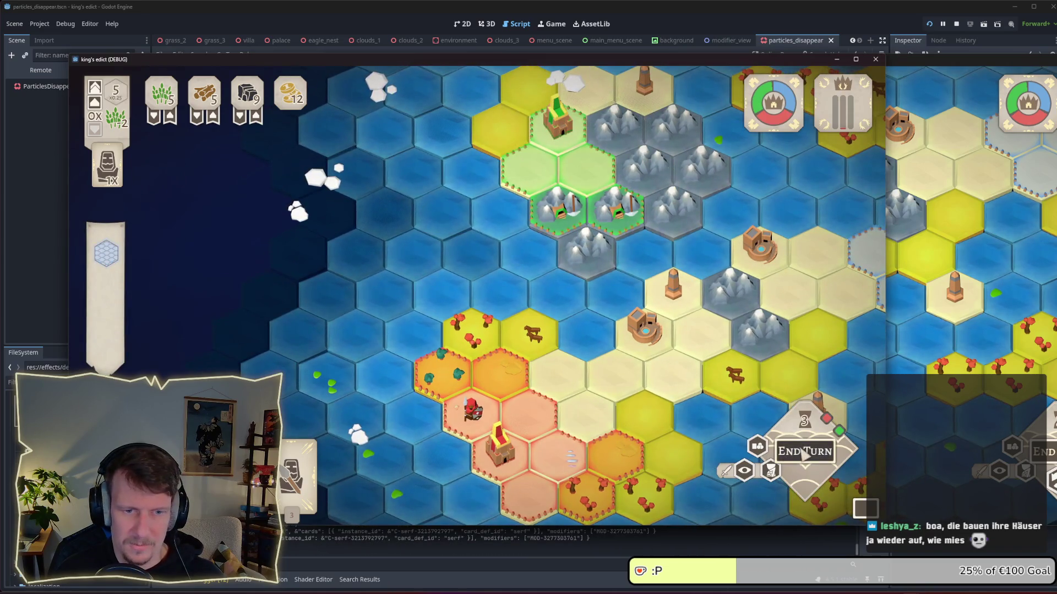
click(804, 453)
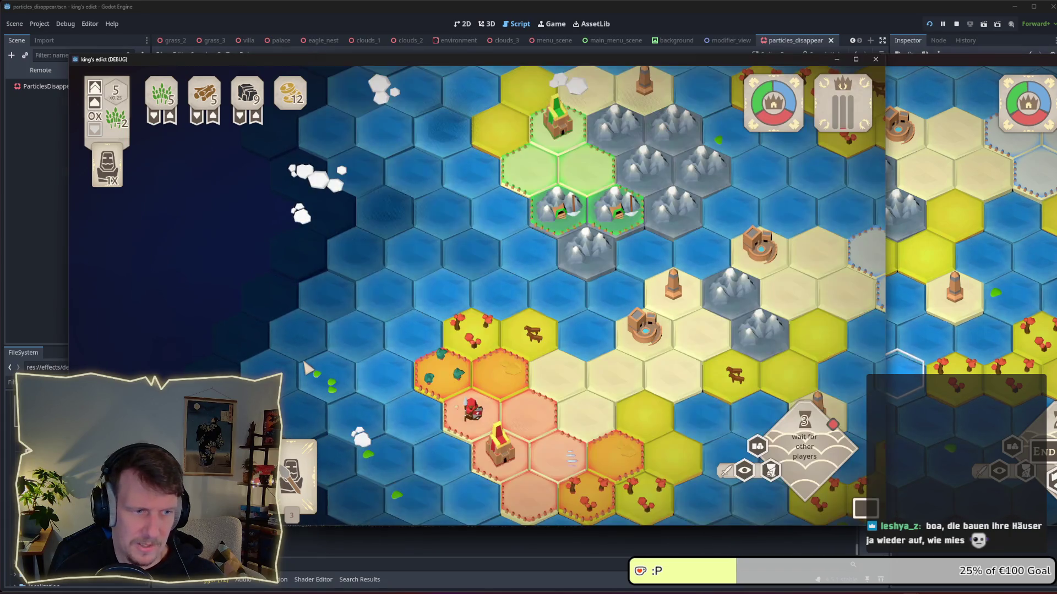
click(974, 410)
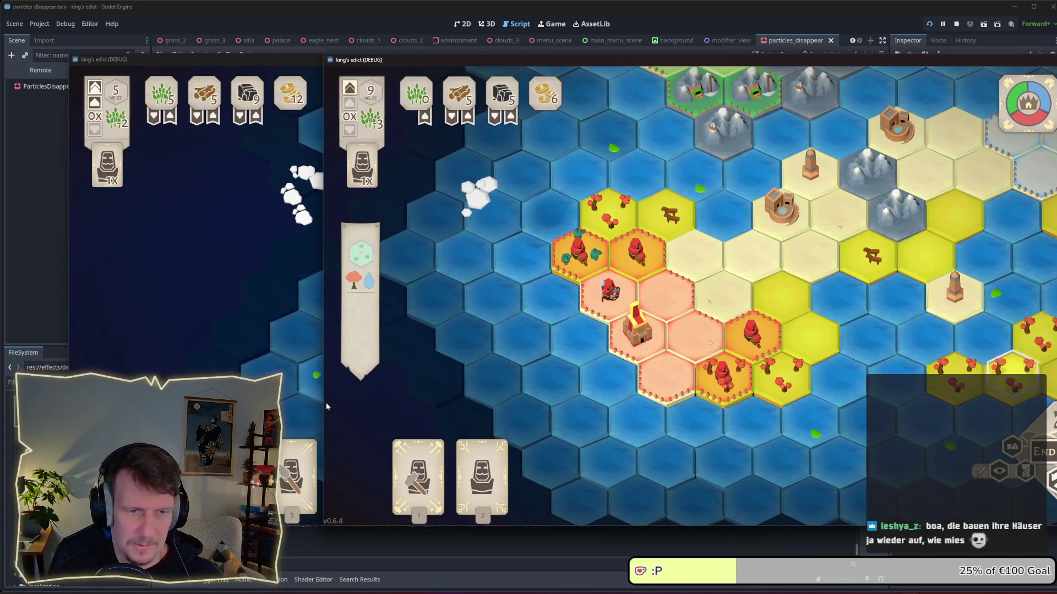
drag(323, 275, 728, 275)
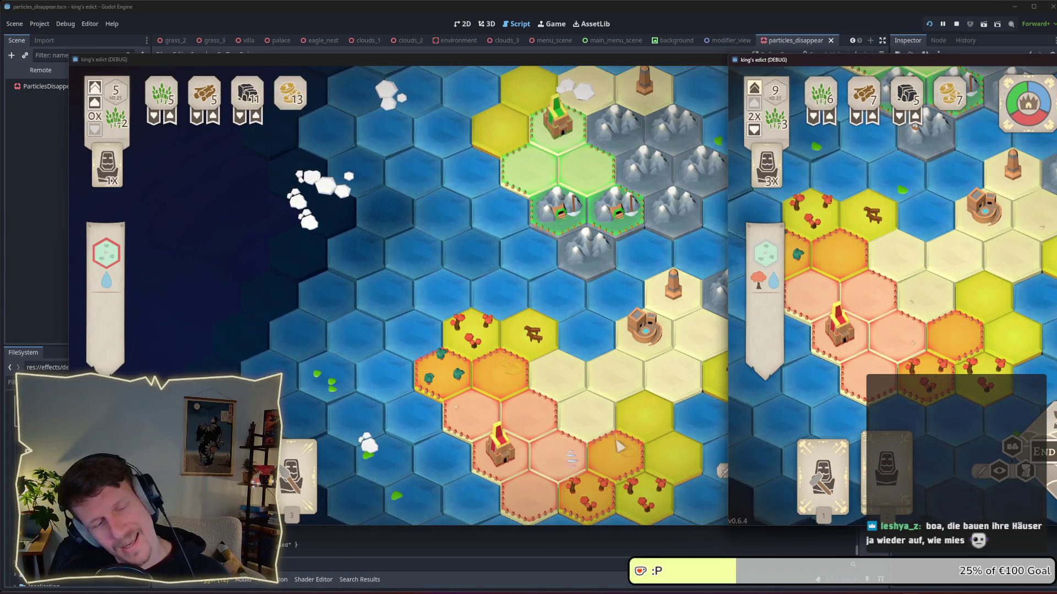
Step: Switch between the two game clients and move the right client over the left one
click(619, 446)
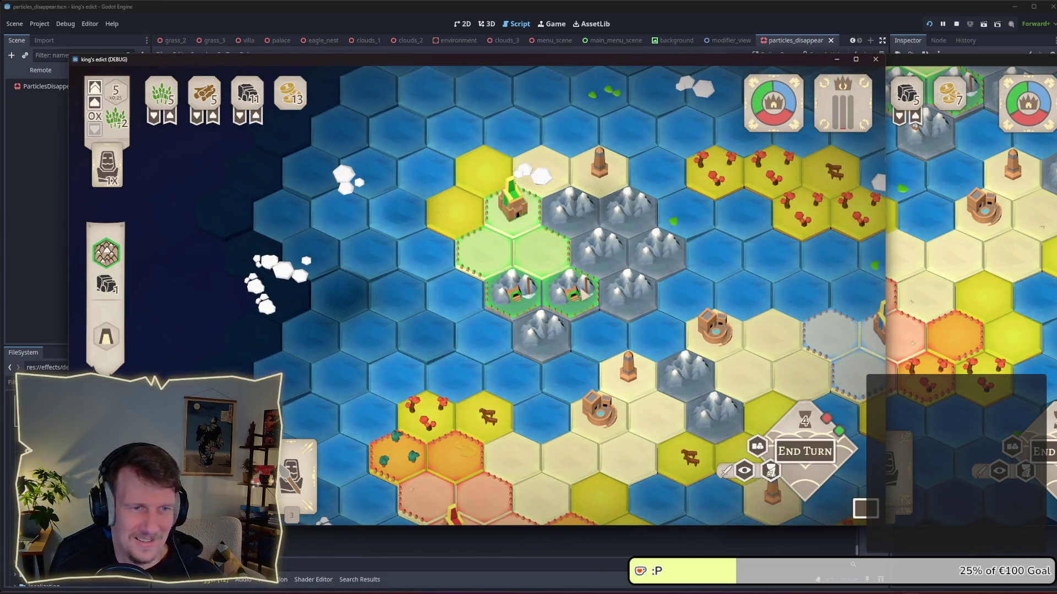
click(1040, 350)
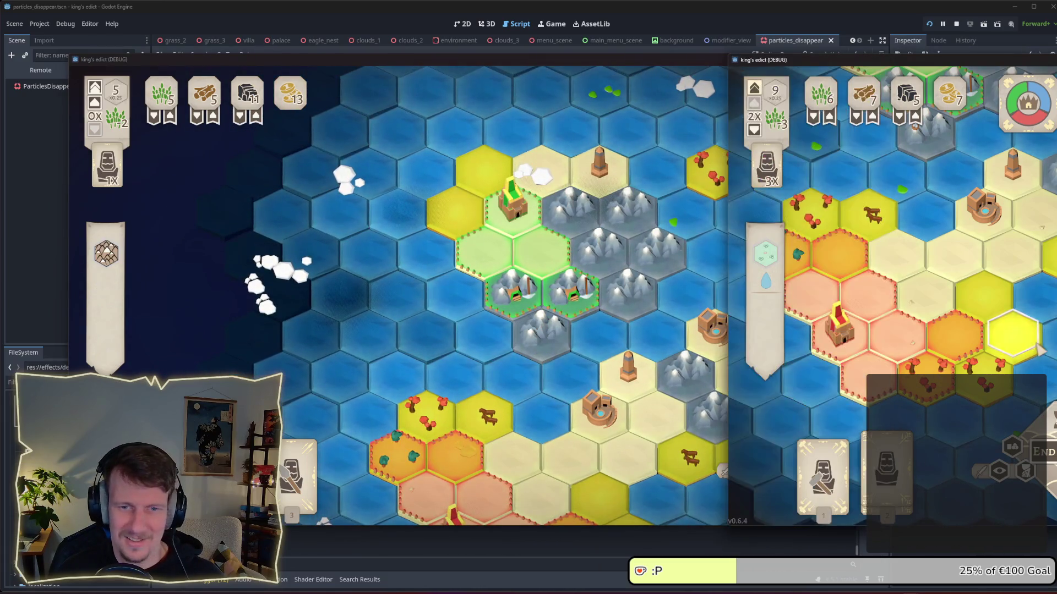
click(585, 388)
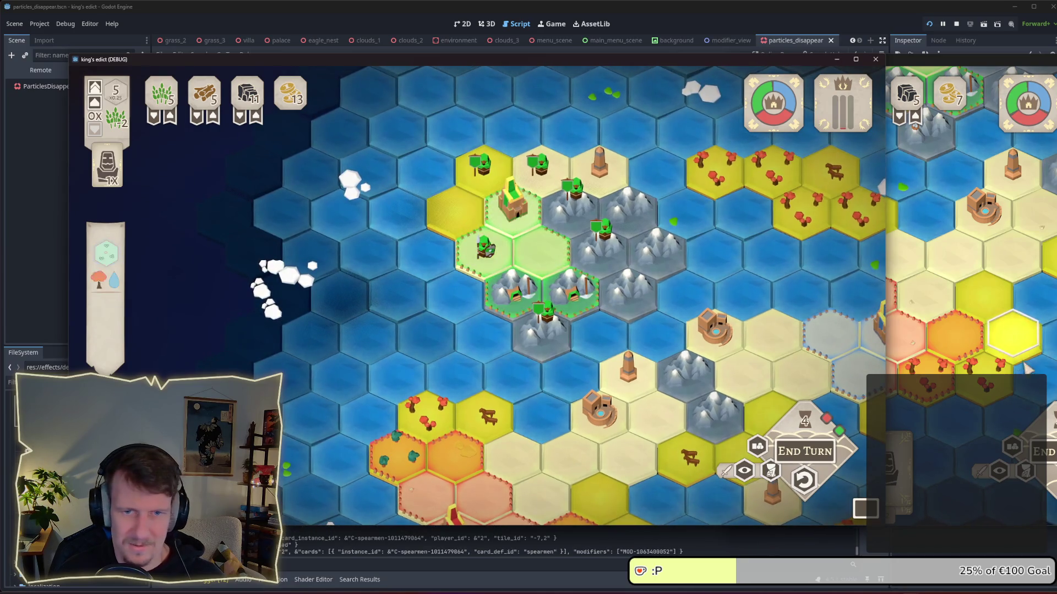
click(1012, 332)
click(657, 414)
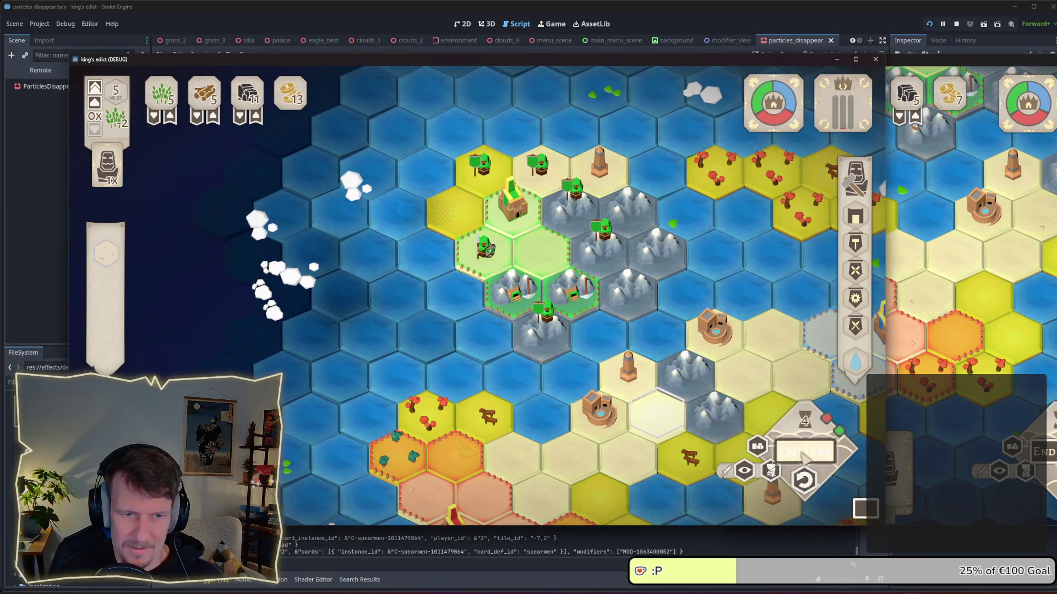
click(985, 296)
drag(814, 60, 462, 61)
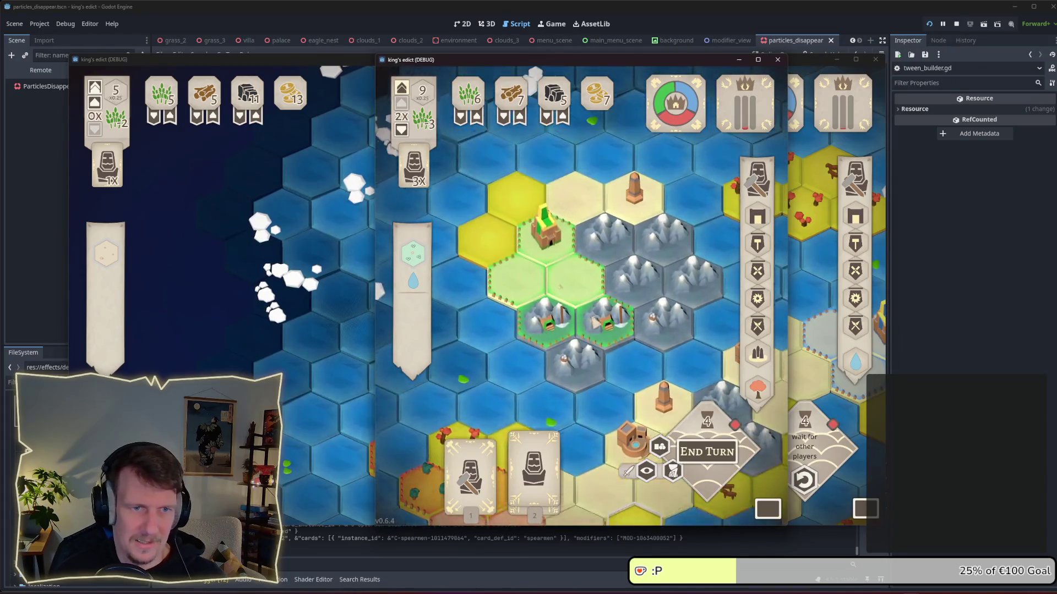
Step: End the second player's turn, advance past conquest, and return to tile_node_3d.gd
click(700, 455)
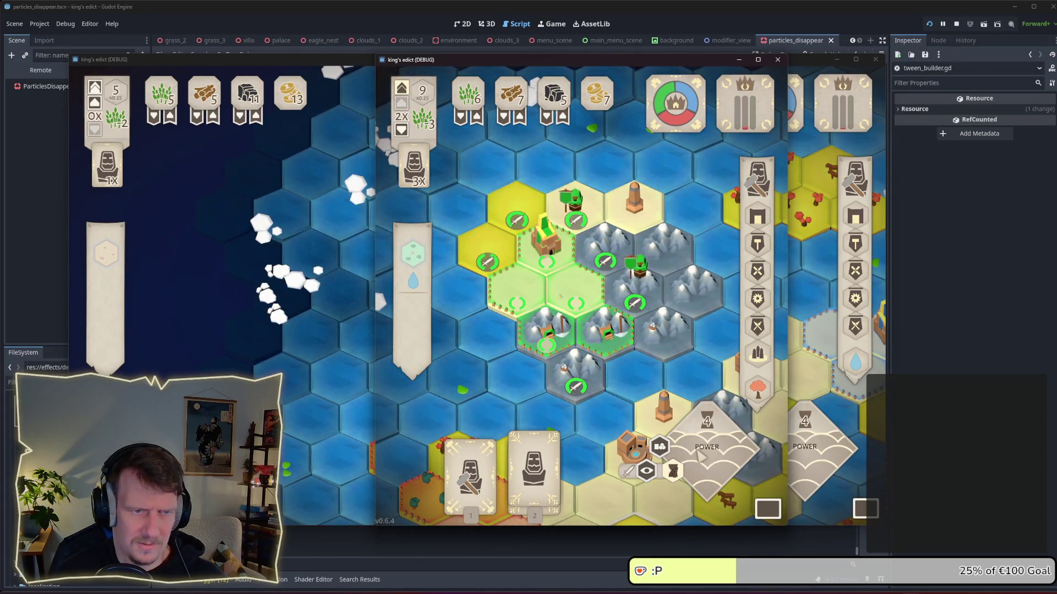
click(517, 291)
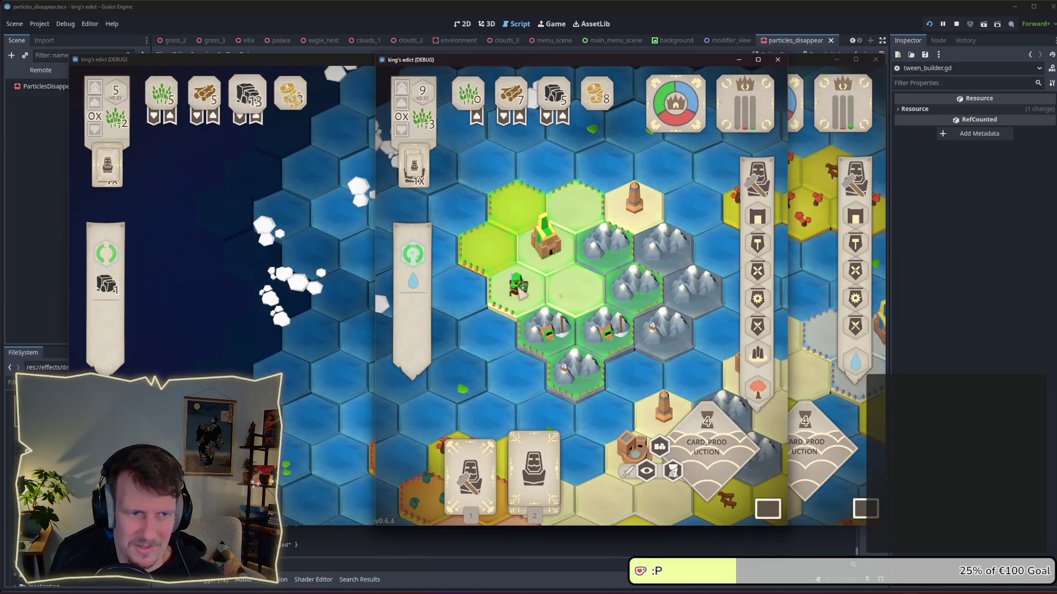
click(533, 542)
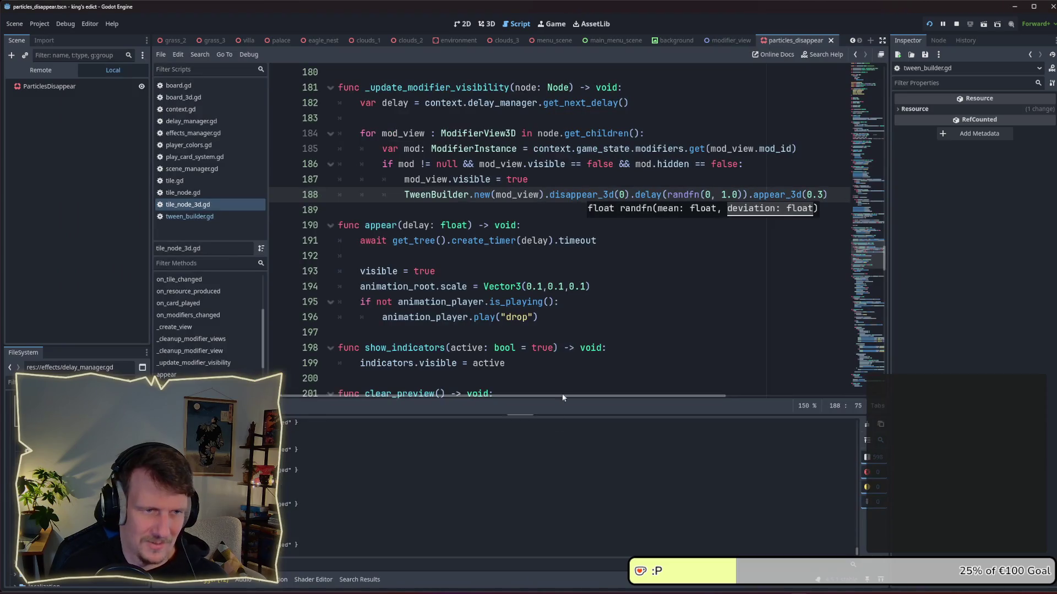
Step: Replace randfn(0, 1.0) on line 188 with delay, then switch to the King's Edict window
click(711, 194)
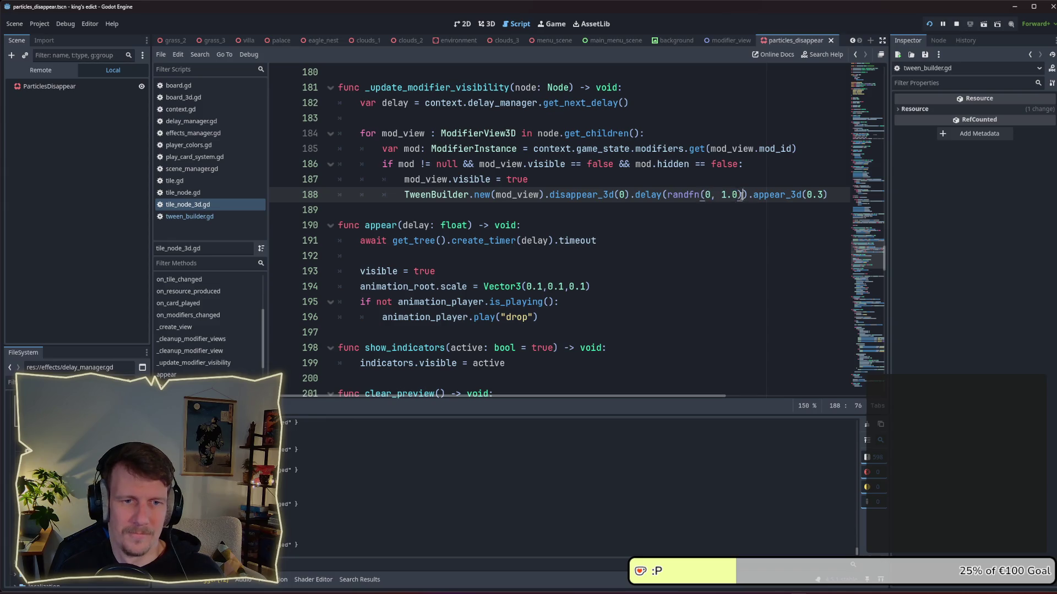
scroll(678, 213, up, 1)
text(delay)
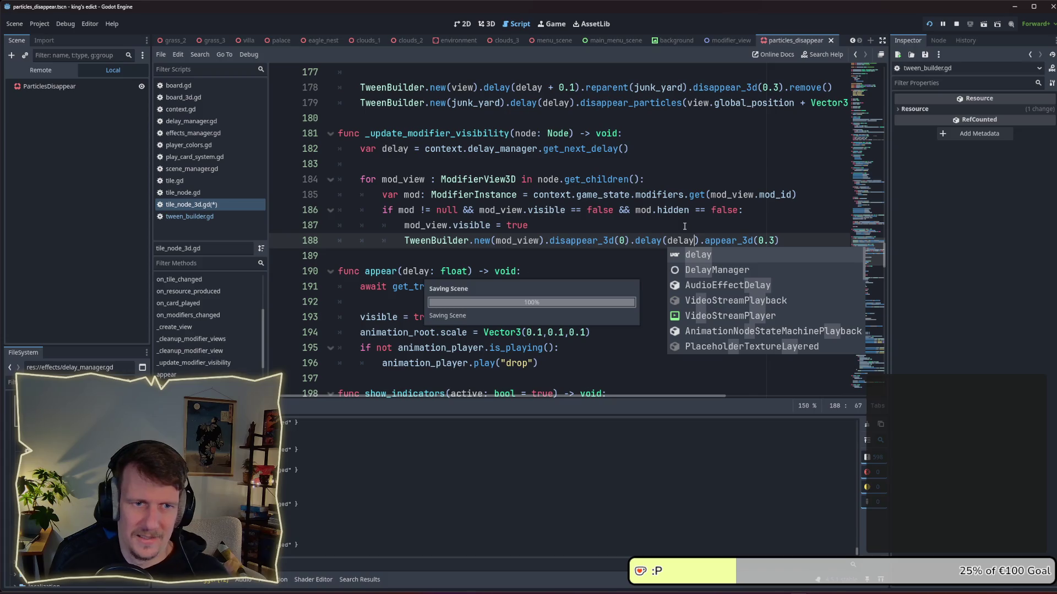
click(682, 232)
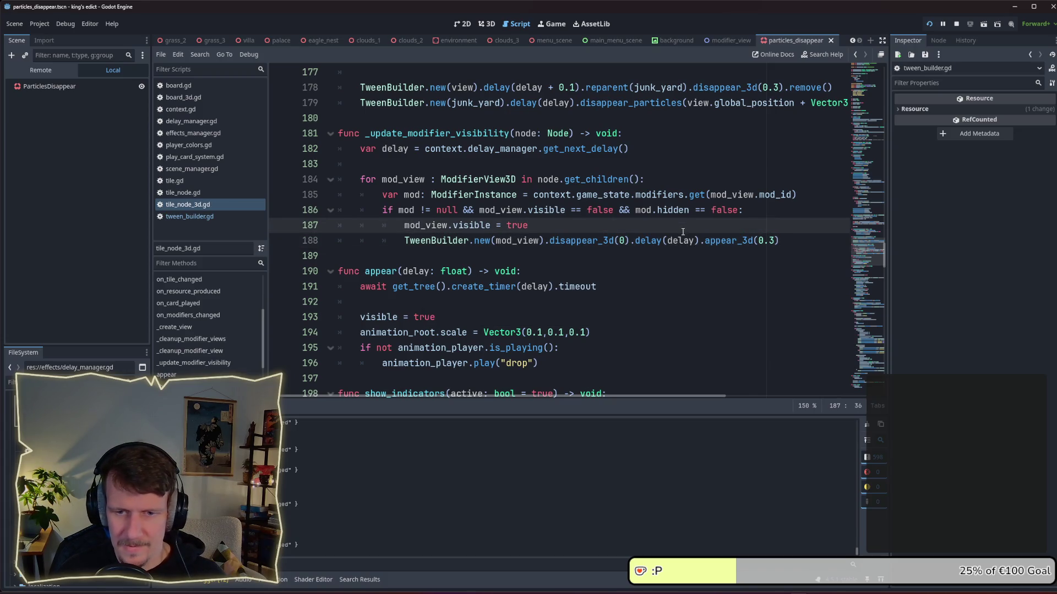
key(alt+Tab)
key(Tab)
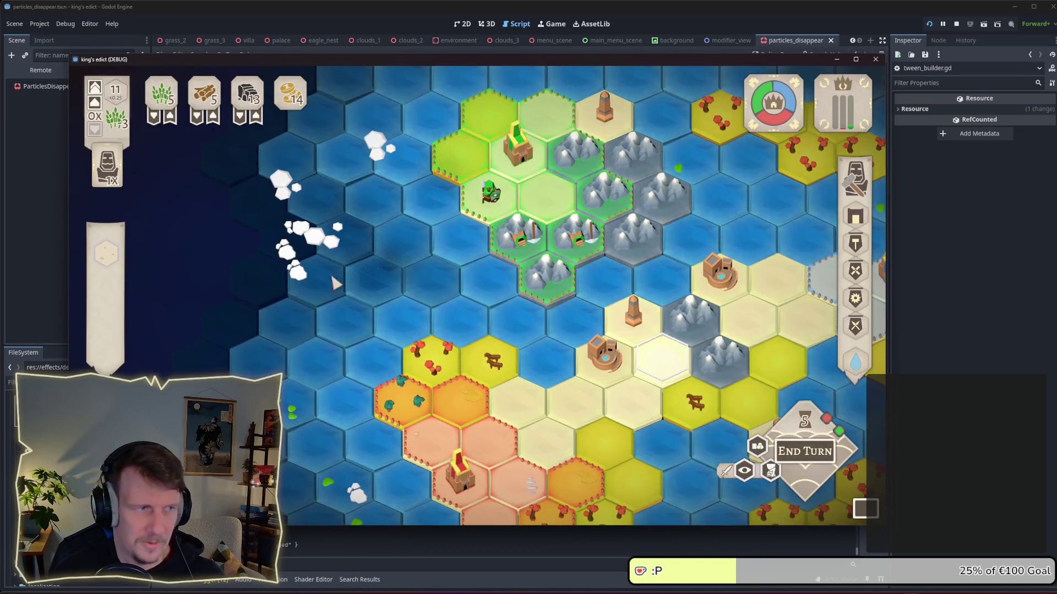
Step: Assign one more worker, buy food with coins, and end this player's turn
click(95, 99)
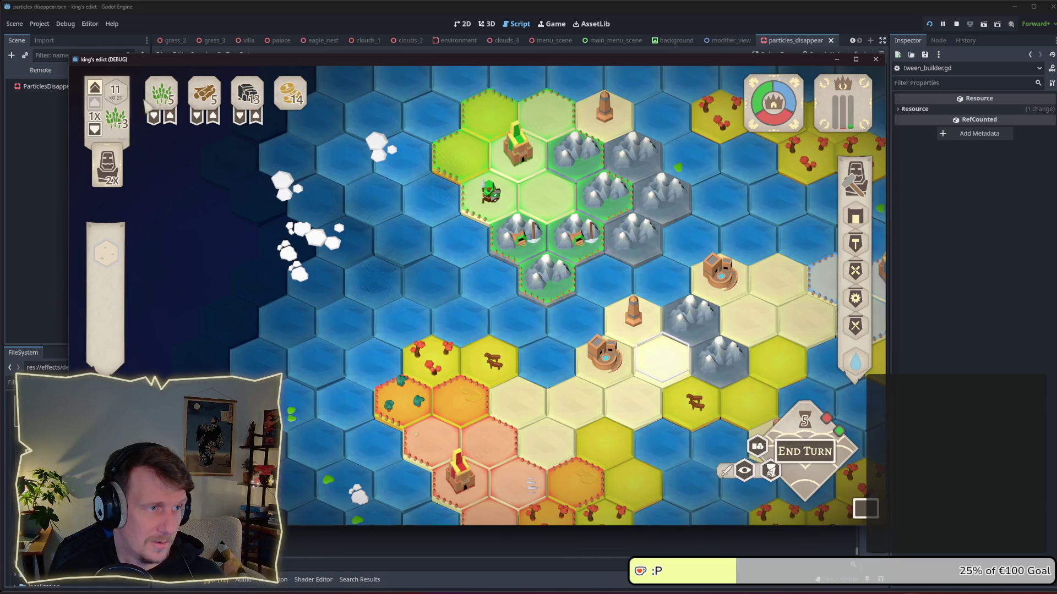
click(169, 116)
click(169, 115)
click(170, 116)
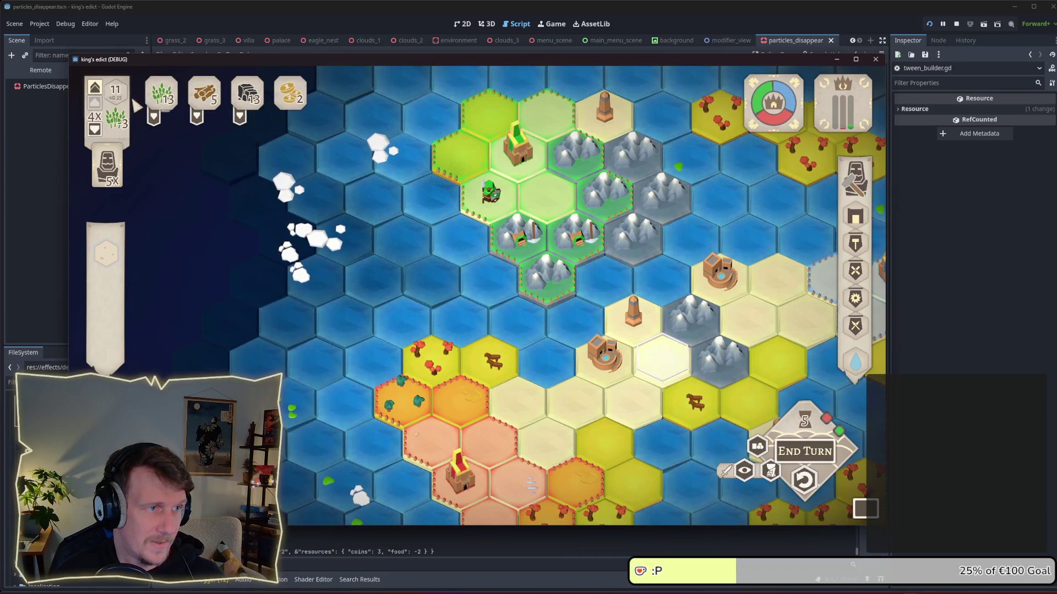
click(804, 451)
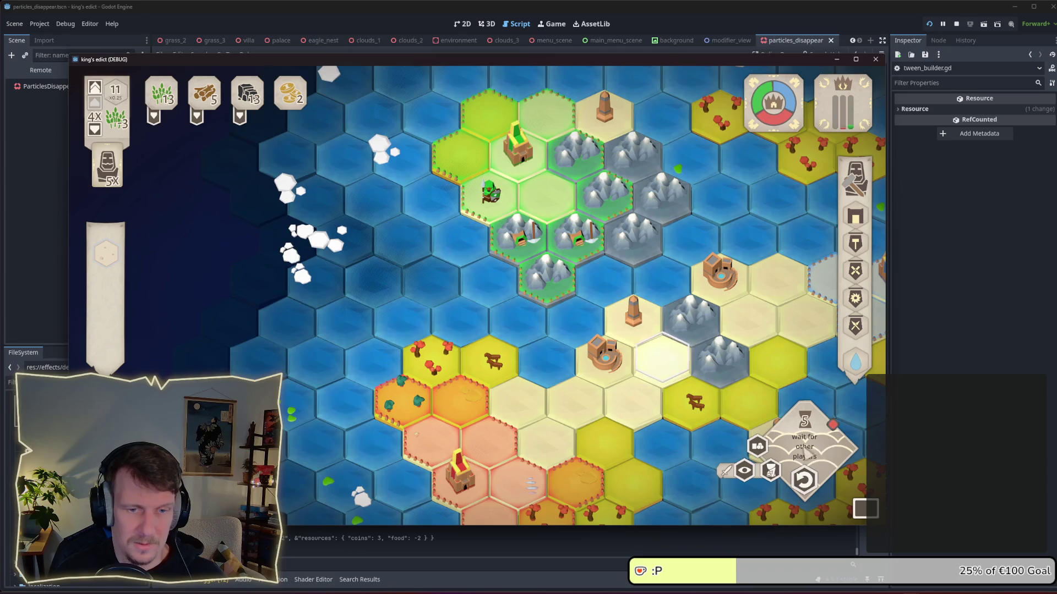
key(alt+Tab)
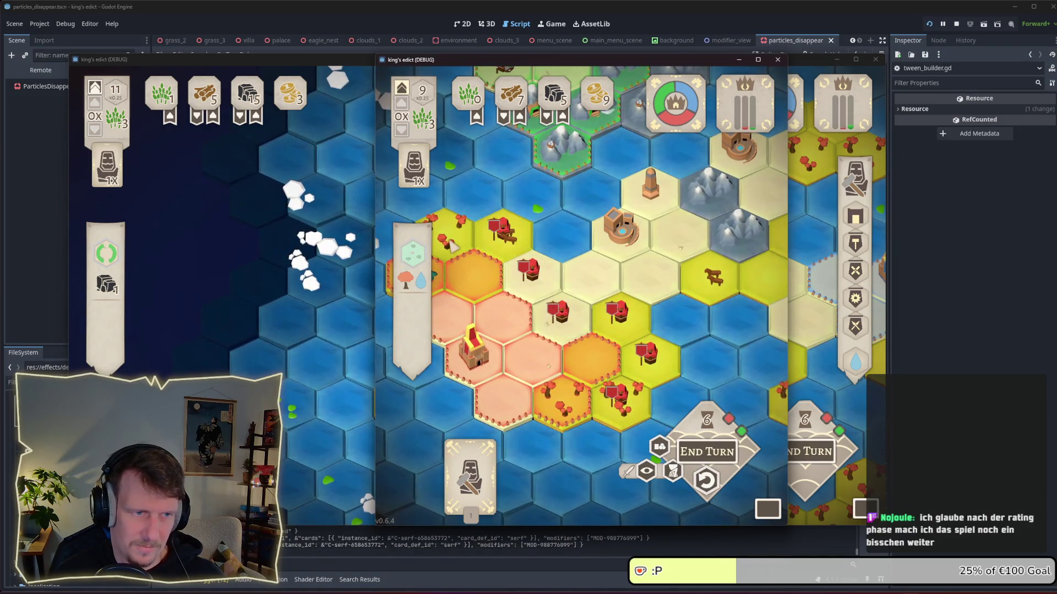
Step: In the other client, end the turn, place a serf on a mountain tile, and end again
click(792, 454)
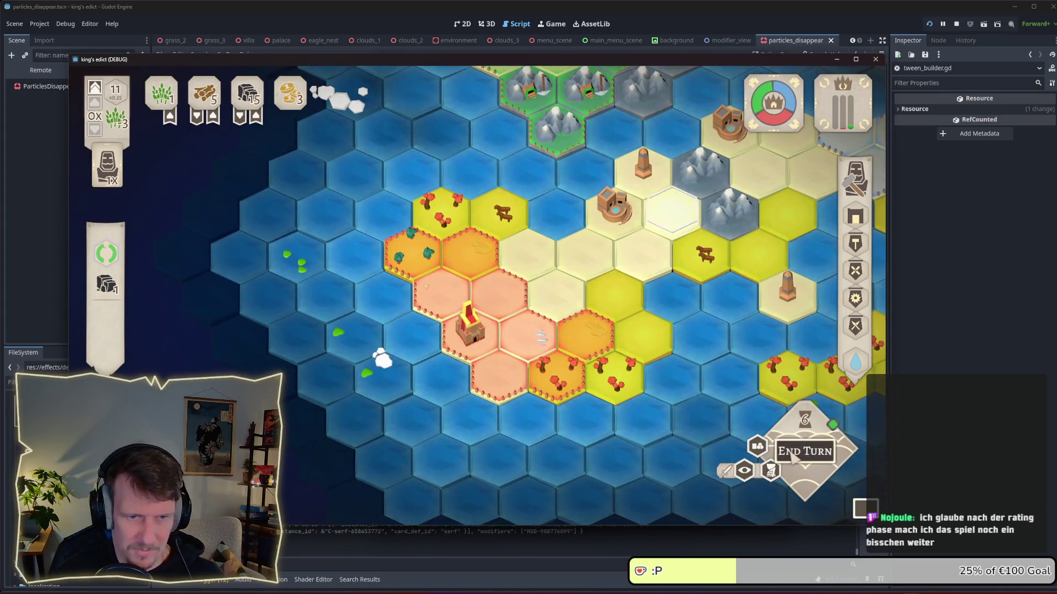
click(791, 455)
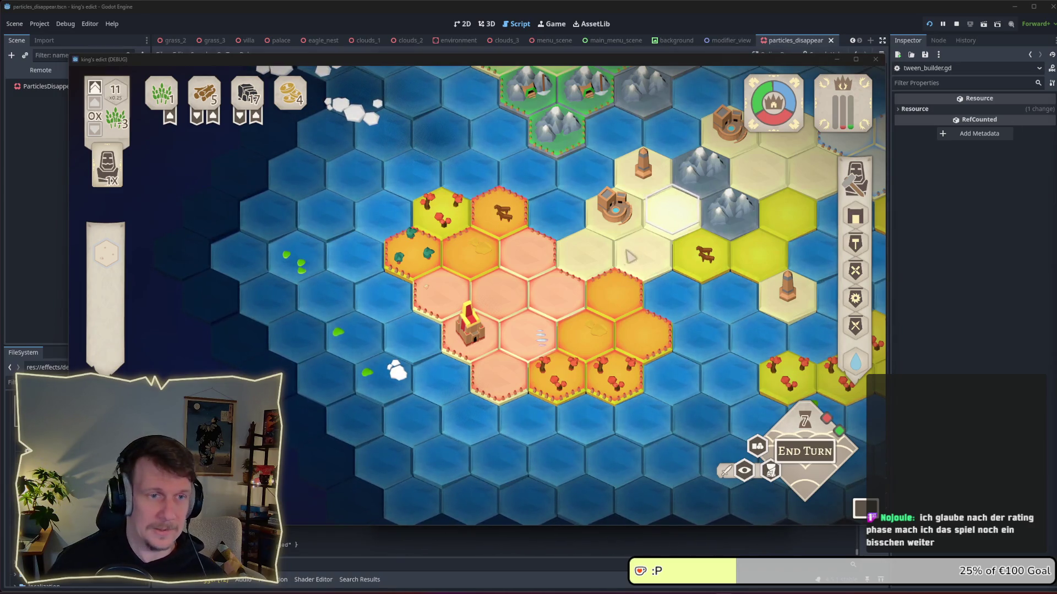
click(615, 270)
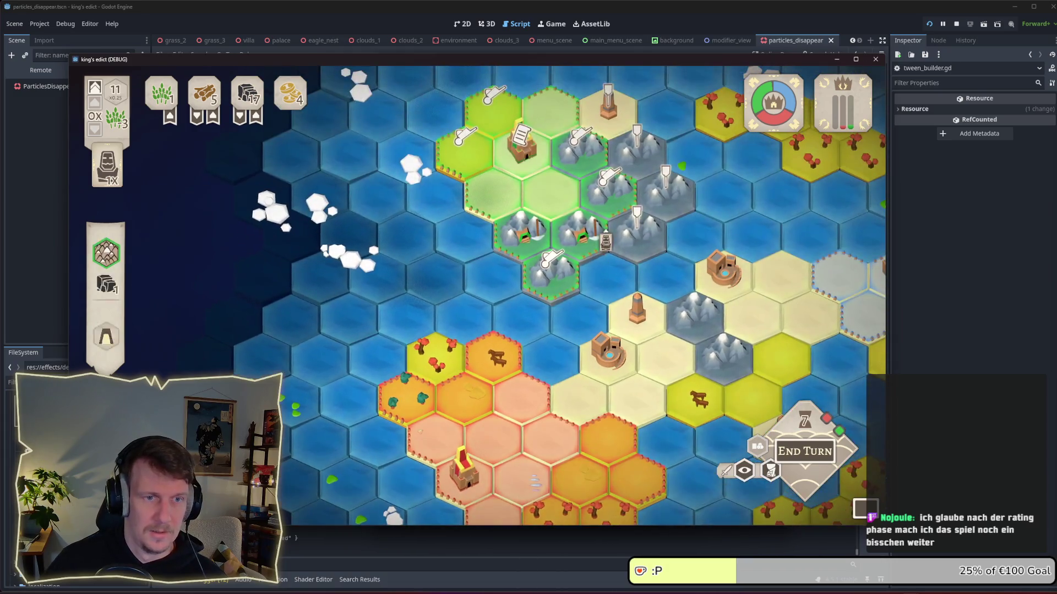
click(637, 172)
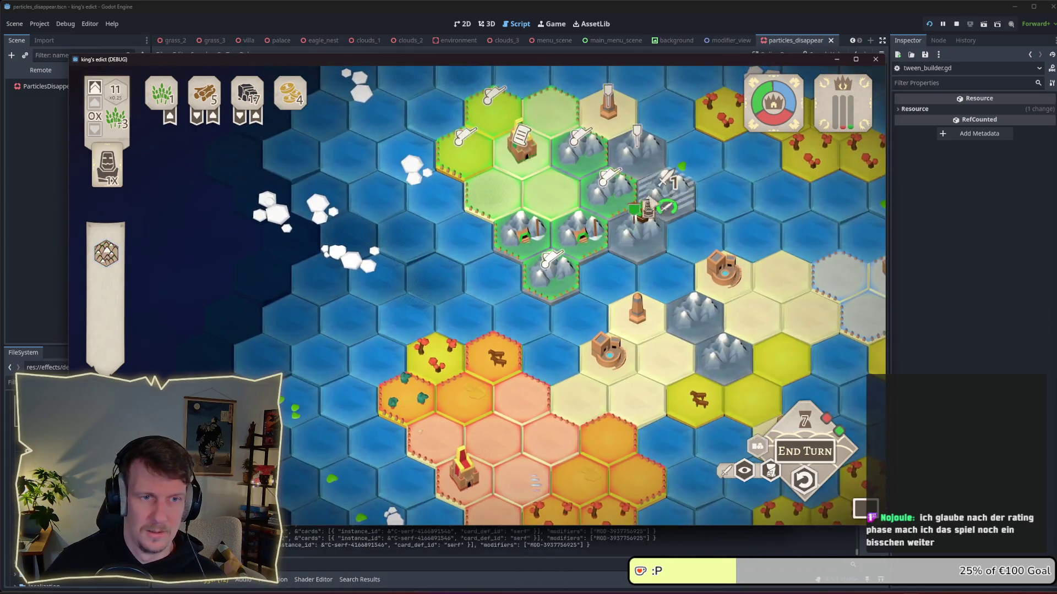
click(800, 452)
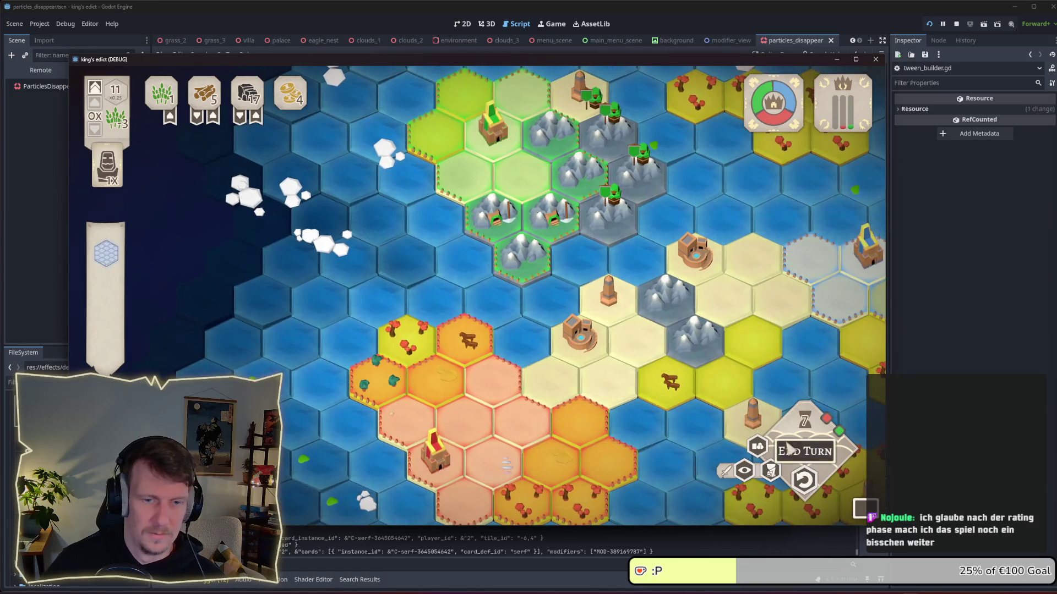
key(alt+Tab)
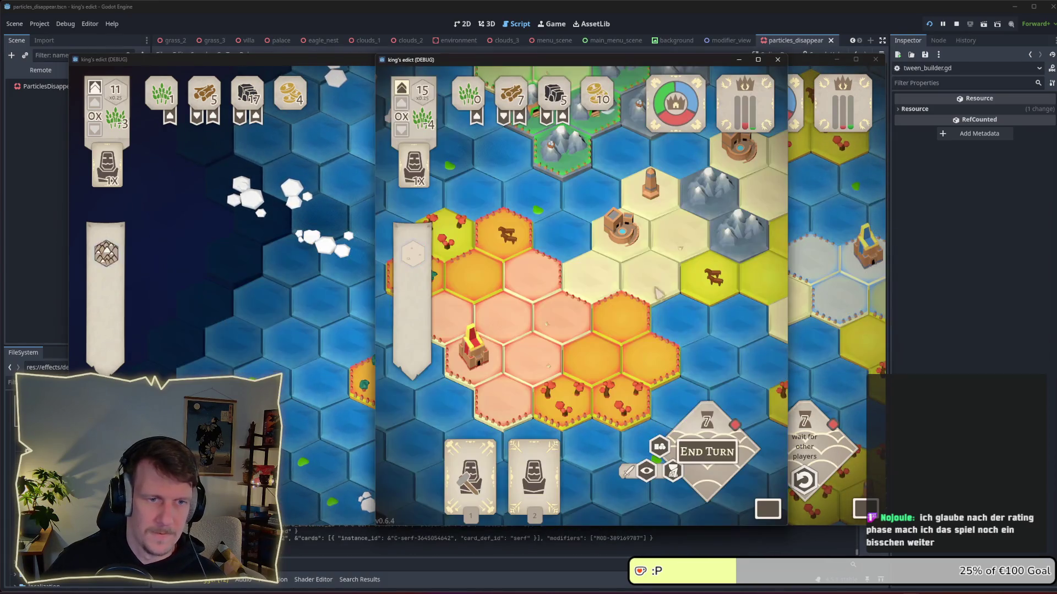
Step: End the second client's turn and return to the first client's board
click(707, 451)
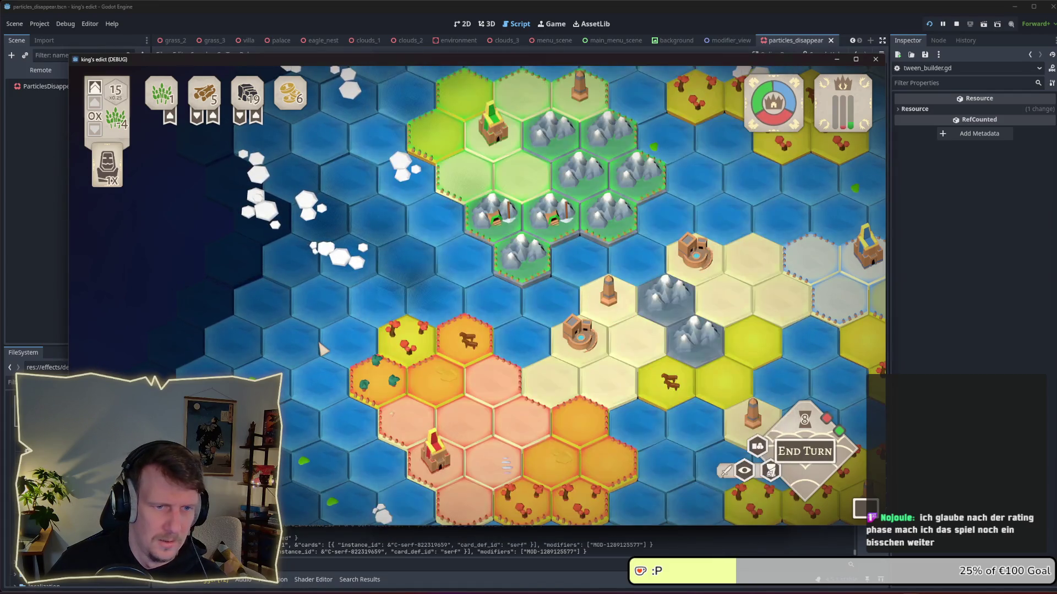
key(alt+Tab)
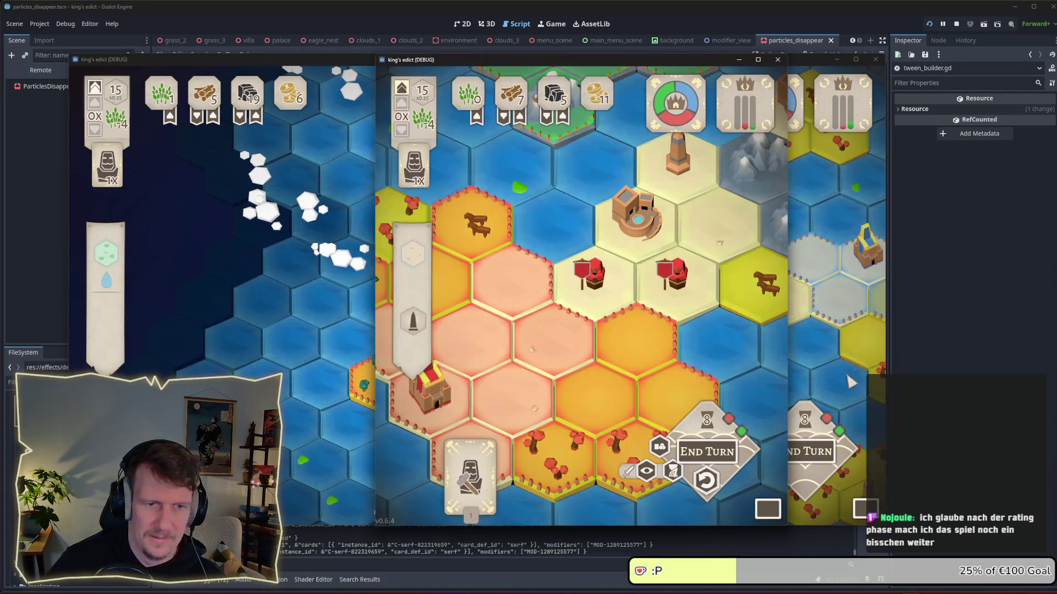
key(alt+Tab)
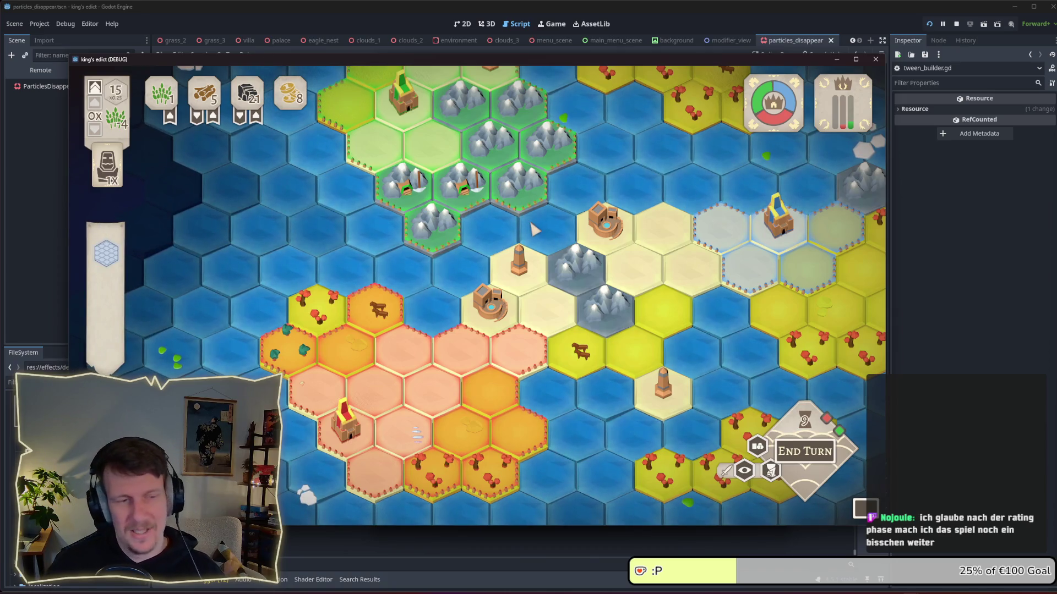
scroll(532, 227, down, 3)
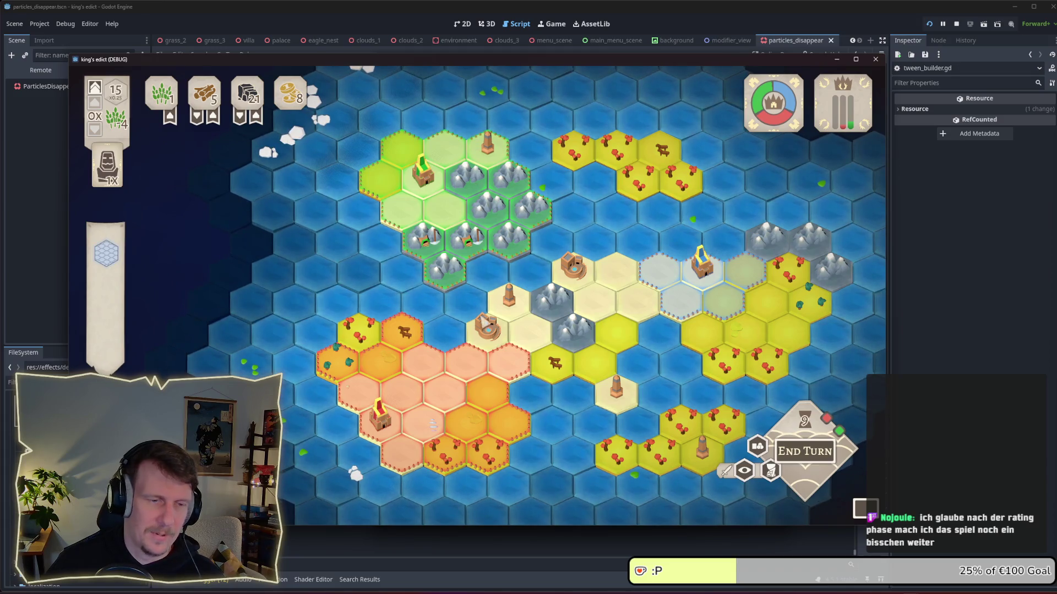
drag(485, 320, 441, 280)
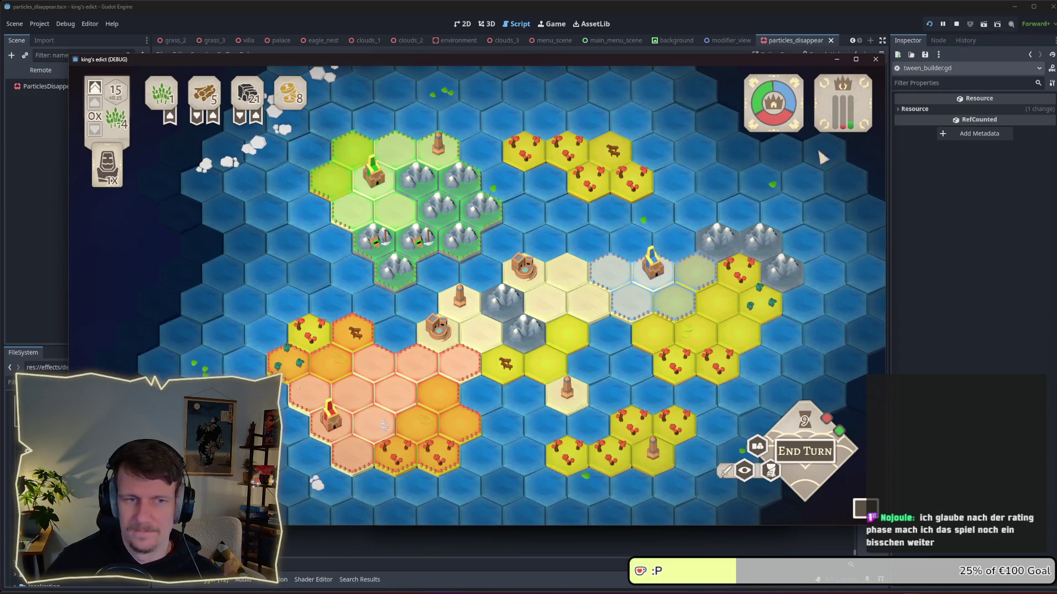
scroll(426, 440, up, 2)
scroll(427, 441, down, 2)
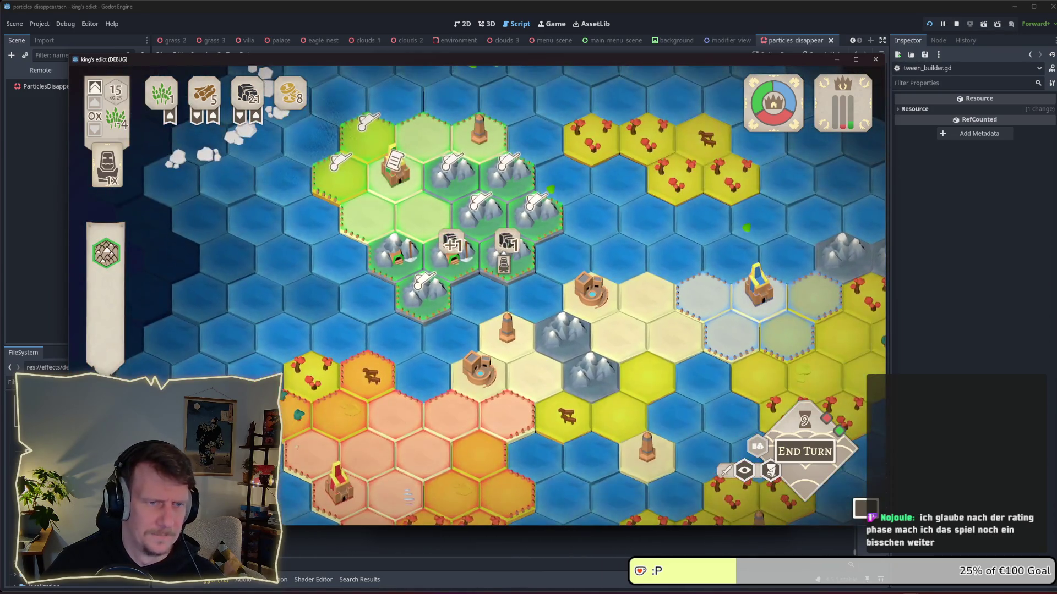
Step: Place two serfs on green mountain tiles, end the turn, and stop the game with F8
click(506, 254)
scroll(512, 251, up, 2)
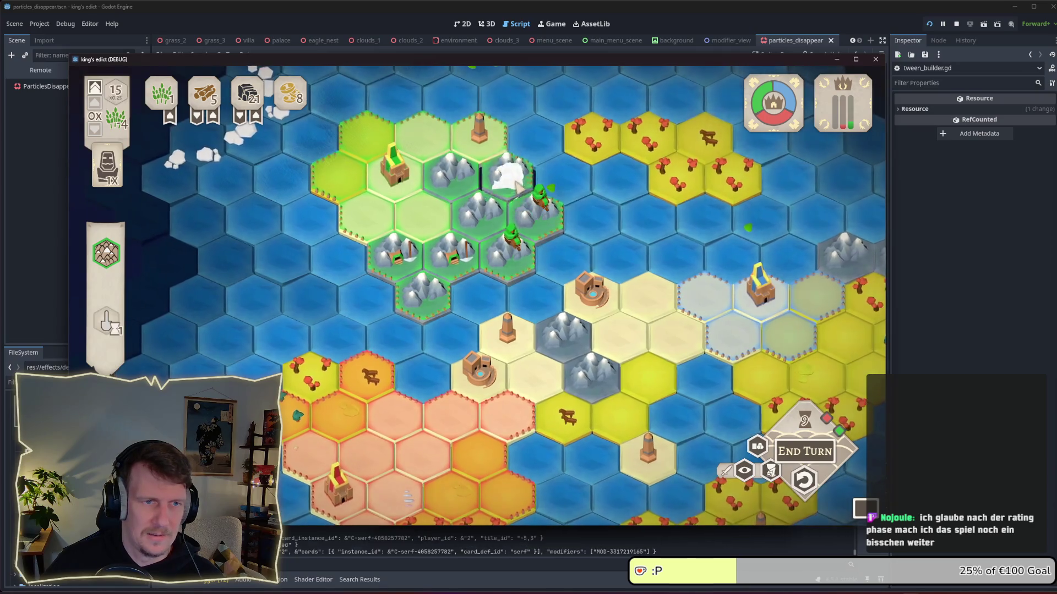
click(481, 209)
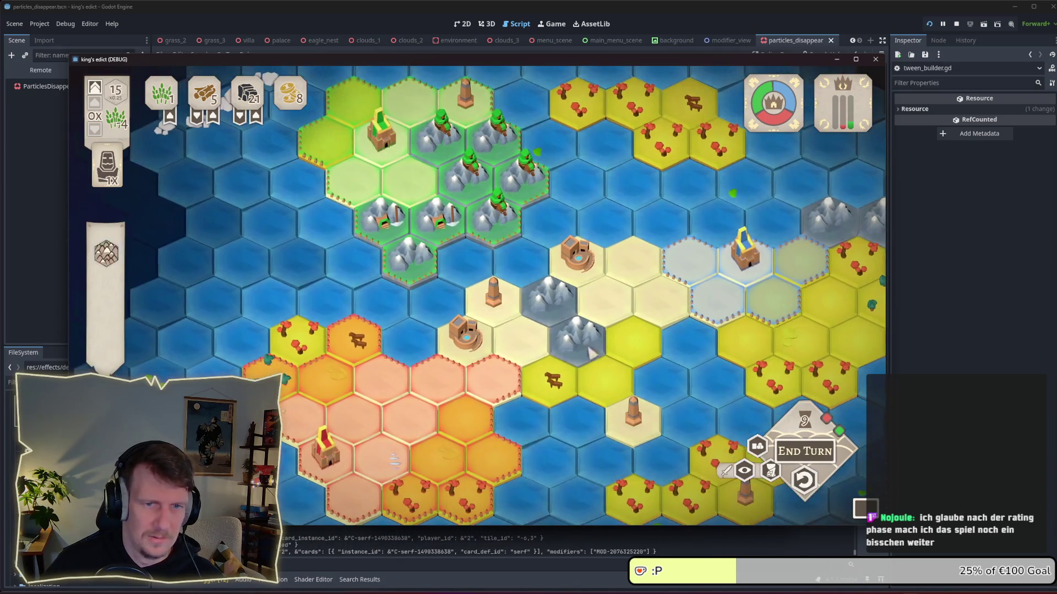
click(804, 451)
key(alt+Tab)
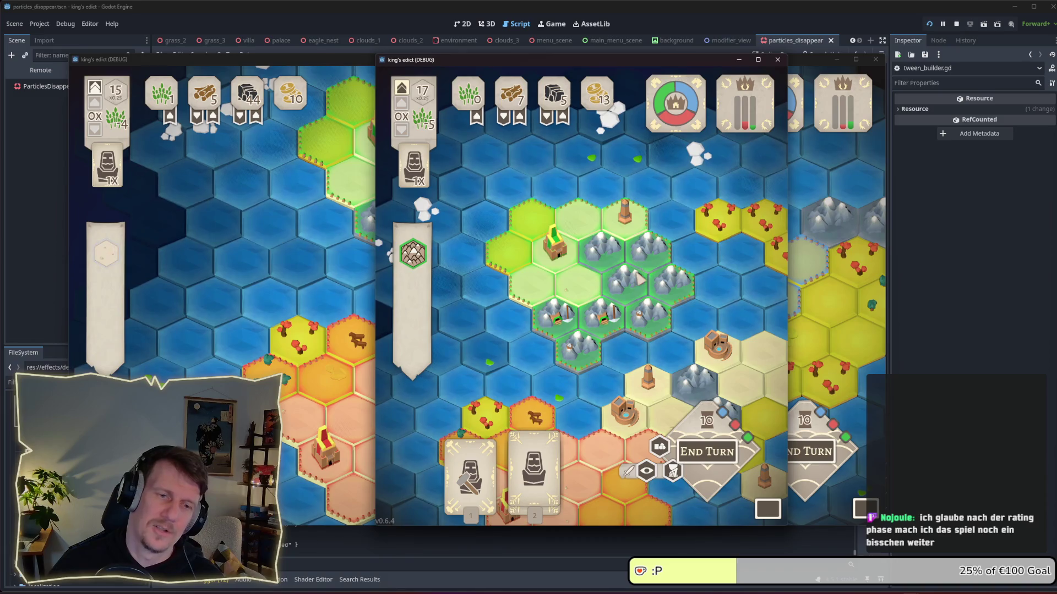
key(F8)
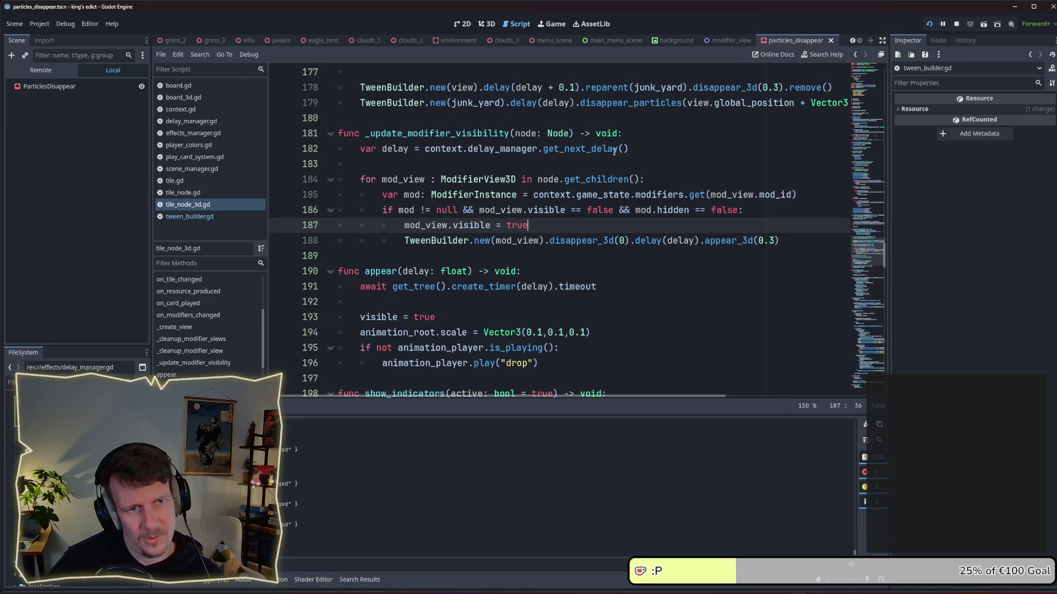
Step: Move the get_next_delay() line into the for loop body, indent it, and delete the blank line
drag(628, 148, 424, 148)
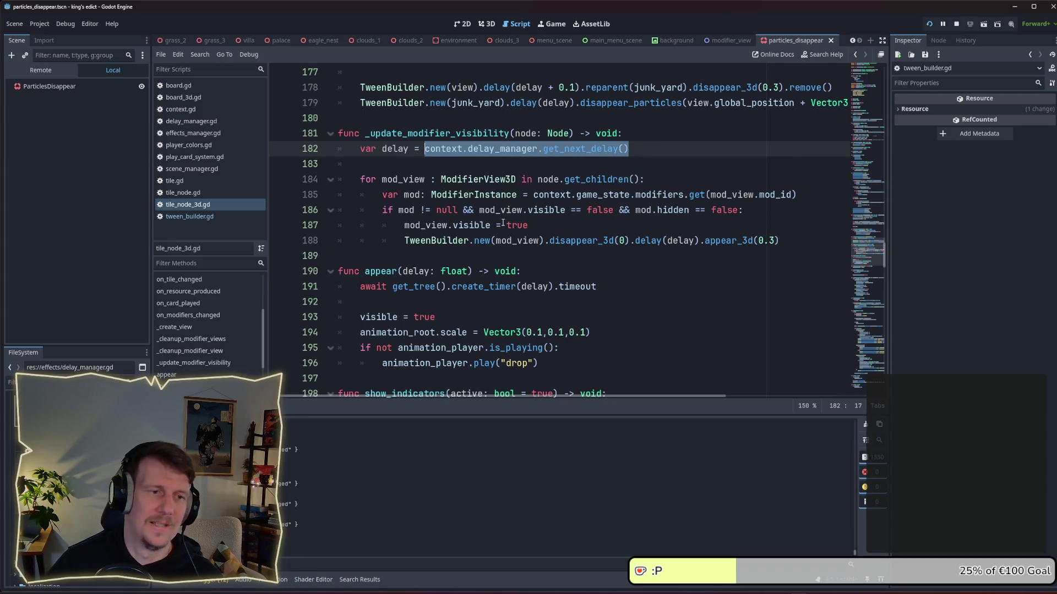
click(542, 223)
click(635, 163)
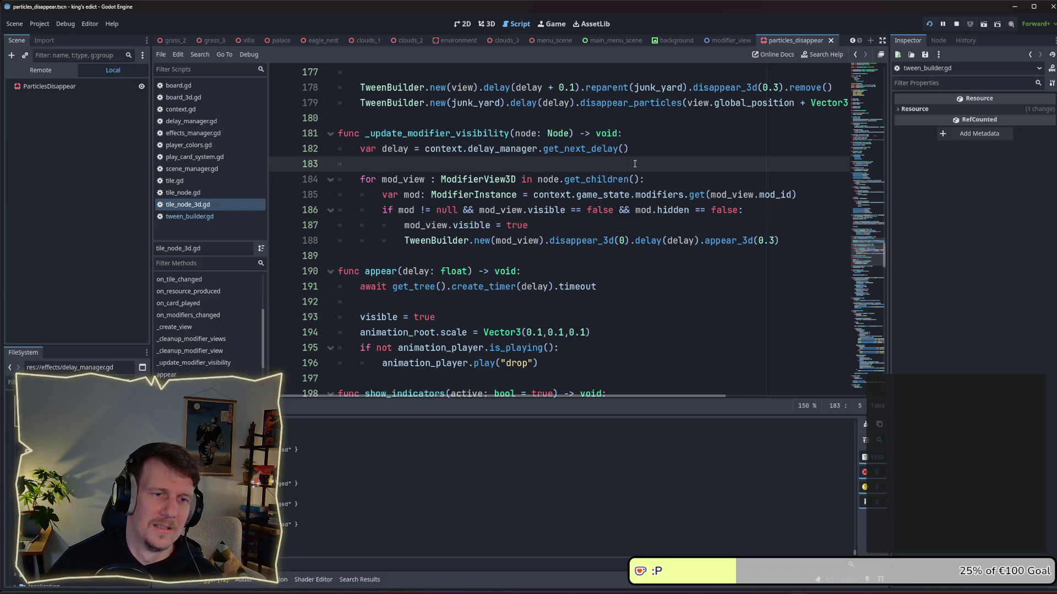
click(641, 149)
scroll(642, 151, up, 2)
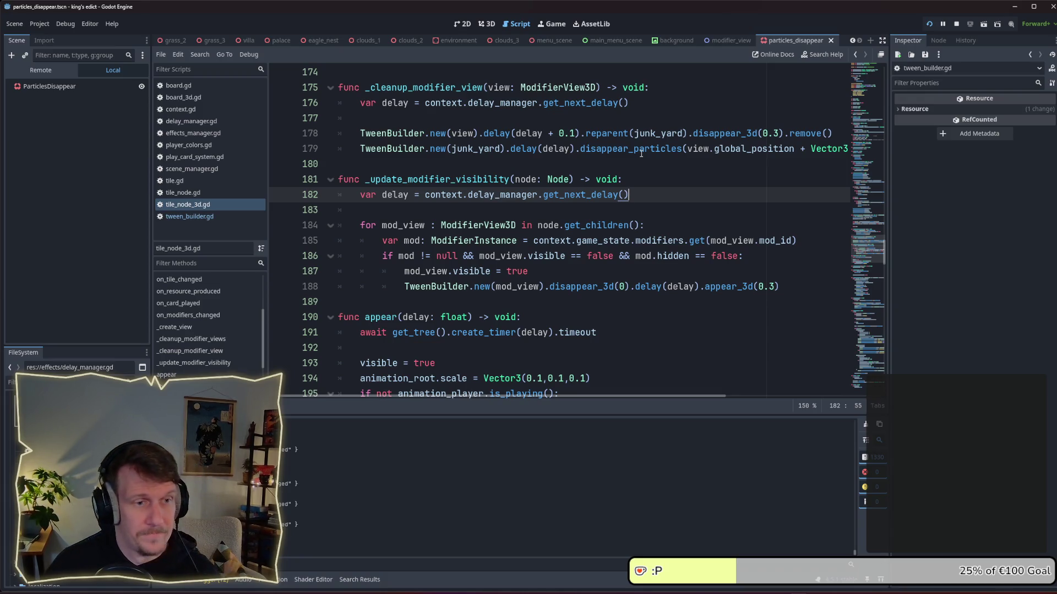
key(alt+Down)
key(alt+Down)
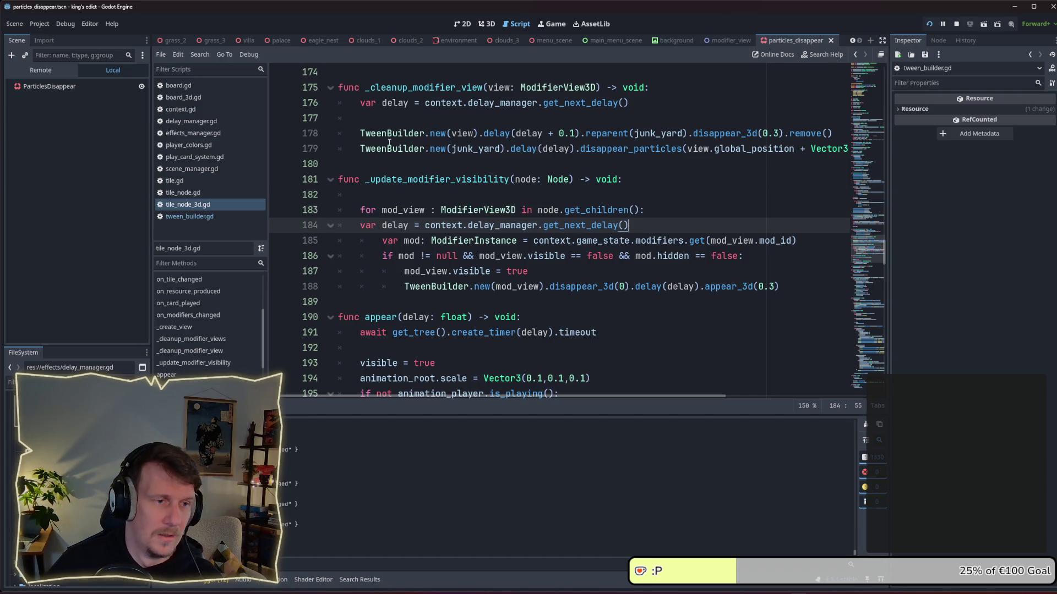
key(Tab)
click(399, 195)
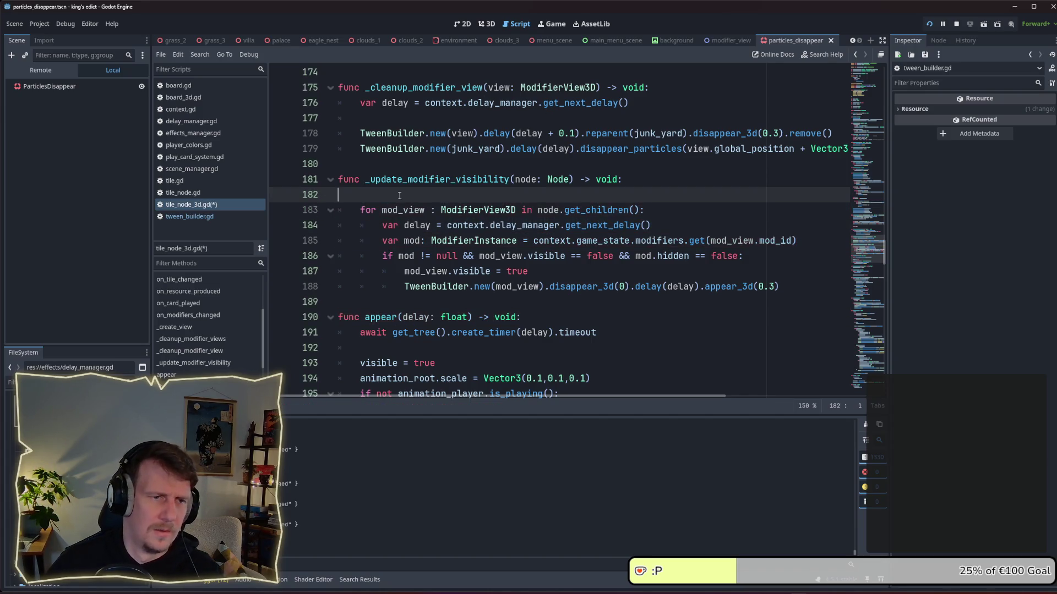
key(BackSpace)
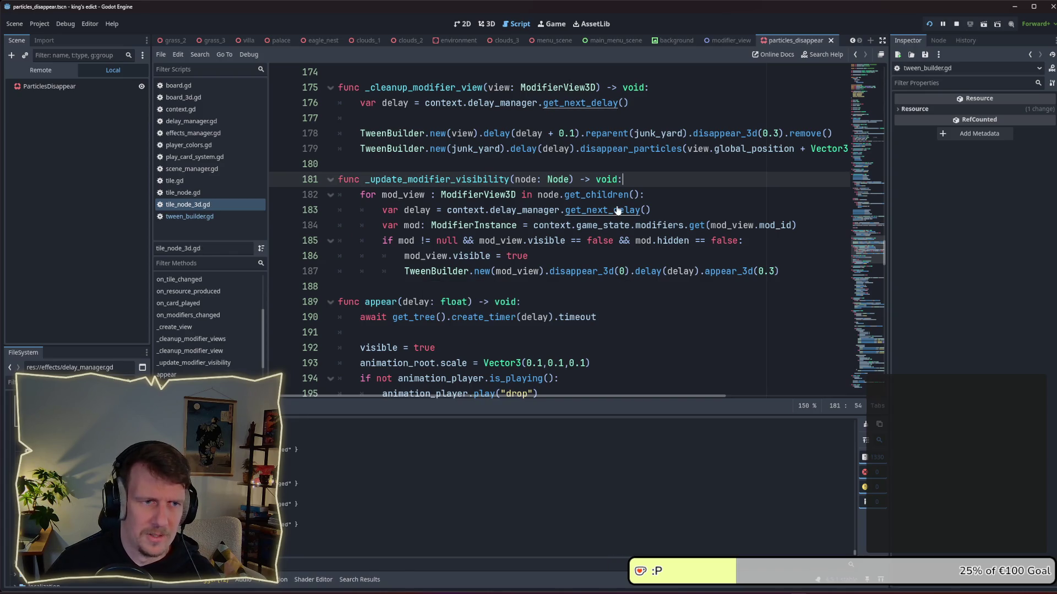
Step: Relaunch the project and open the multiplayer lobby
mouse_move(587, 194)
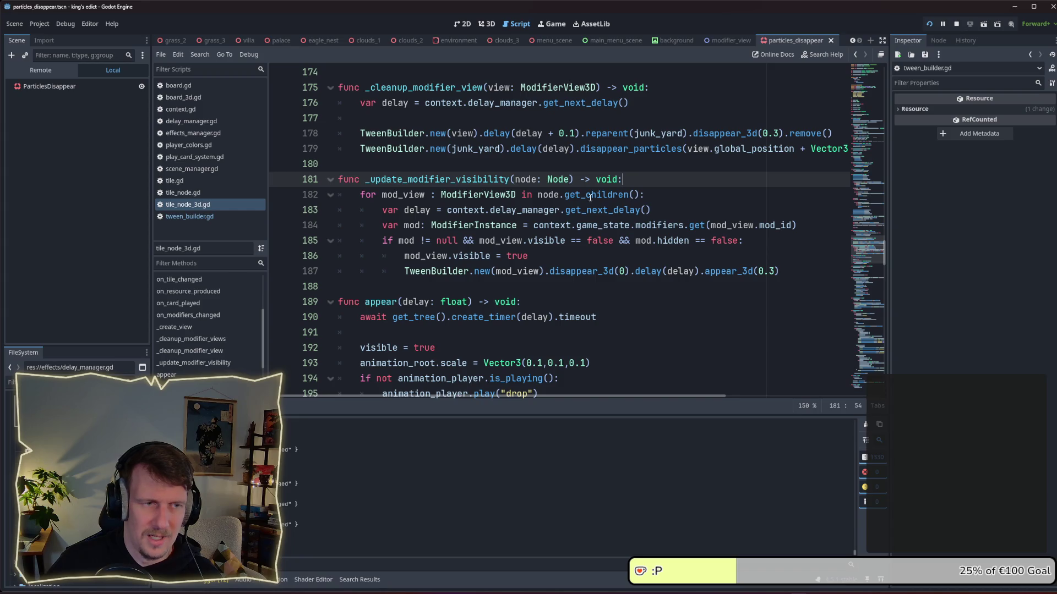
click(929, 23)
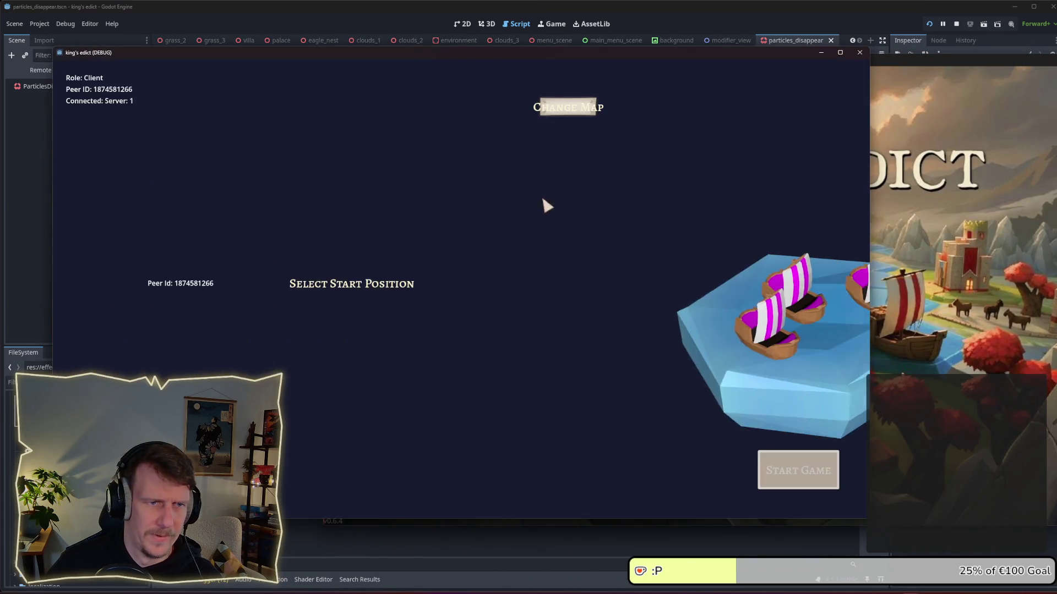
click(568, 107)
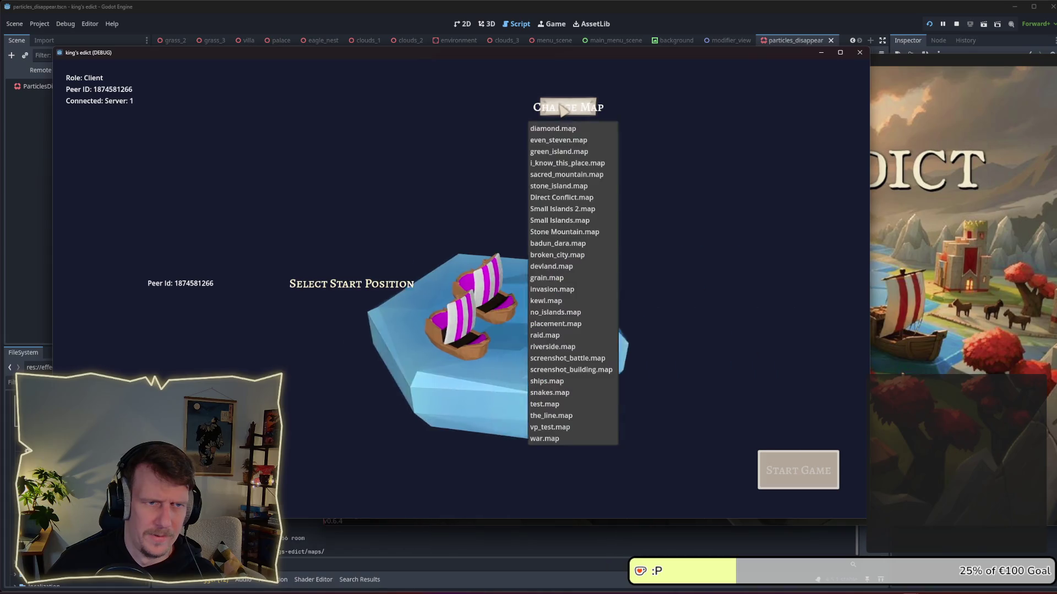
Step: Choose i_know_this_place.map, join from the second client, set start positions 1 and 3, and start
click(567, 163)
click(358, 288)
click(288, 352)
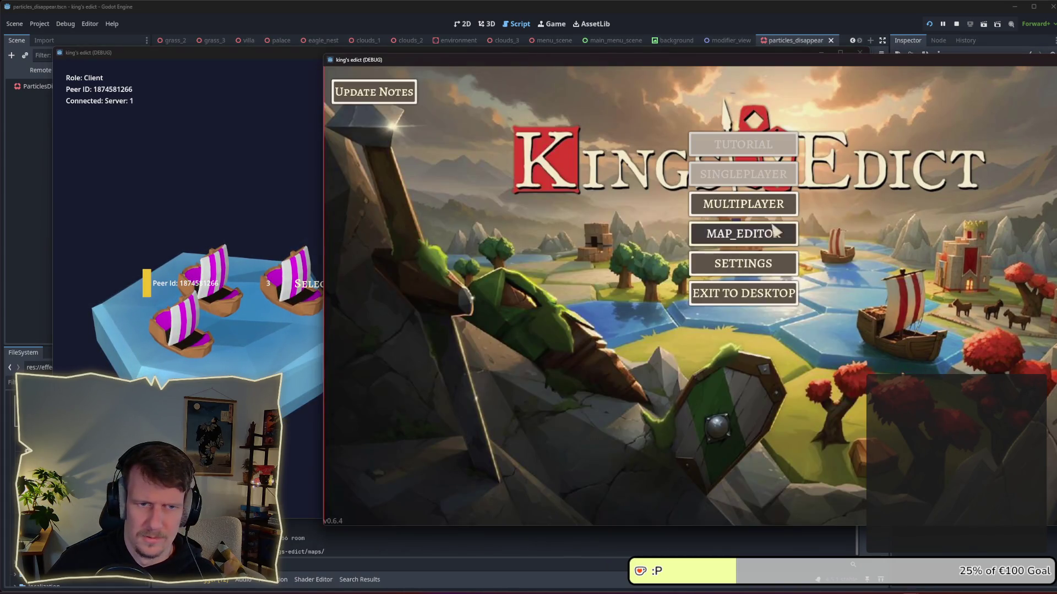
click(762, 192)
click(762, 193)
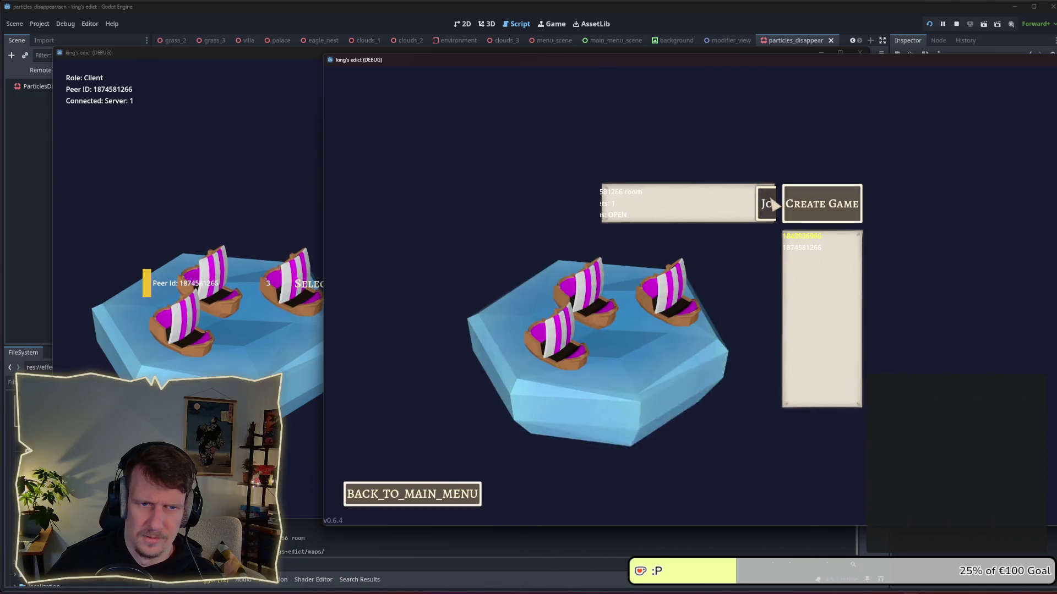
click(394, 271)
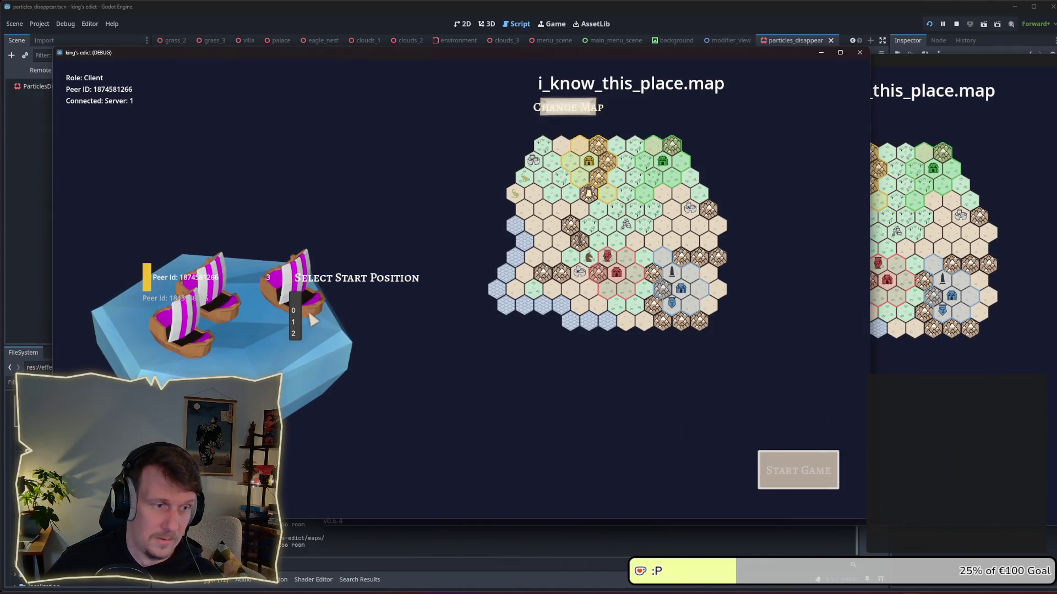
click(293, 321)
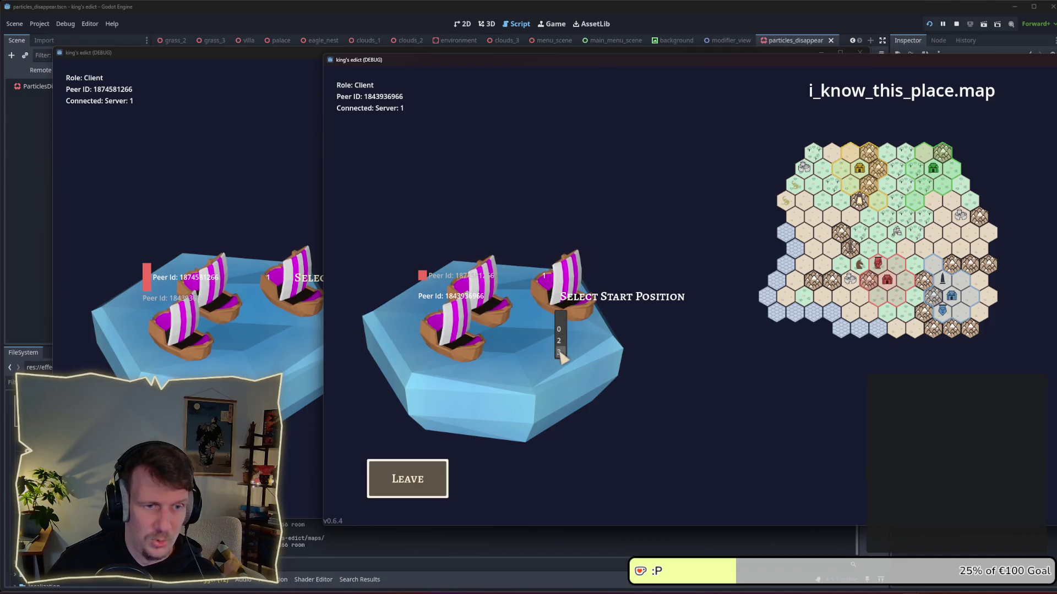
click(559, 352)
click(300, 226)
click(793, 469)
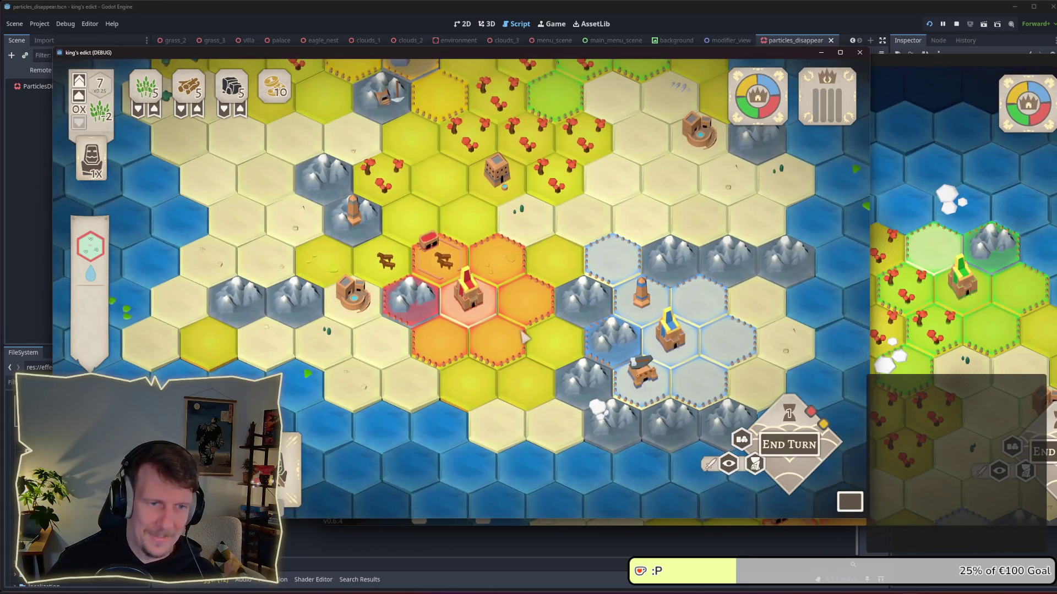
Step: In the second client, play card 2 to place a spearman on a marked hex
key(alt+Tab)
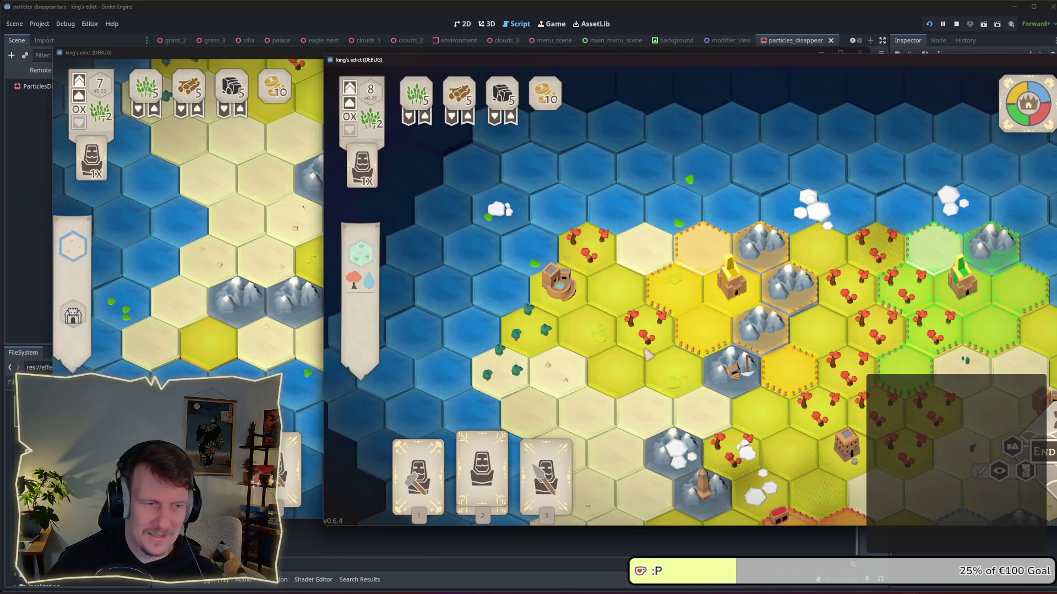
key(2)
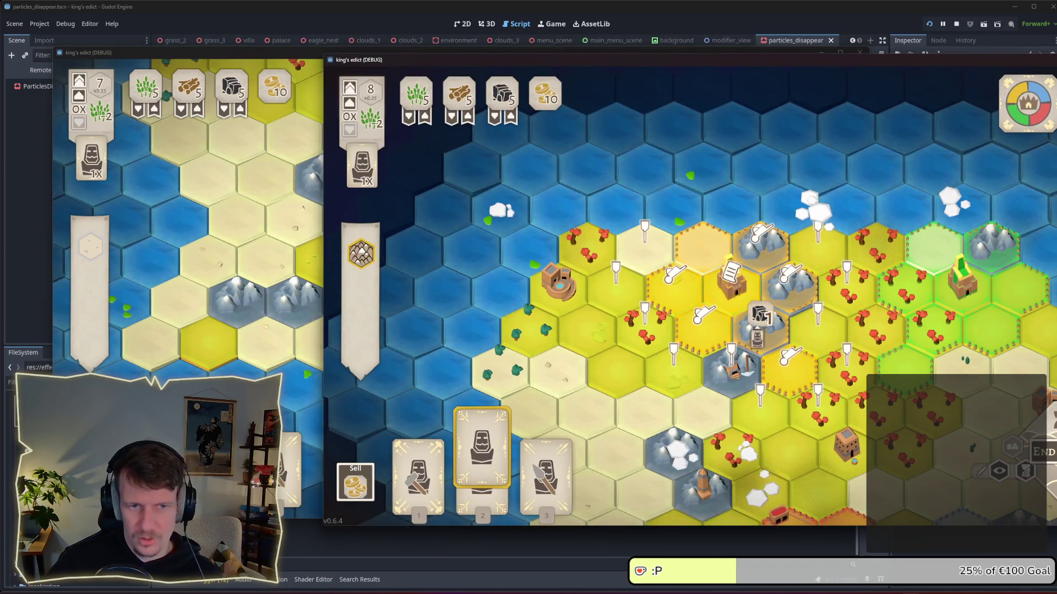
click(790, 361)
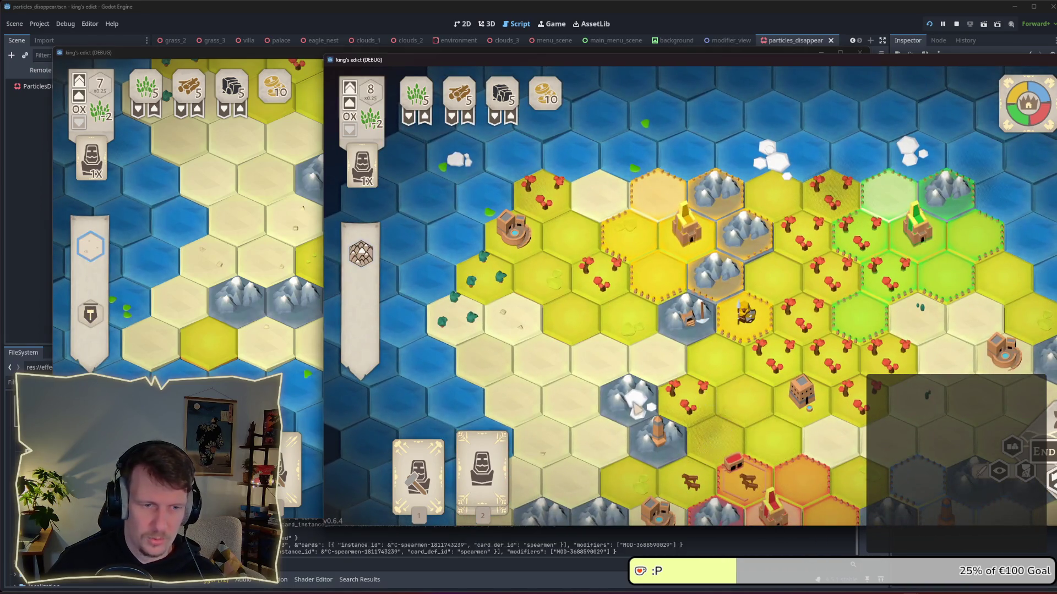
drag(671, 374, 614, 324)
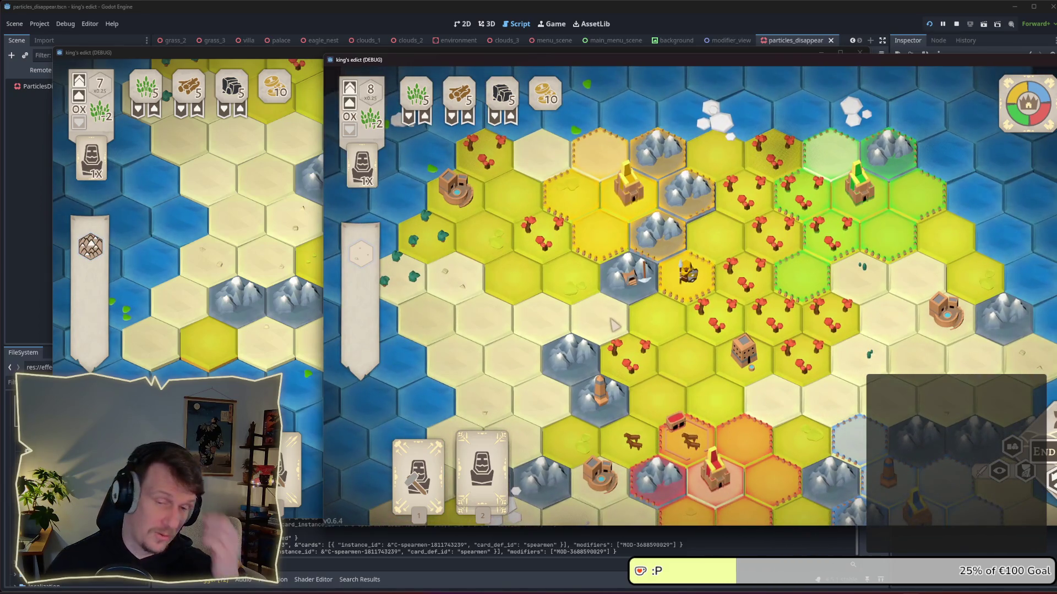
Step: Check the first client's map, pan it upward, and end the current turn
click(279, 277)
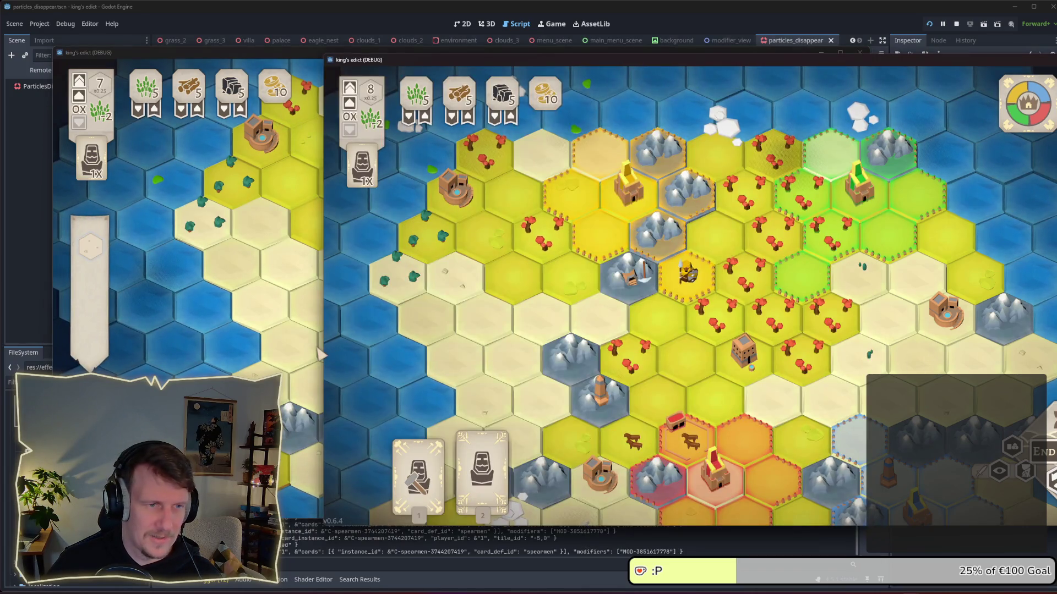
click(321, 354)
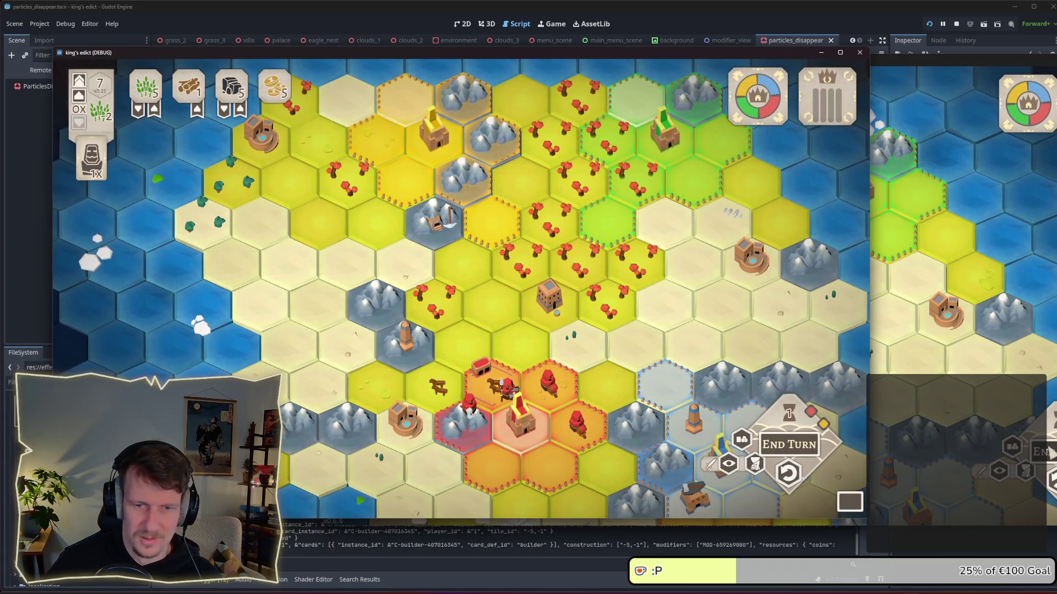
key(alt+Tab)
key(alt+Tab)
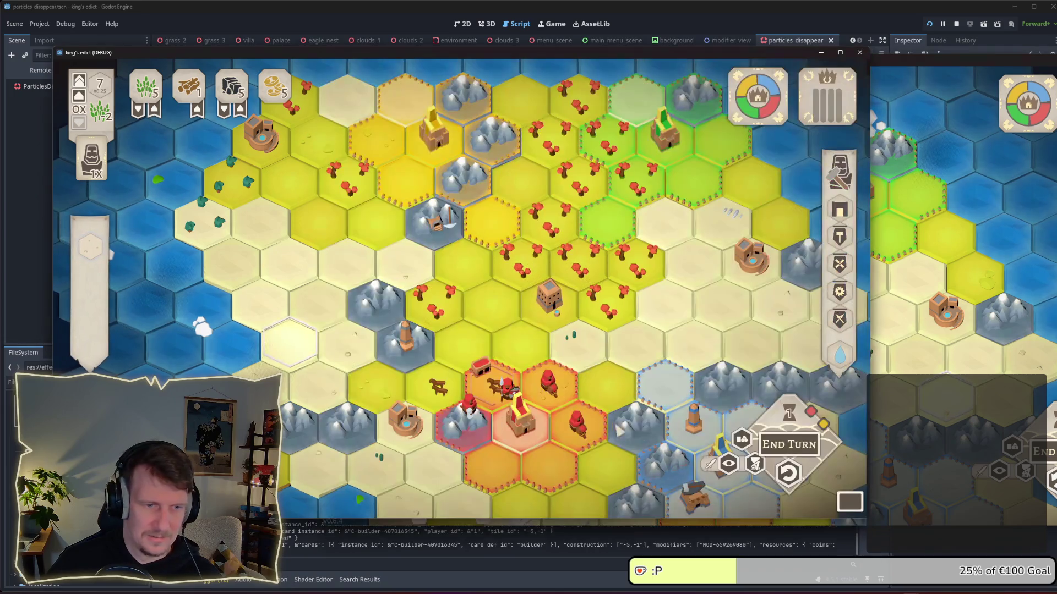
key(alt+Tab)
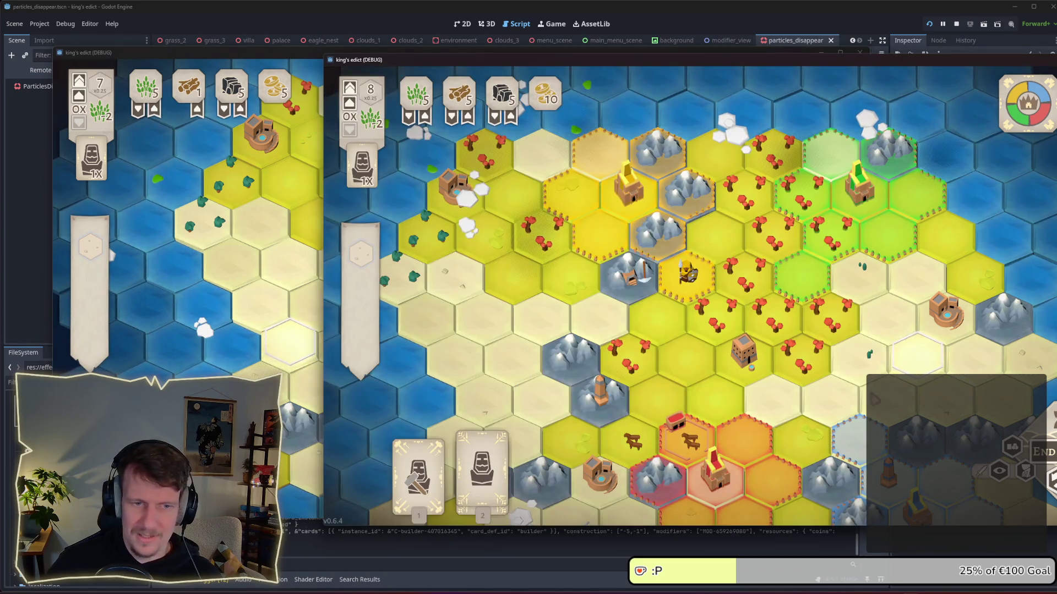
drag(874, 398, 879, 240)
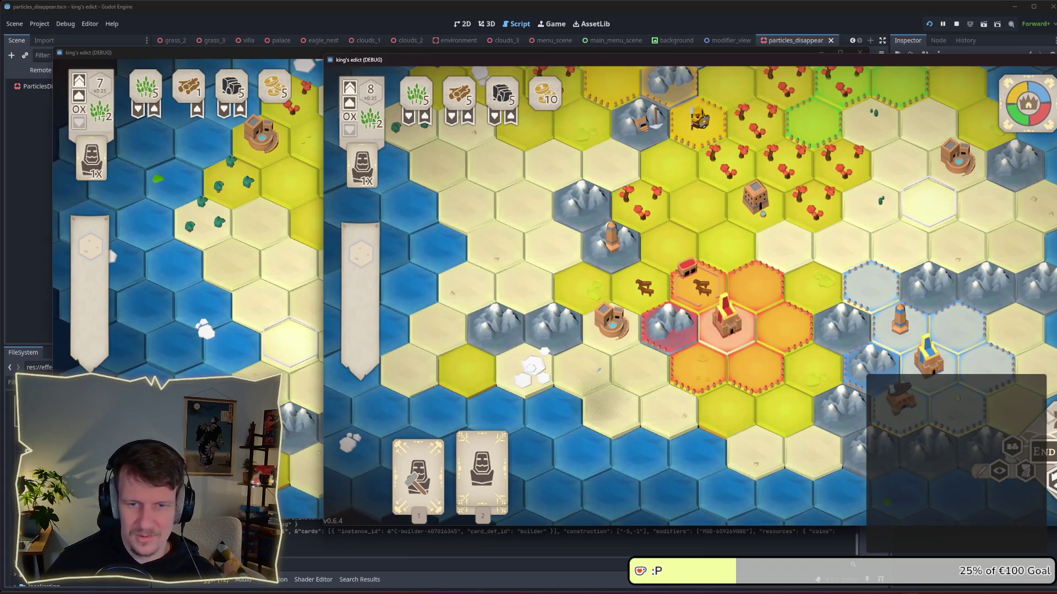
click(1042, 452)
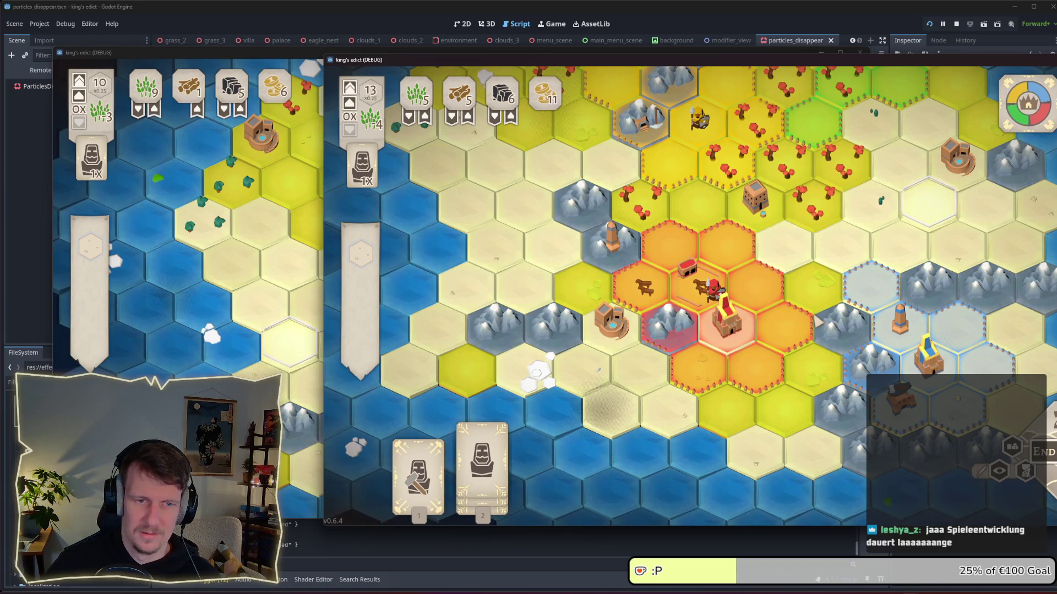
Step: Play the second card's tile onto a hex and place a builder's Lumber Camp
click(482, 462)
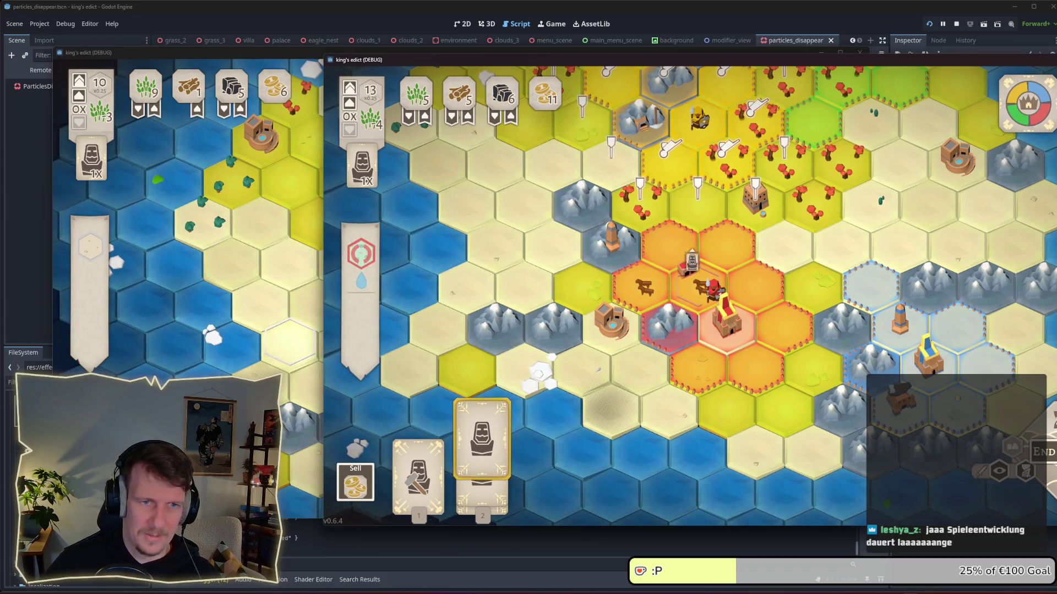
click(673, 218)
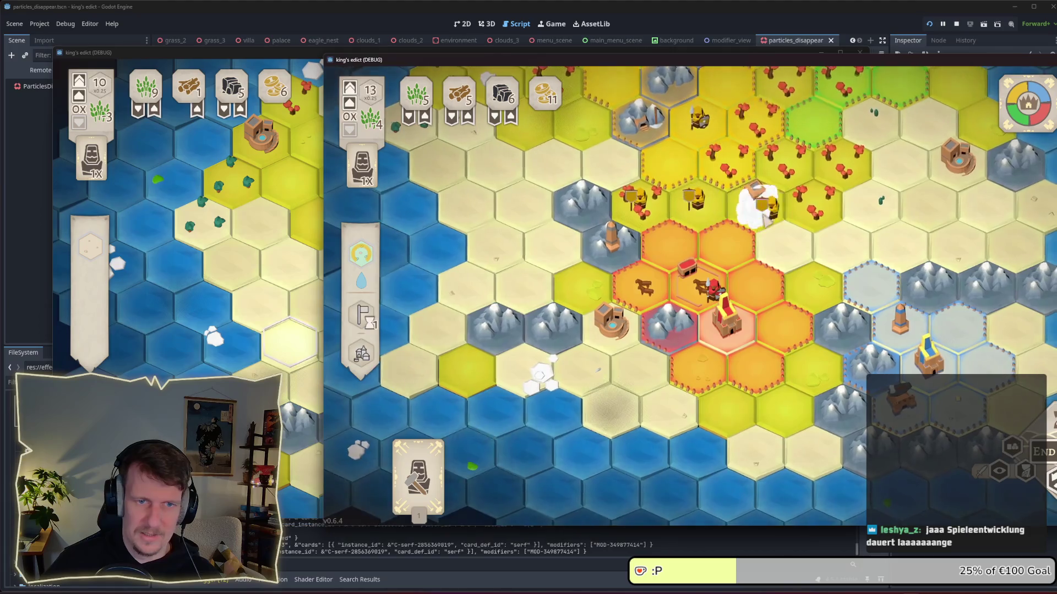
key(1)
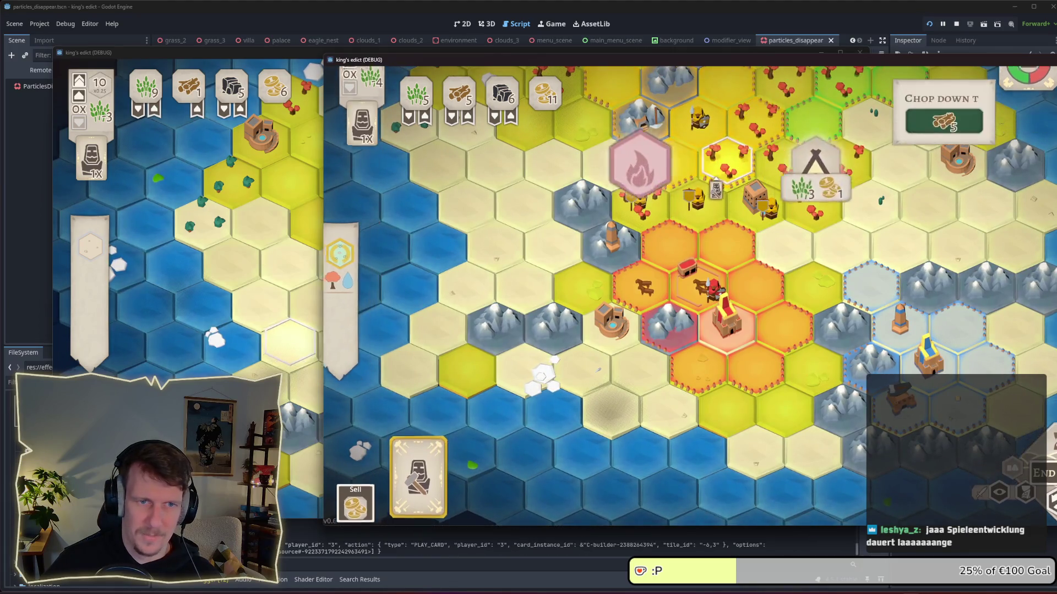
click(726, 162)
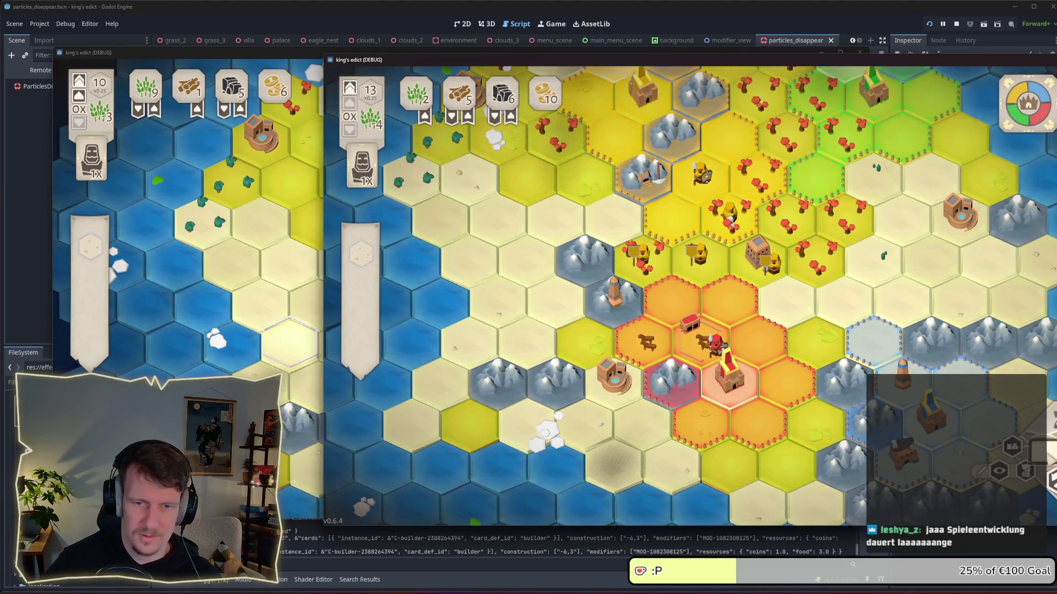
scroll(701, 270, up, 2)
Step: In the first client, end the turn and deploy the card's units onto the marked hexes
key(alt+Tab)
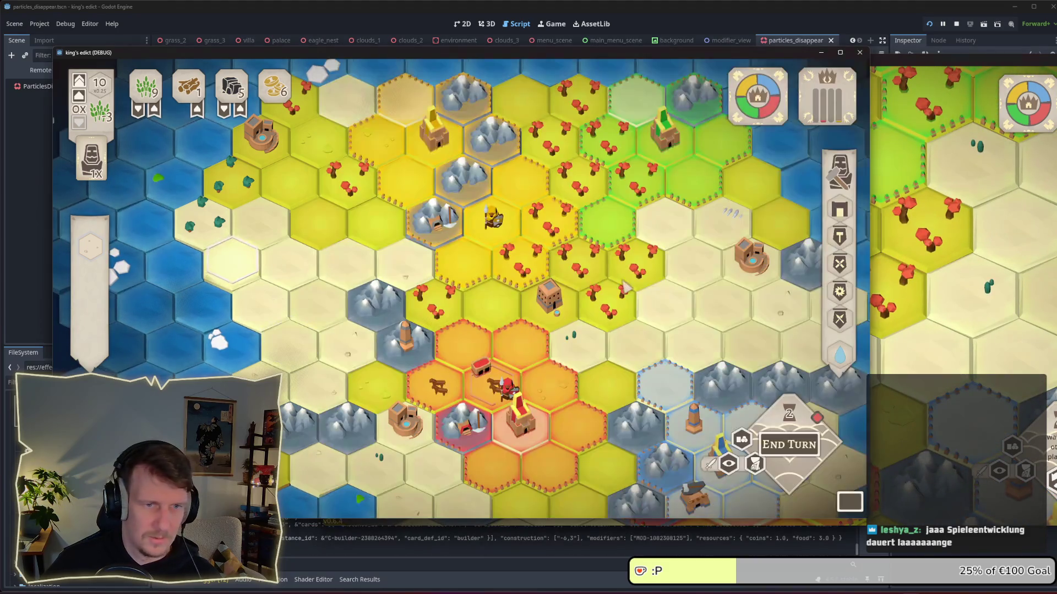
scroll(498, 274, up, 3)
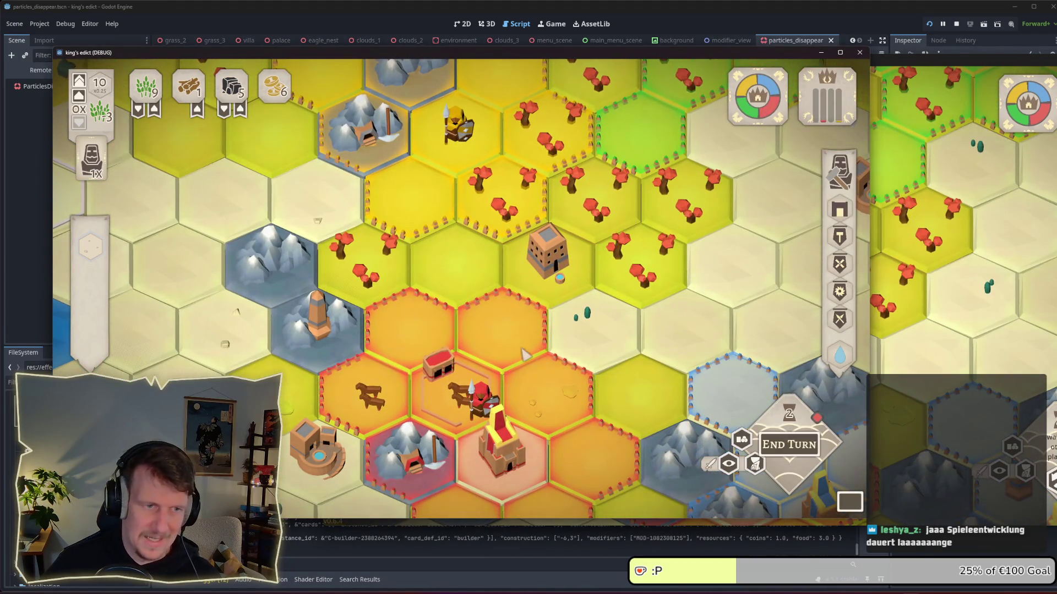
click(781, 448)
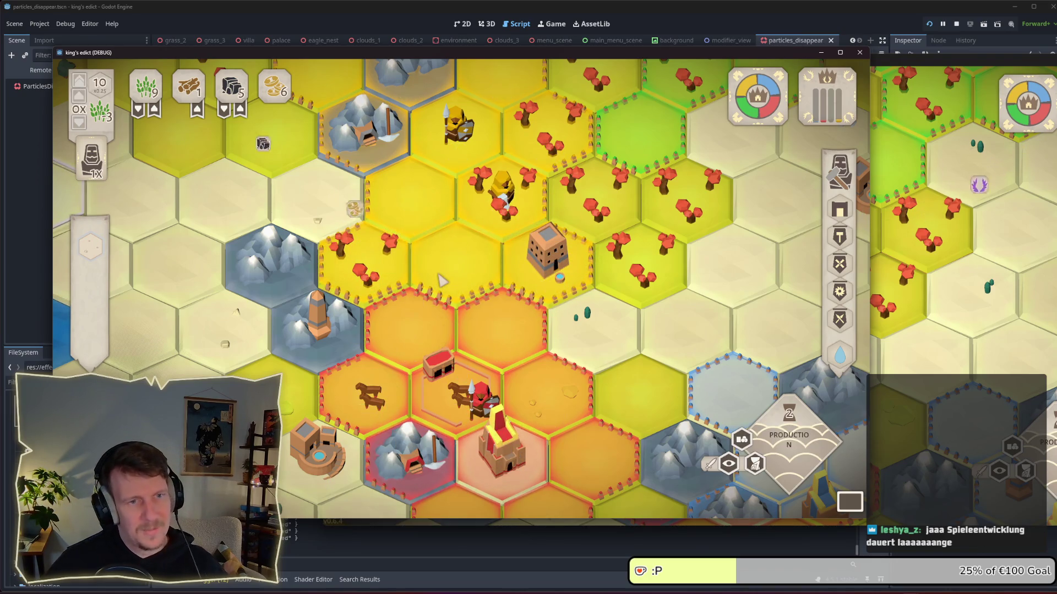
scroll(462, 287, down, 3)
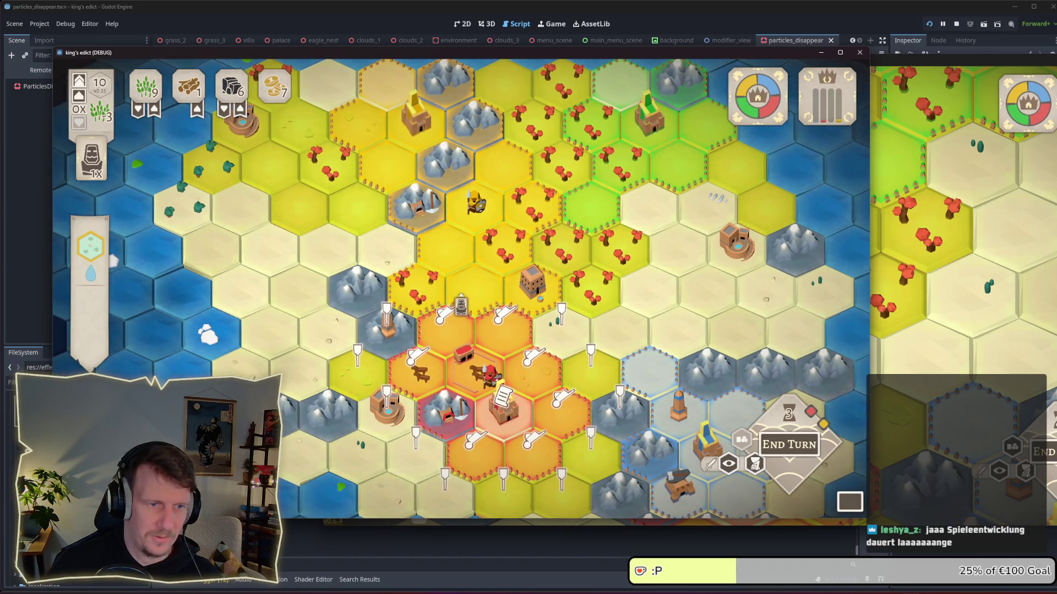
click(457, 311)
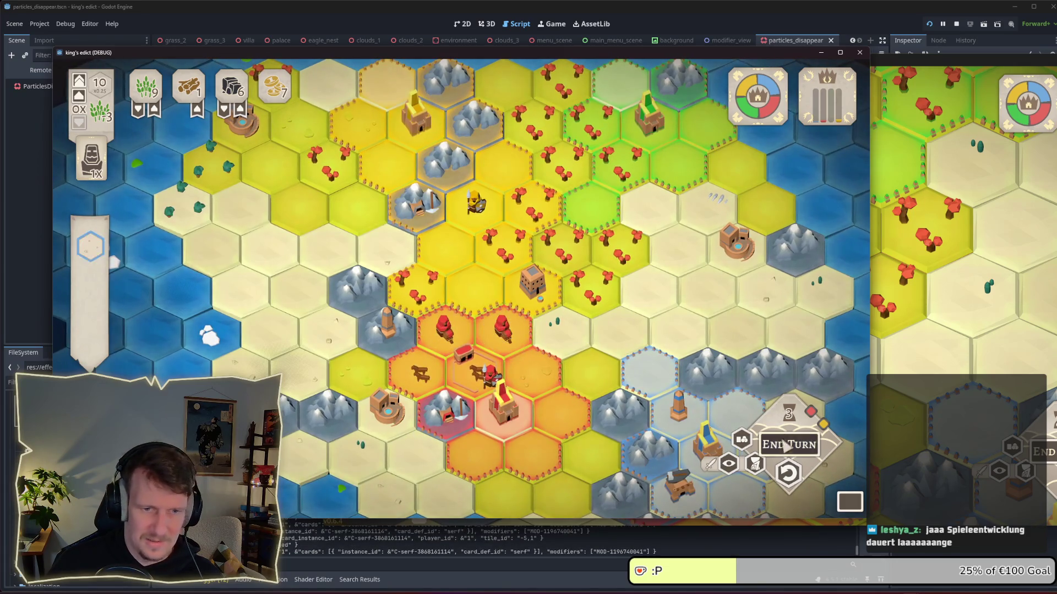
click(787, 445)
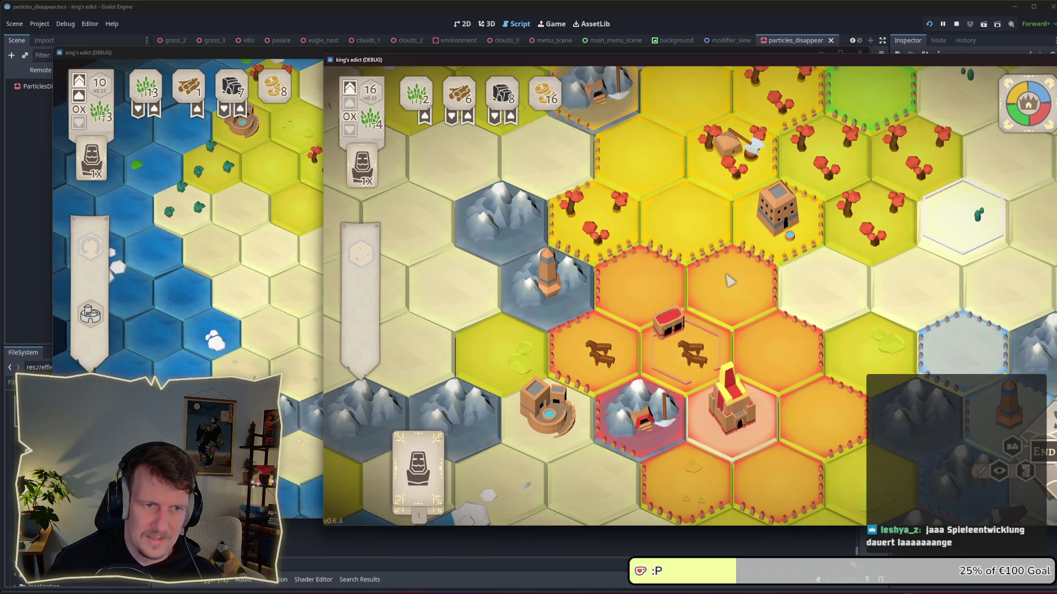
scroll(512, 307, down, 2)
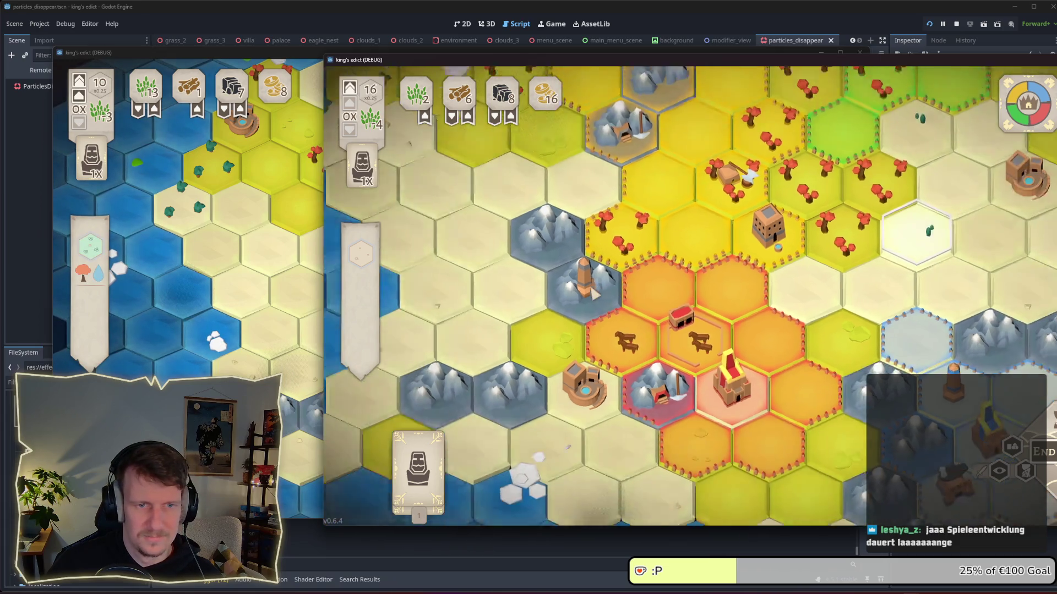
click(297, 310)
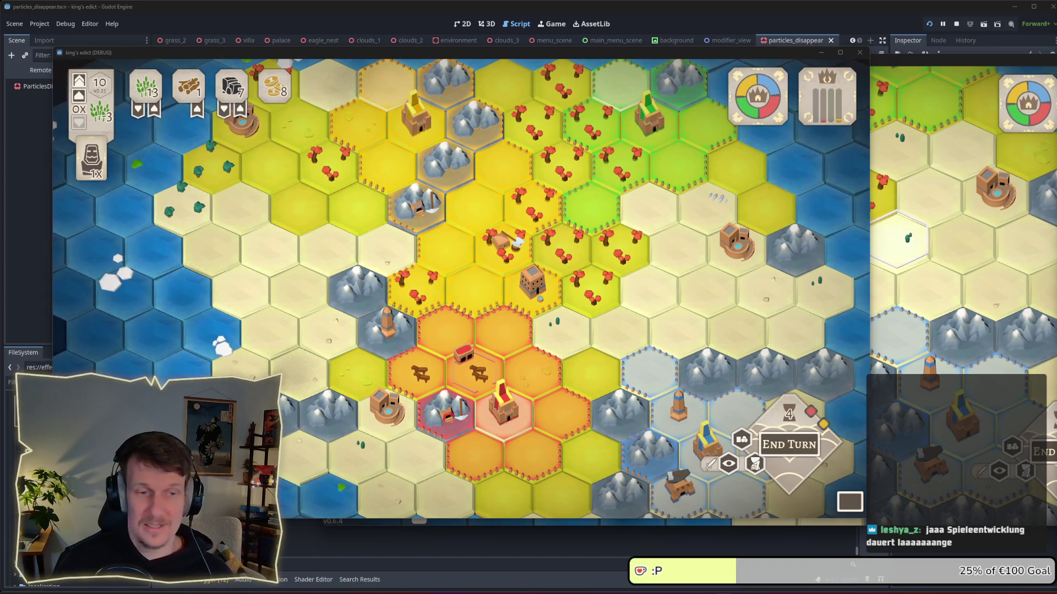
scroll(720, 159, down, 1)
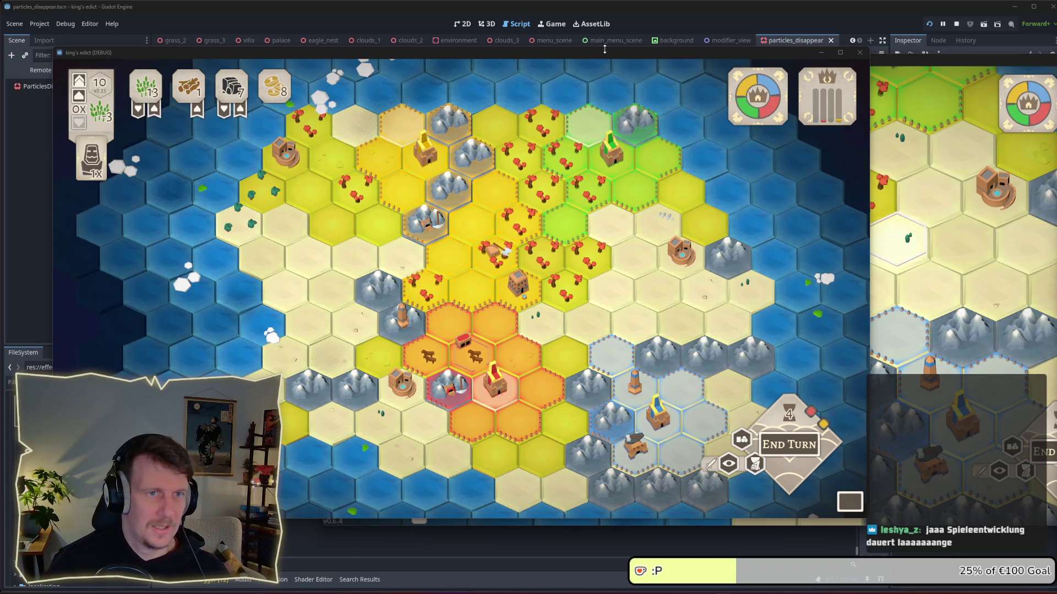
Step: Shift the first game window left and narrow both windows toward each other
drag(604, 50, 556, 52)
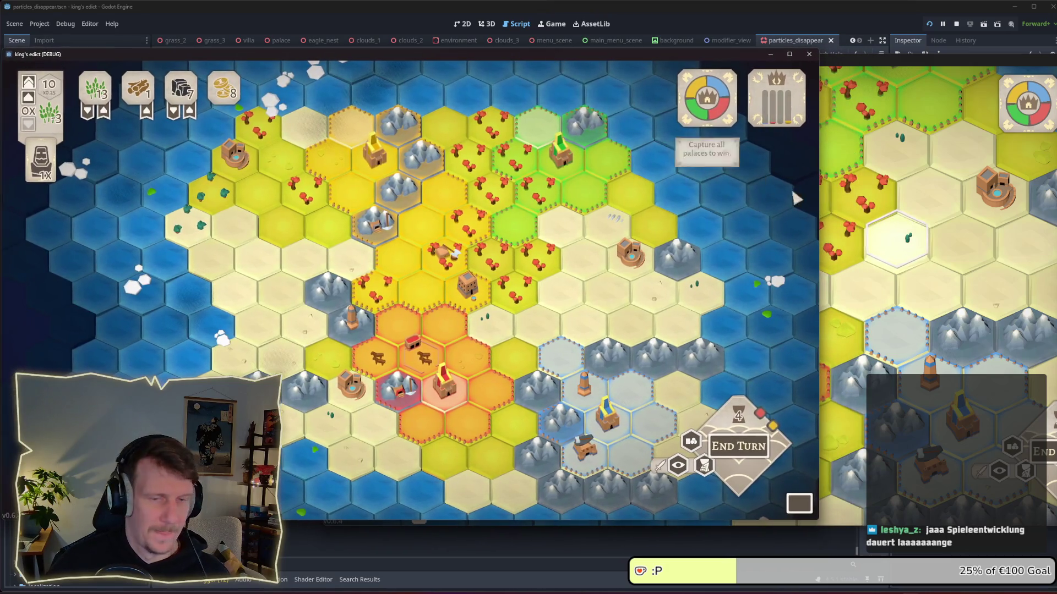
drag(819, 225, 728, 229)
click(866, 284)
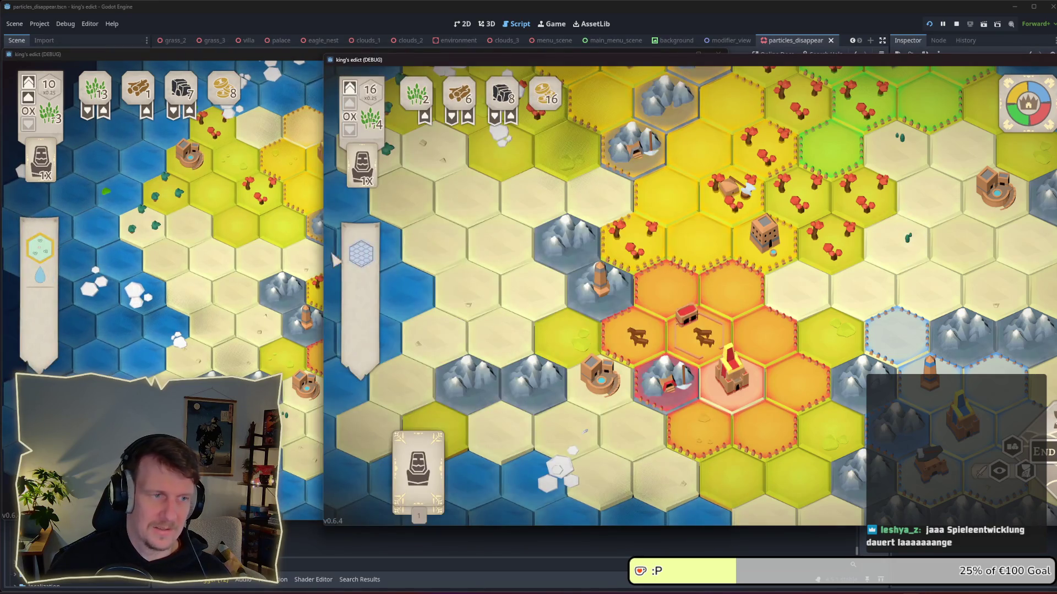
drag(326, 238, 556, 238)
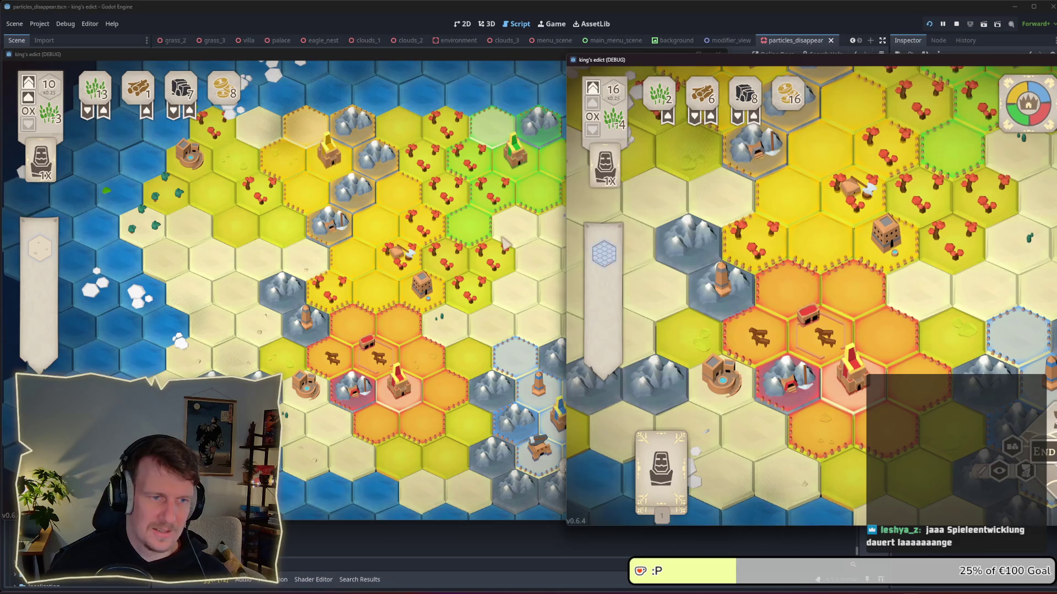
click(545, 238)
mouse_move(729, 285)
mouse_down()
mouse_move(567, 271)
mouse_move(628, 277)
mouse_up()
Step: Fine-tune both windows' widths and move the second window up and left
click(659, 221)
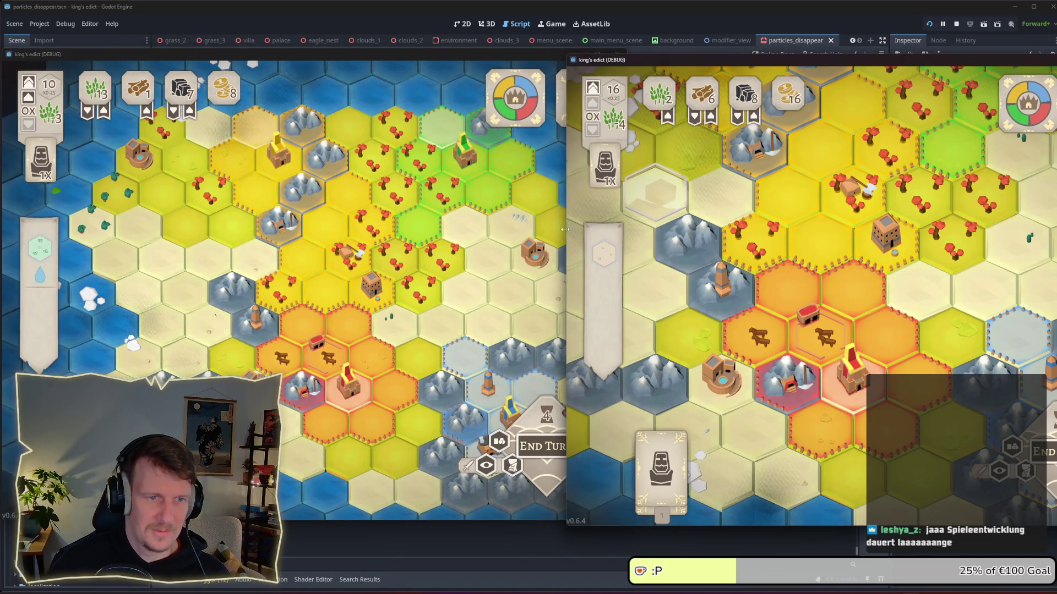
mouse_move(565, 229)
mouse_down()
mouse_move(622, 229)
mouse_move(607, 228)
mouse_up()
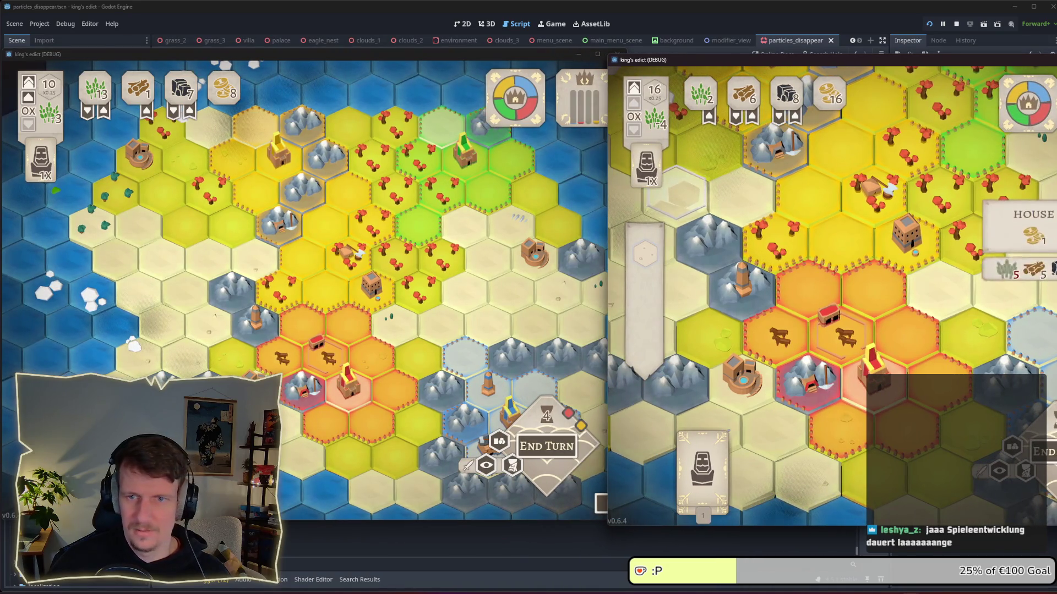
click(602, 220)
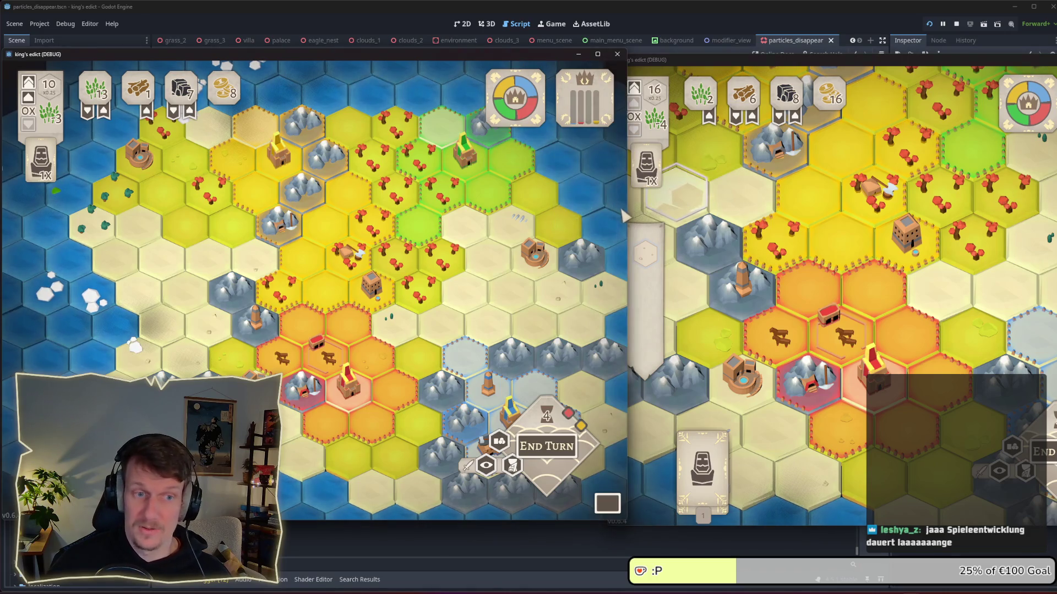
drag(624, 209, 591, 205)
click(668, 54)
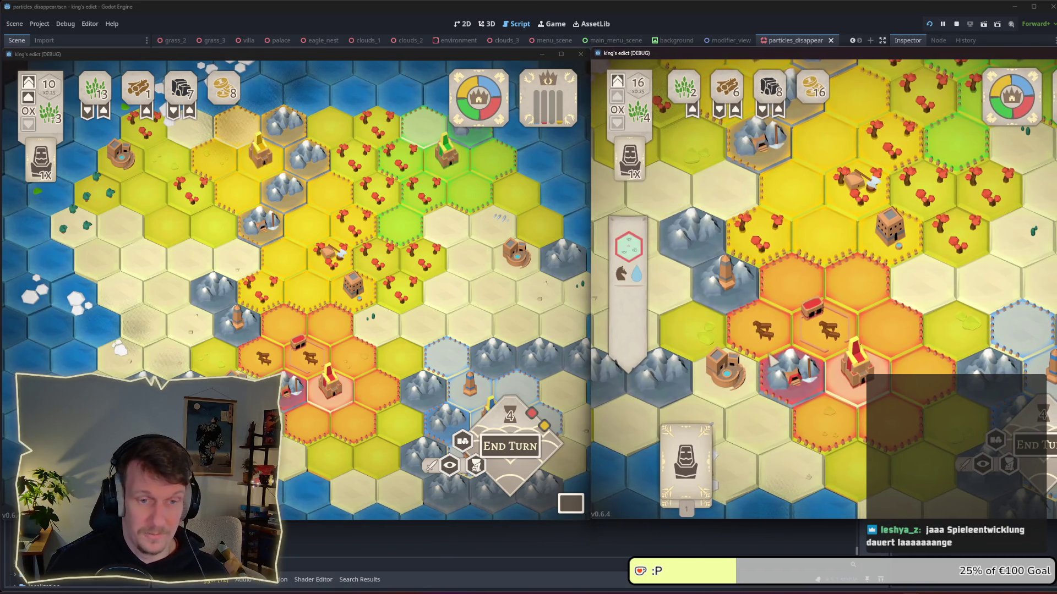
scroll(852, 254, down, 1)
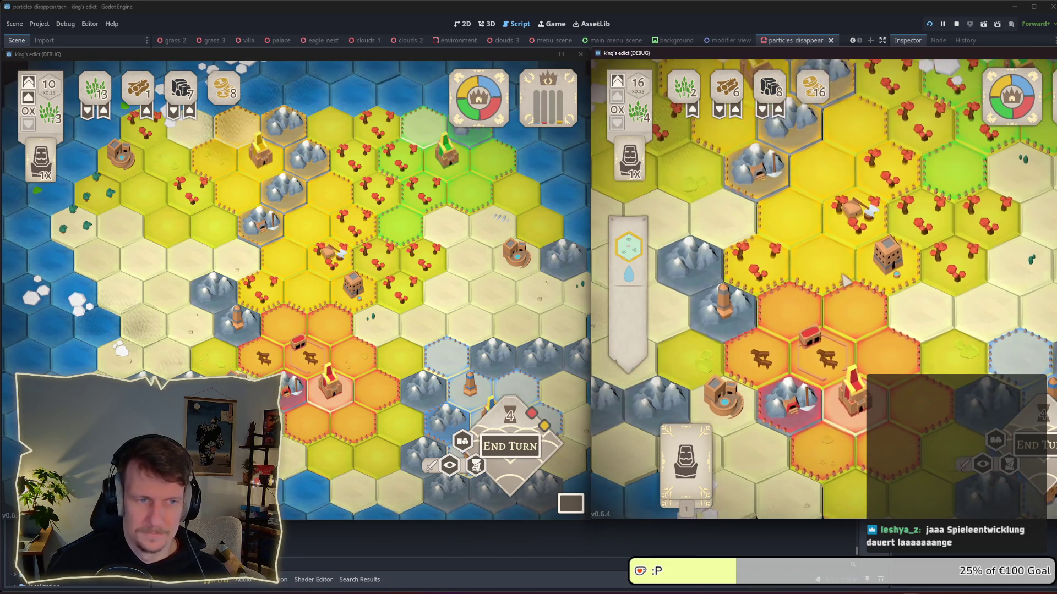
scroll(849, 295, down, 1)
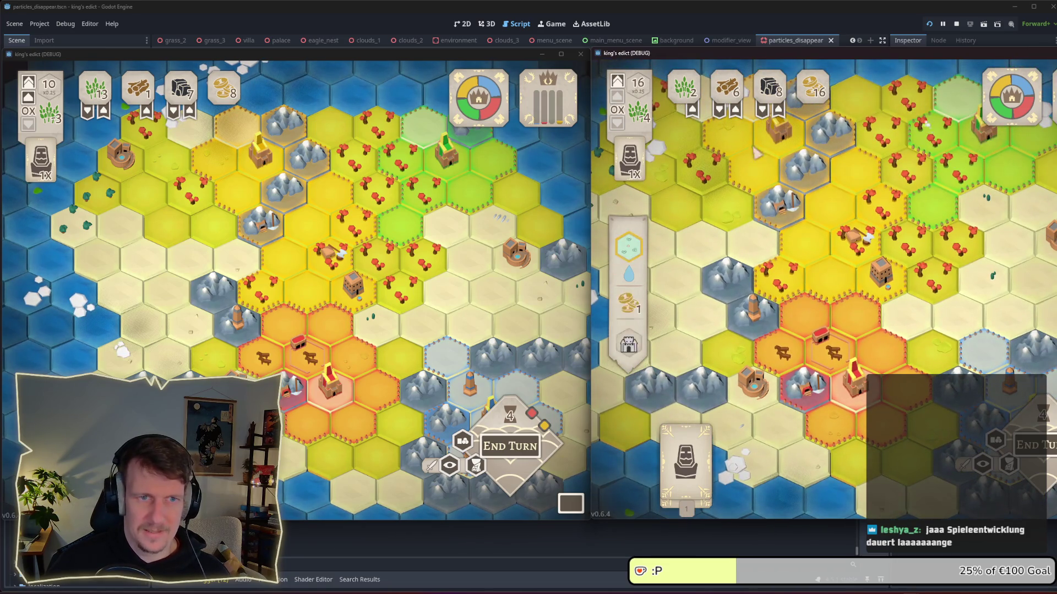
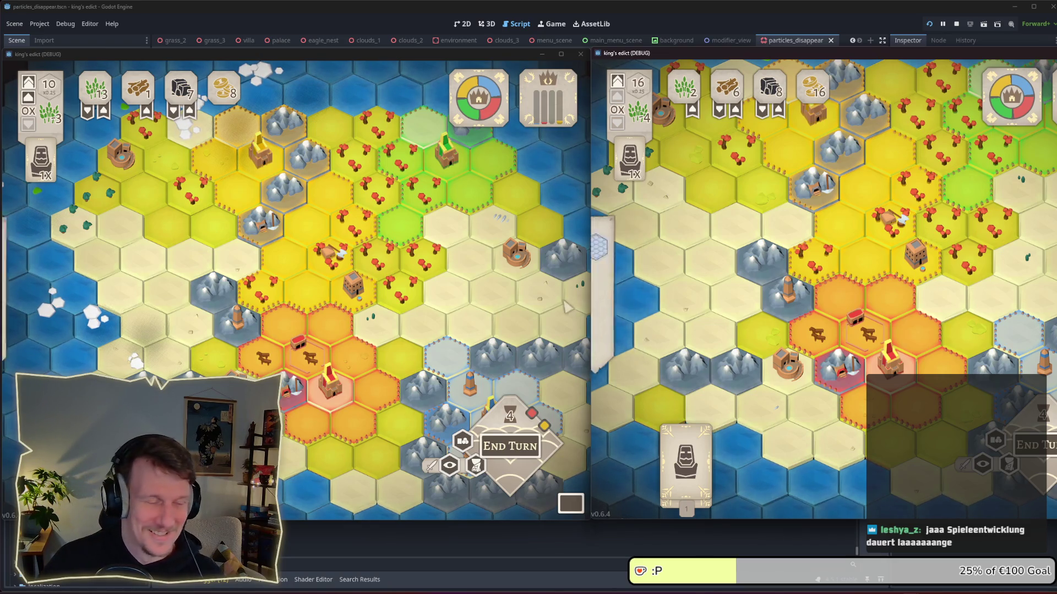
Step: Pan around the first player's map and place a unit on the tower hex
scroll(456, 325, up, 2)
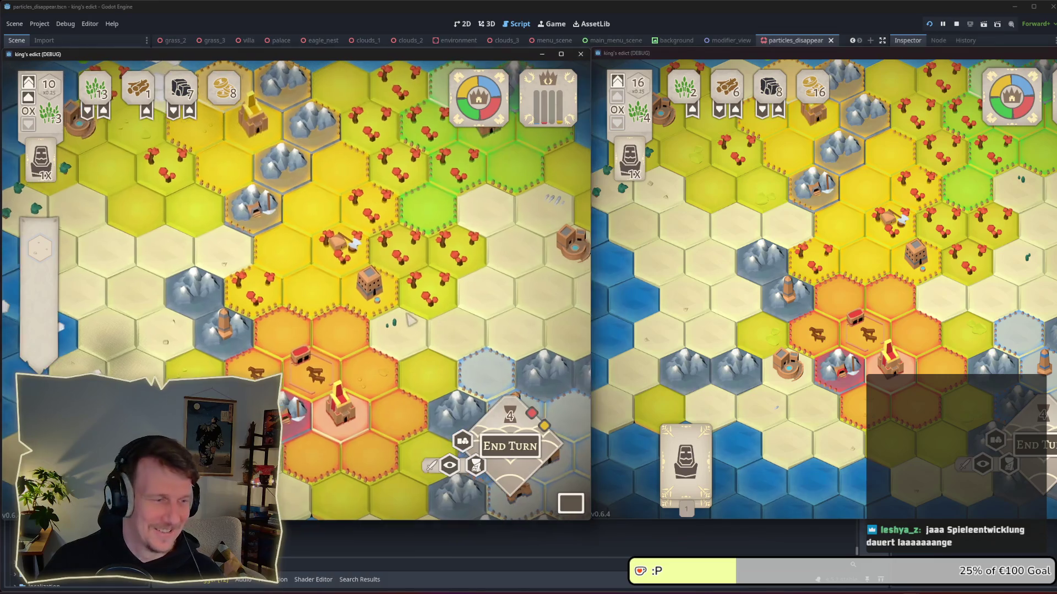
key(w)
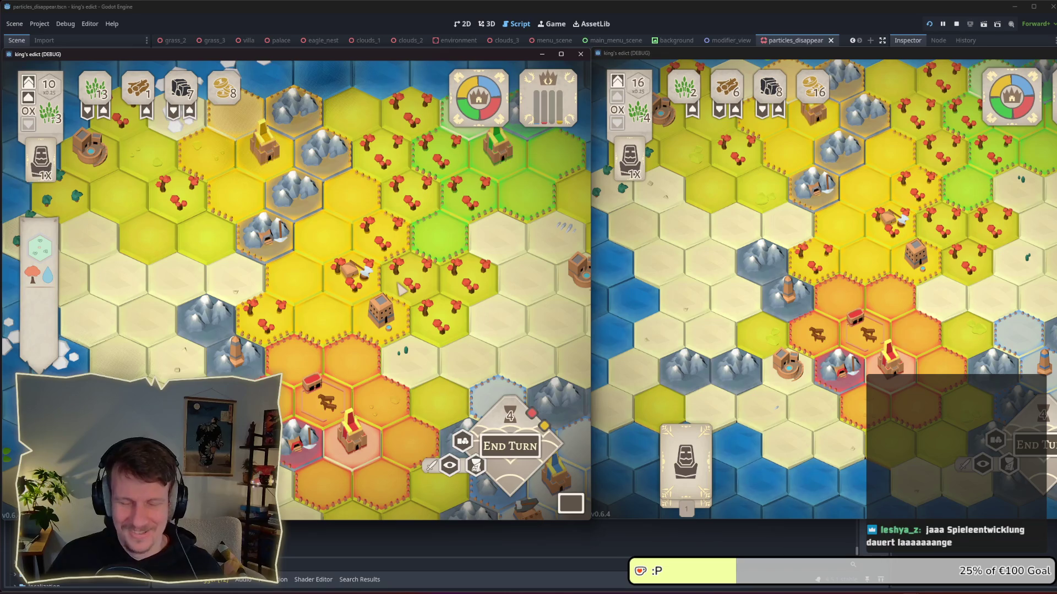
key(a)
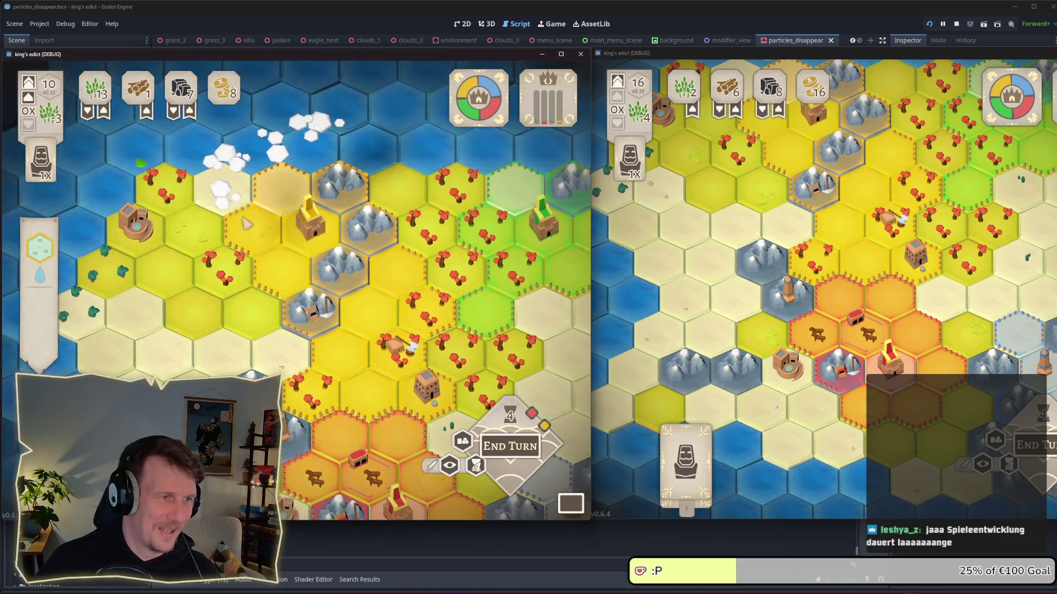
key(s)
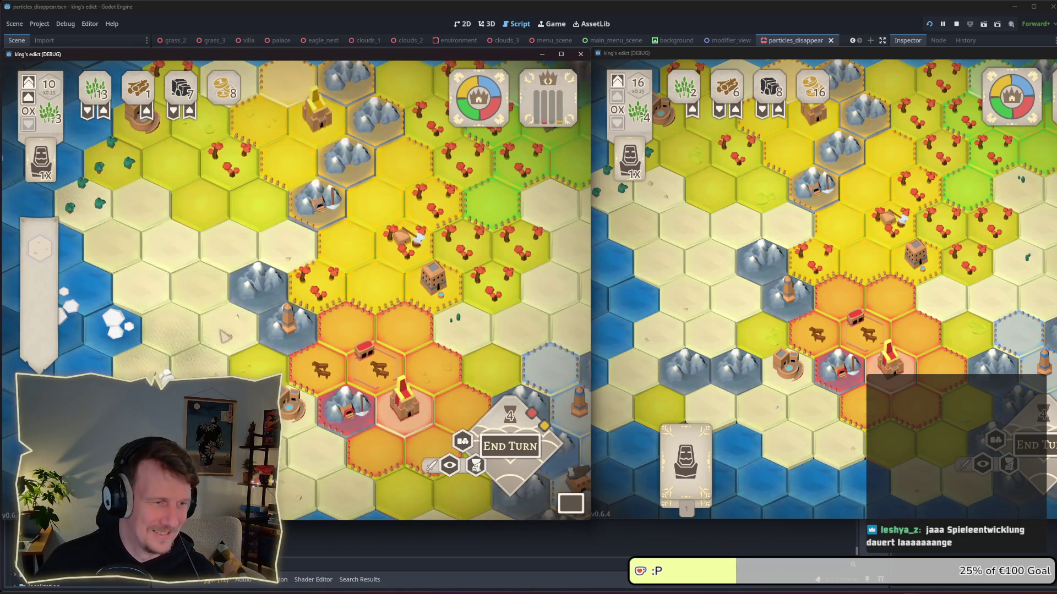
key(a)
key(w)
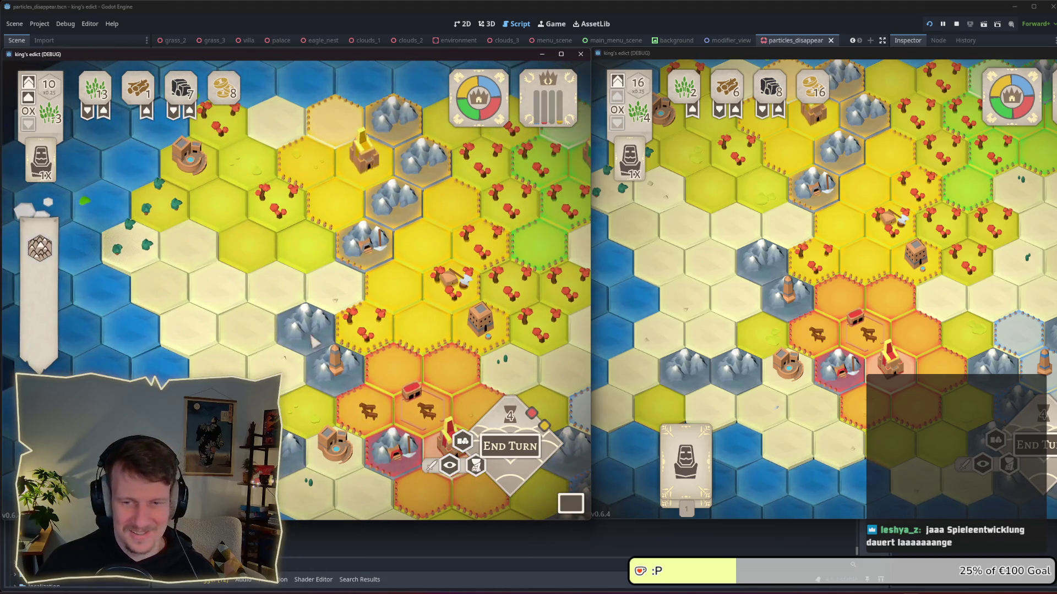
key(d)
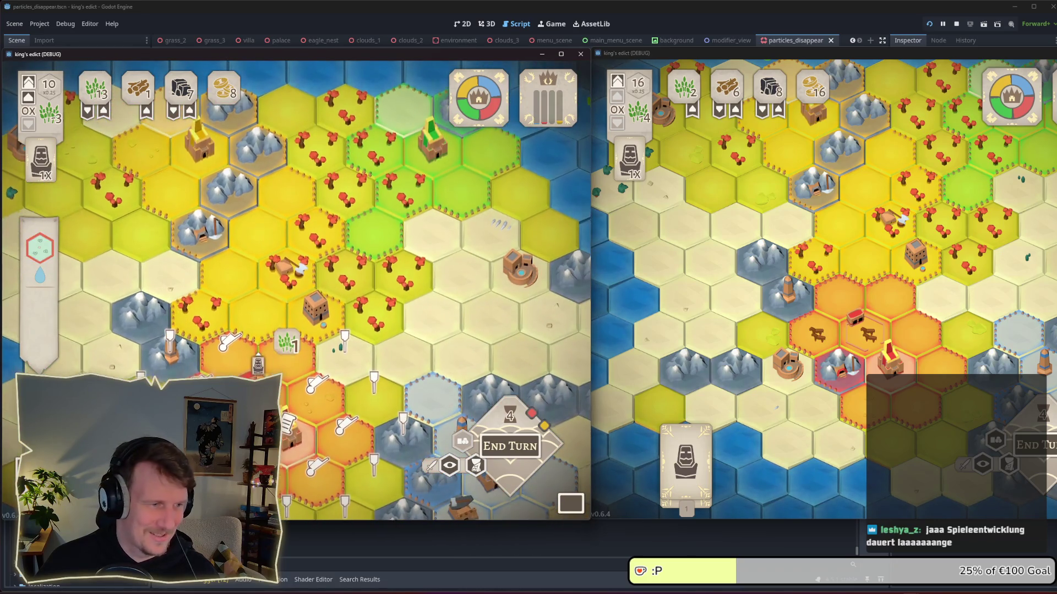
click(303, 326)
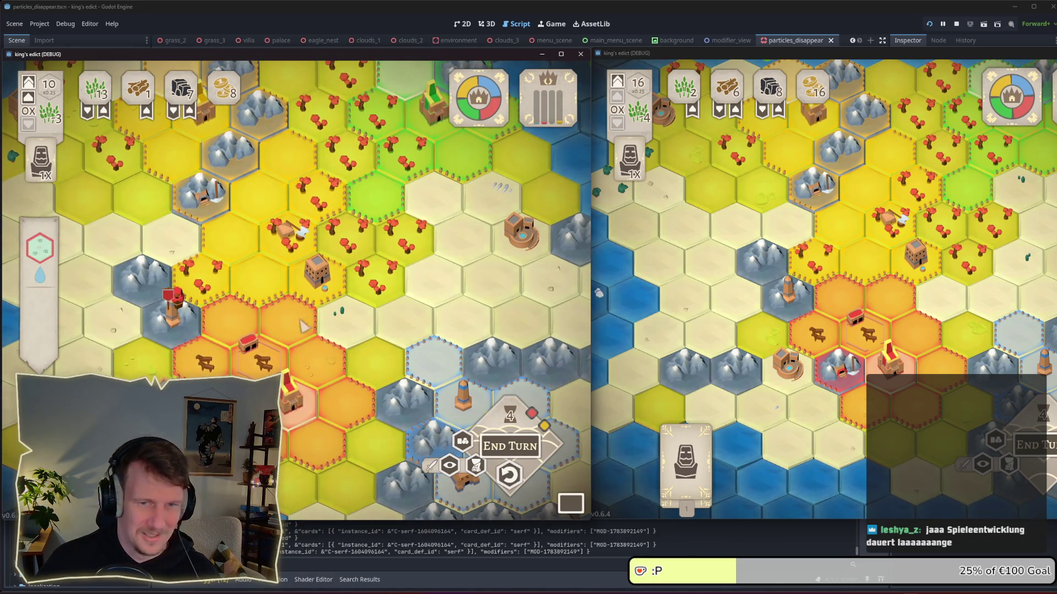
Step: Place a Servant on a hex in the second game and end the first player's turn
click(685, 457)
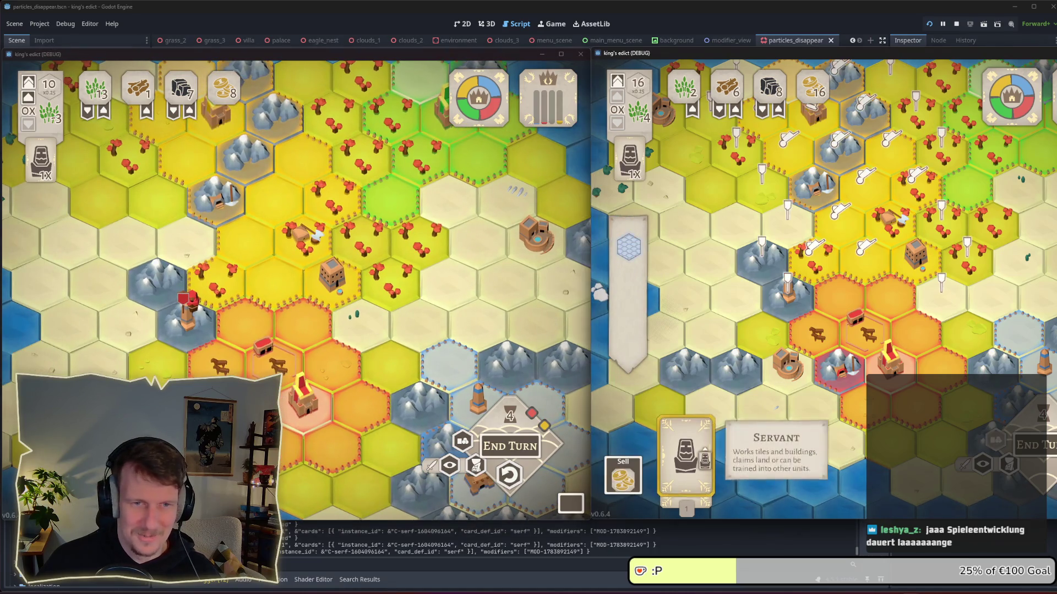
click(788, 293)
click(788, 297)
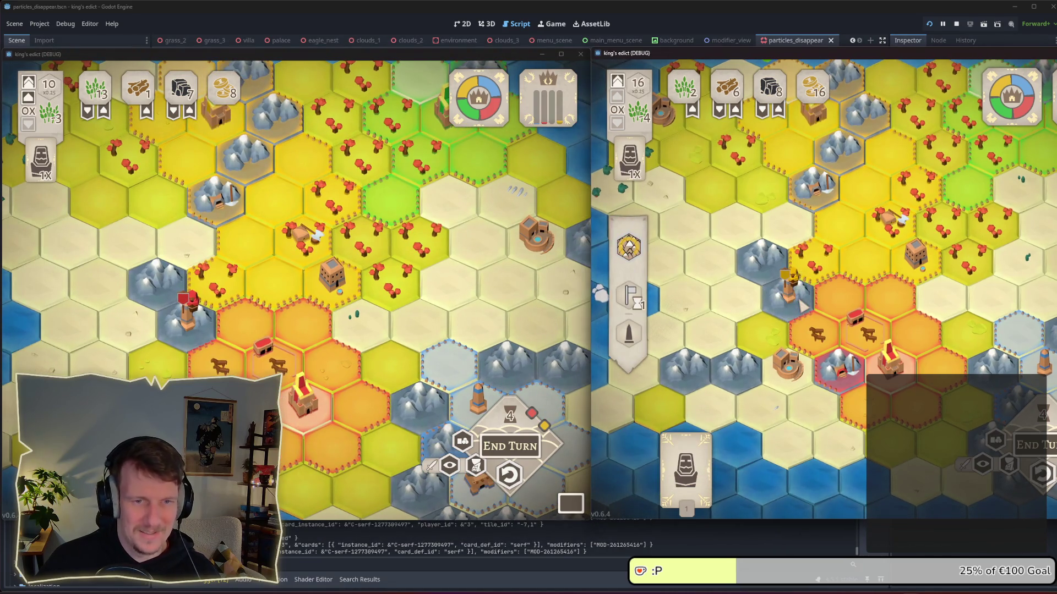
click(231, 341)
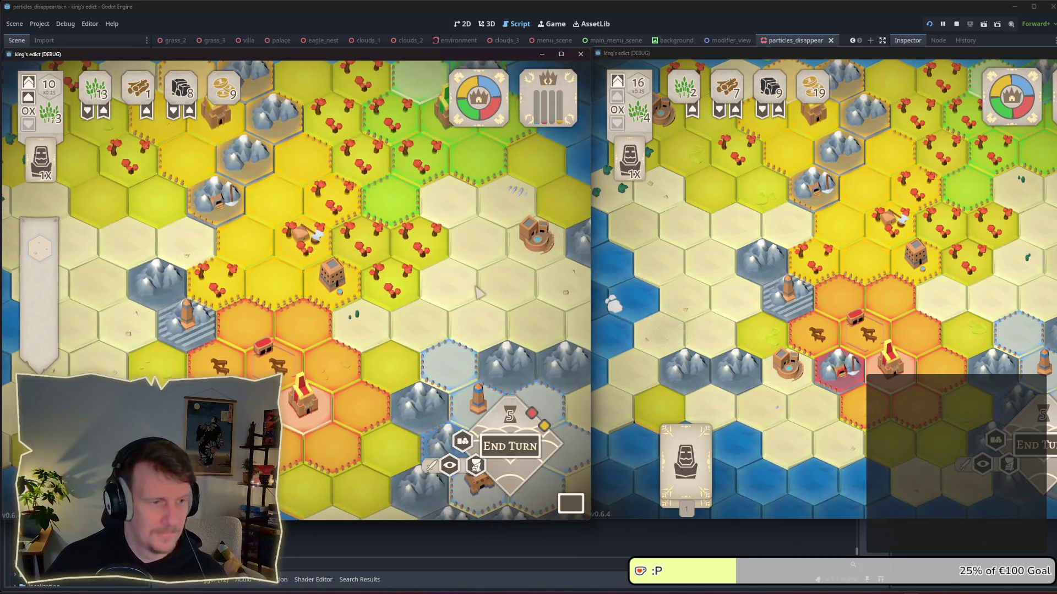
Step: Place a servant on a tile in the second game, then end both players' turns
click(757, 370)
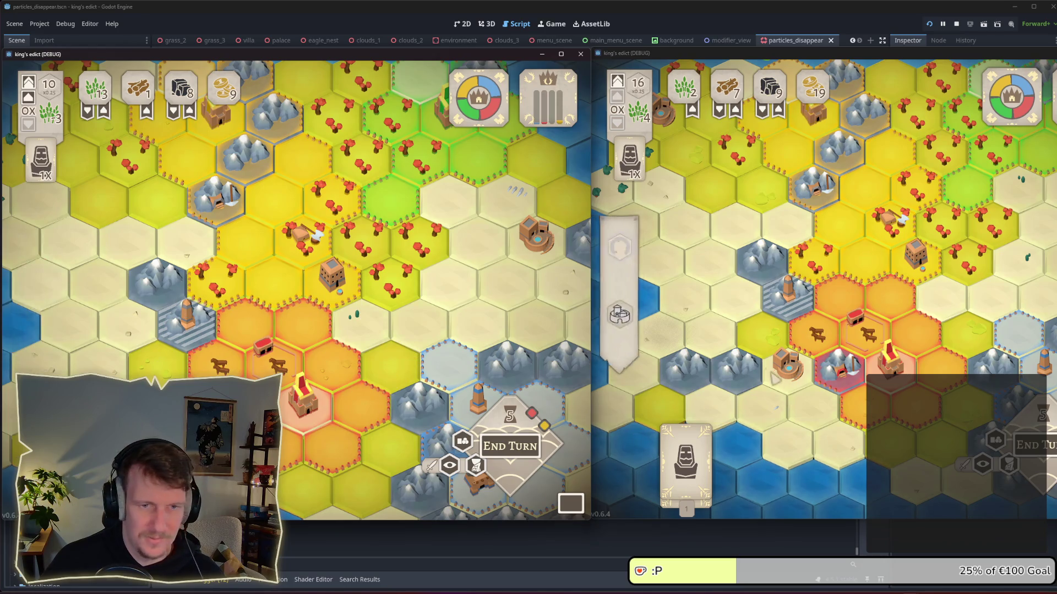
click(686, 446)
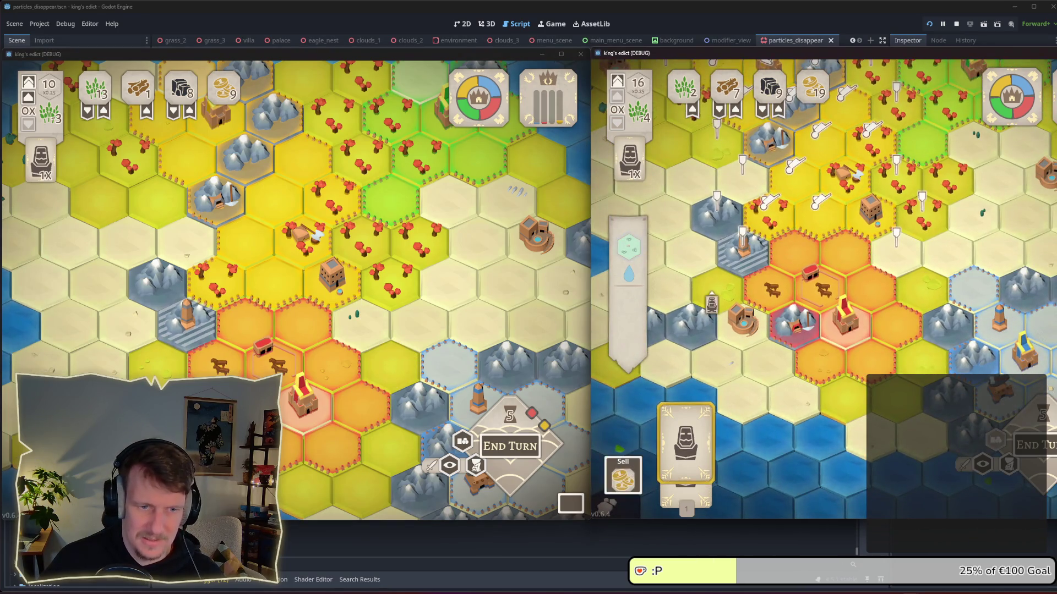
click(805, 280)
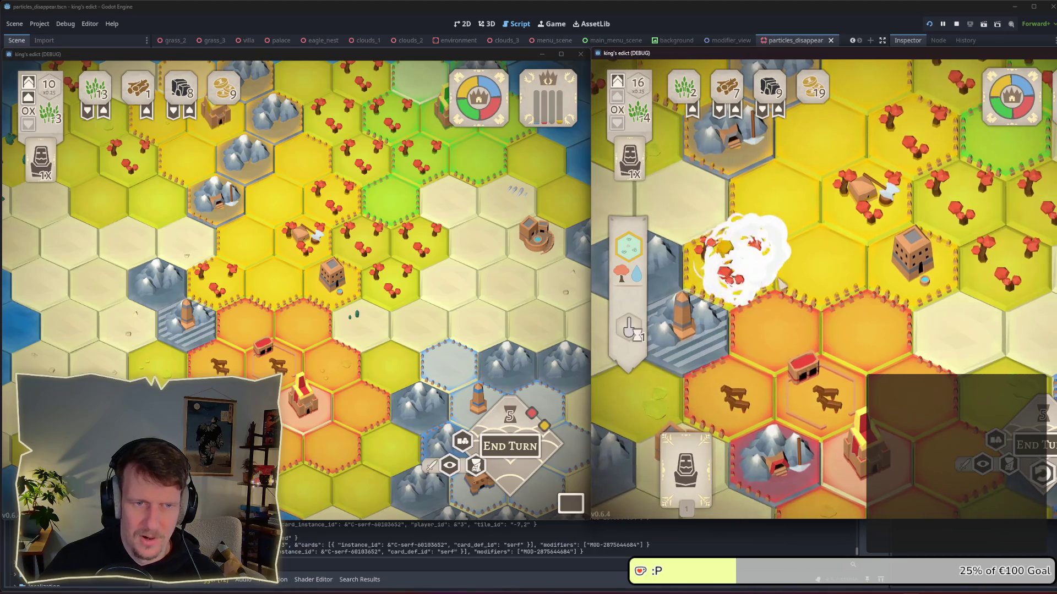
click(507, 441)
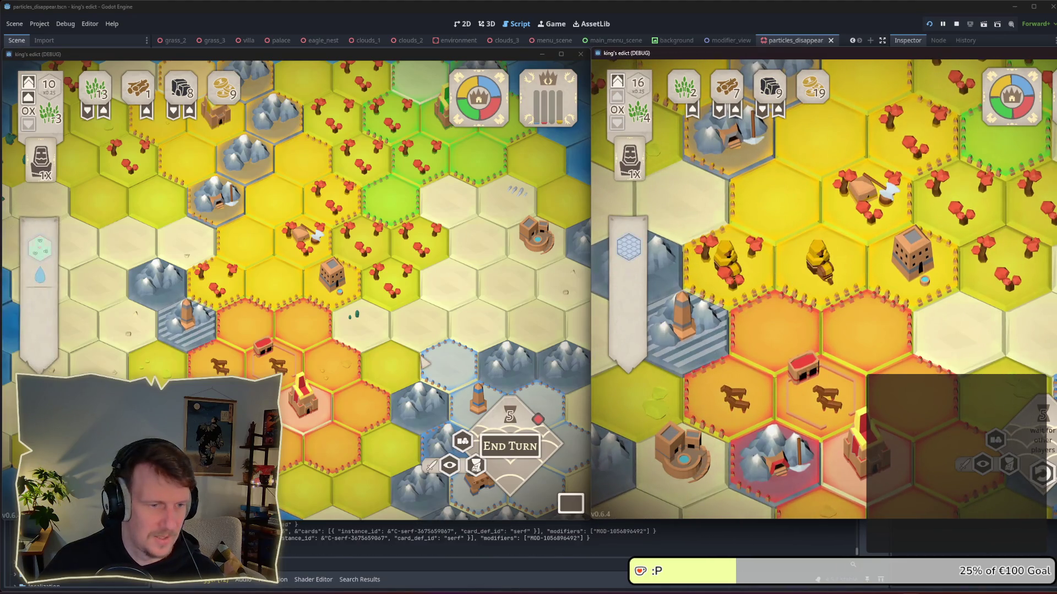
click(507, 443)
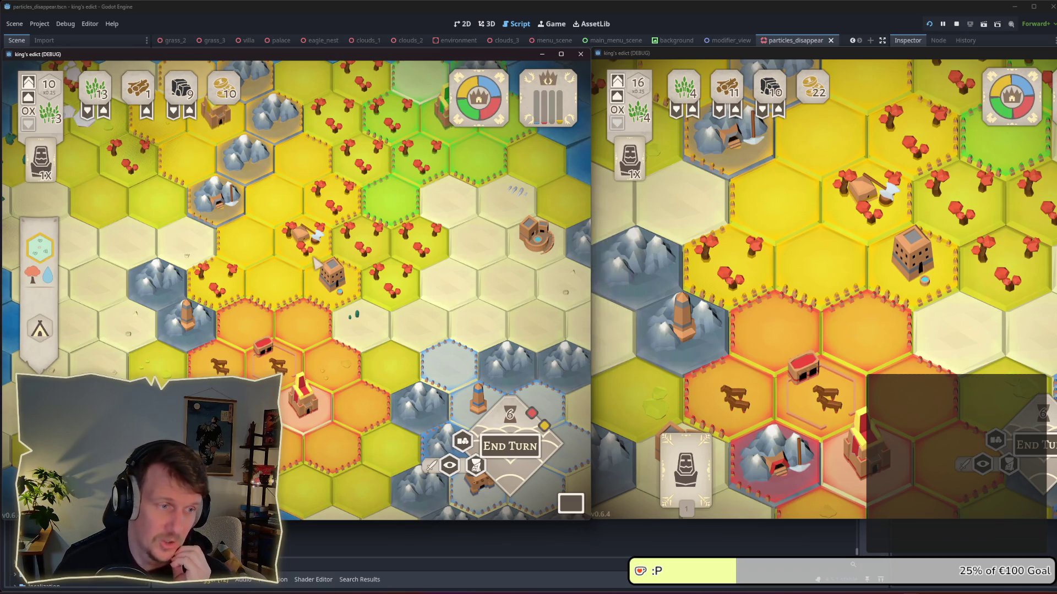
scroll(308, 286, down, 2)
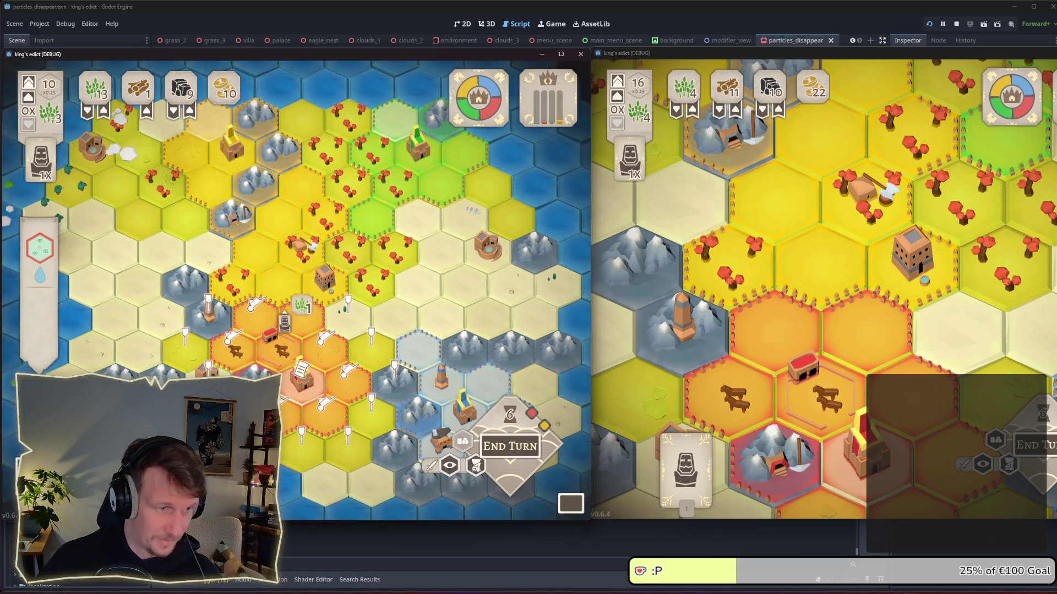
Step: Place the first player's servant, end the turn, and shift the map to check production
click(268, 329)
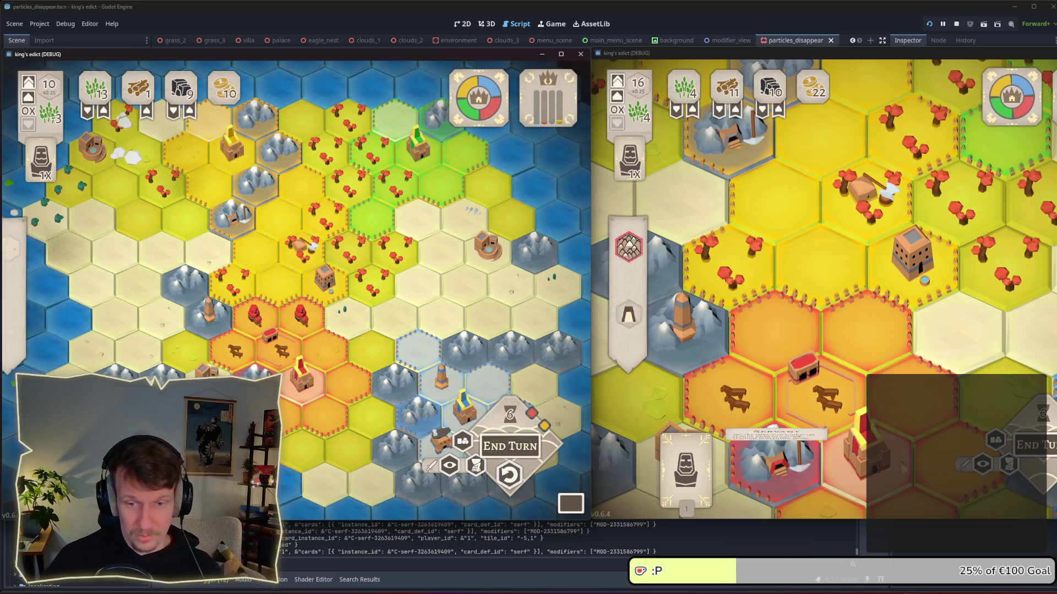
click(487, 473)
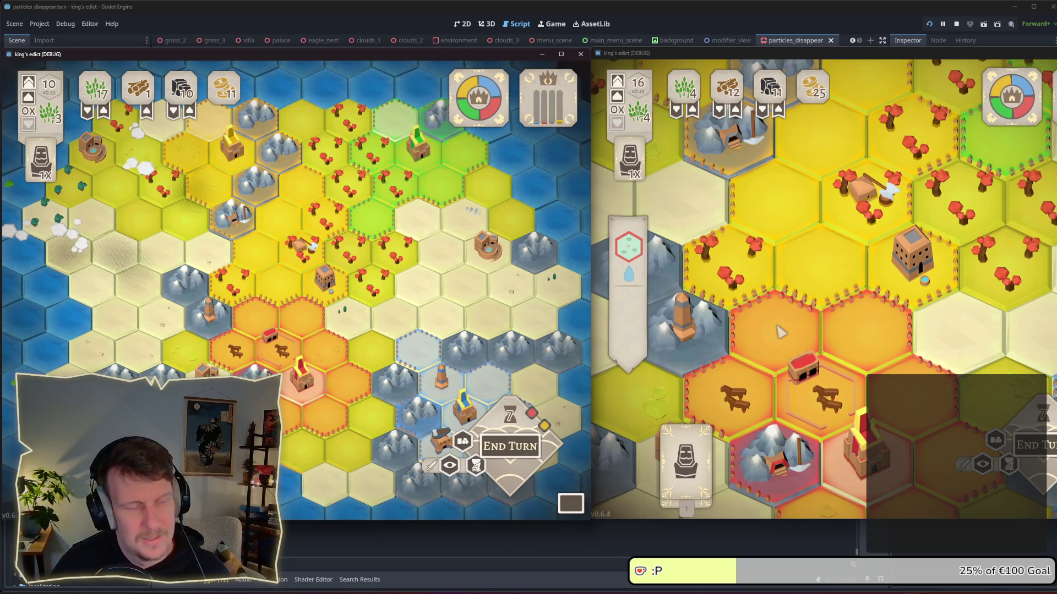
mouse_move(297, 333)
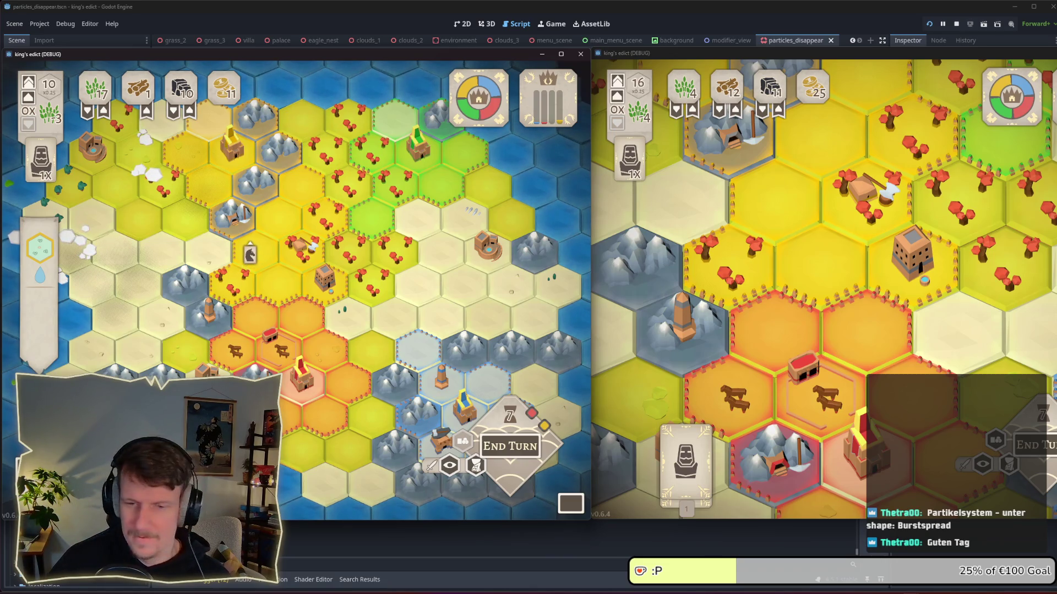
drag(250, 254, 271, 258)
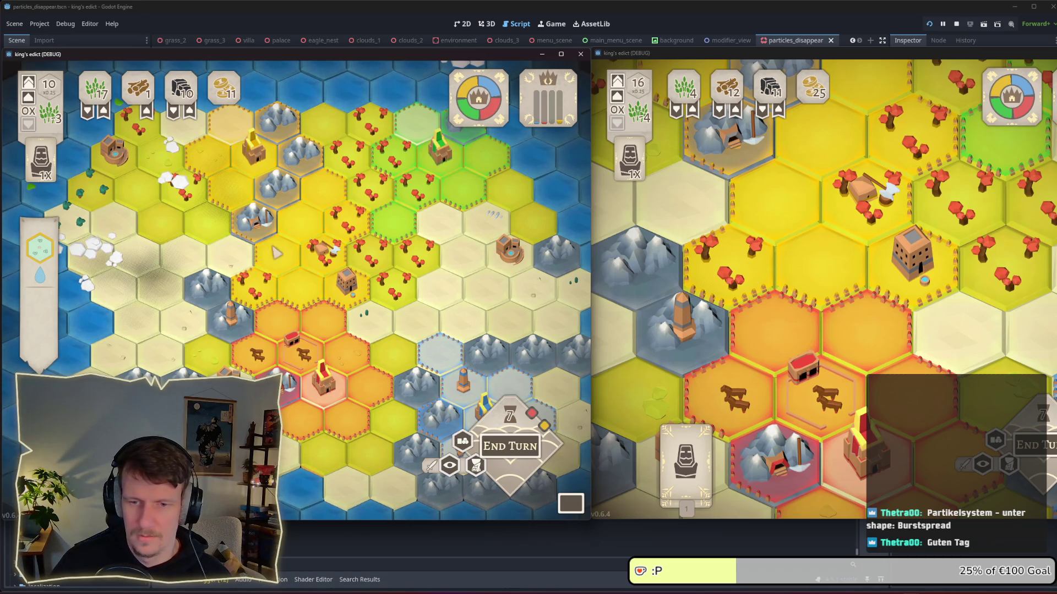
Step: Stop the game, filter FileSystem by 'pa' and duplicate particles_disappear.tscn
key(F8)
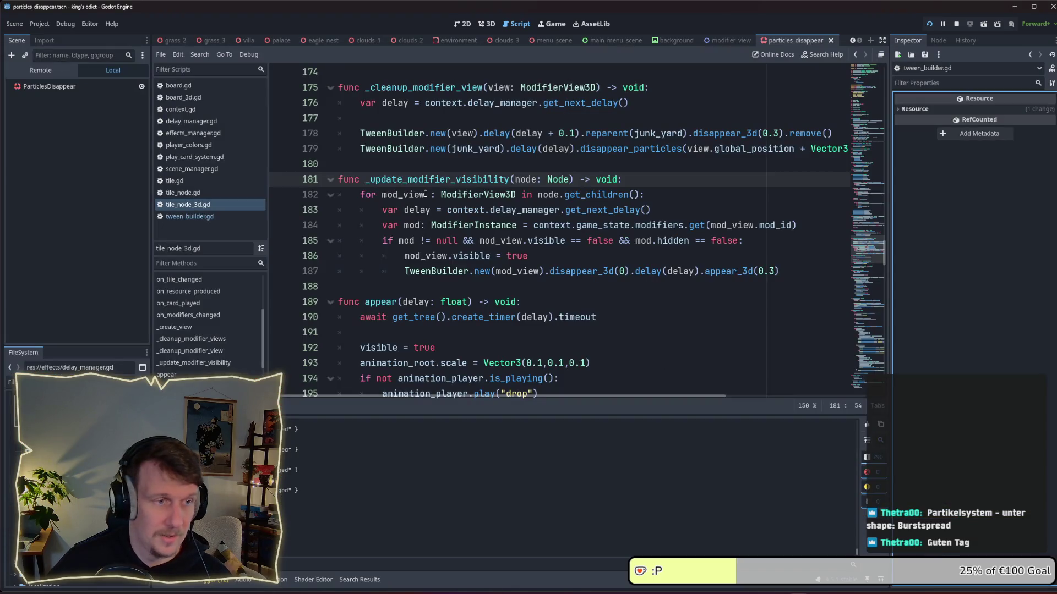
click(48, 89)
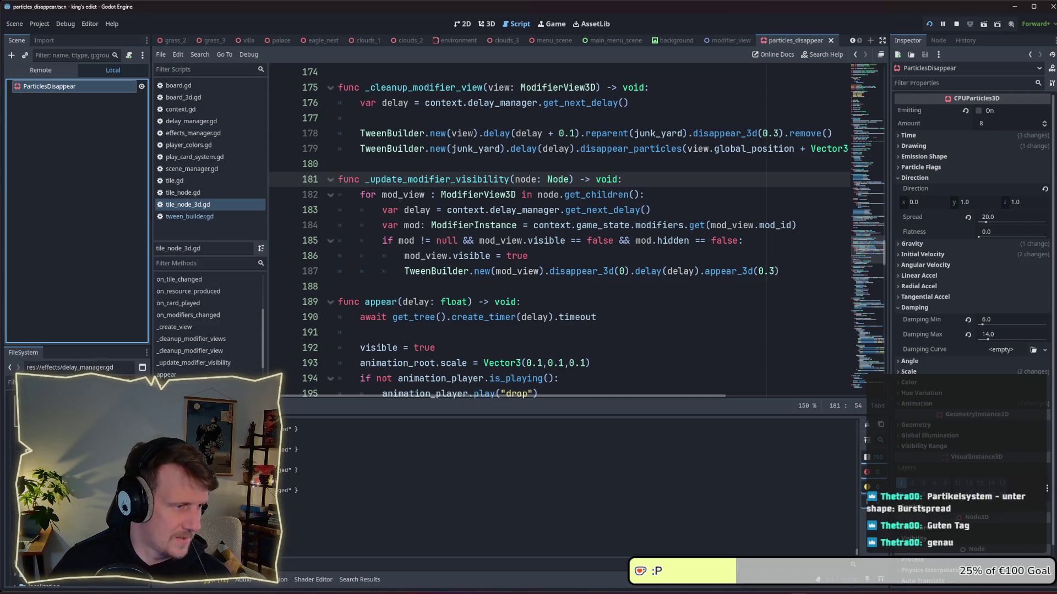
click(33, 382)
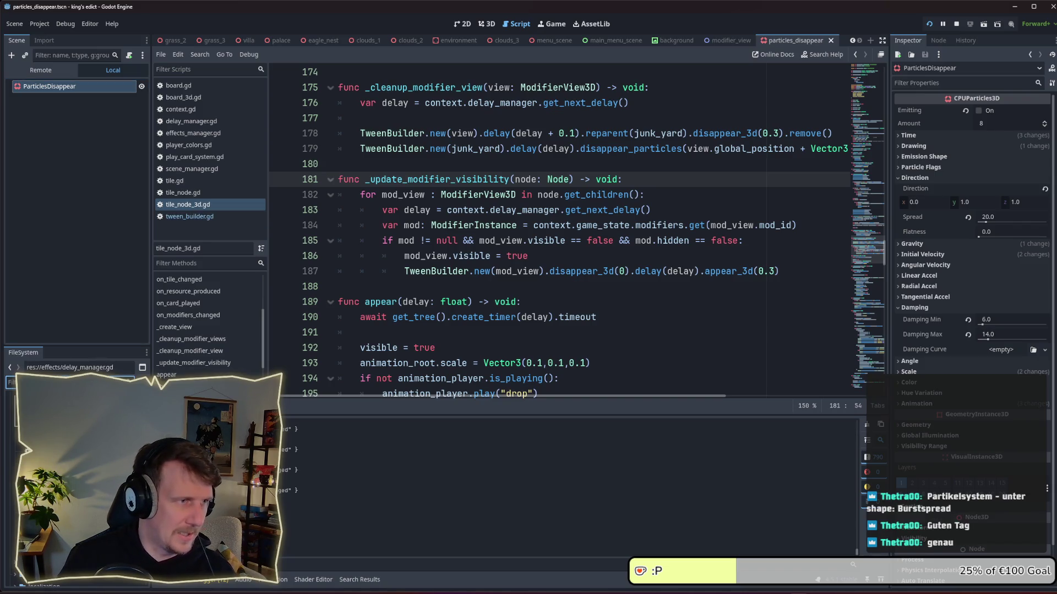
text(pa)
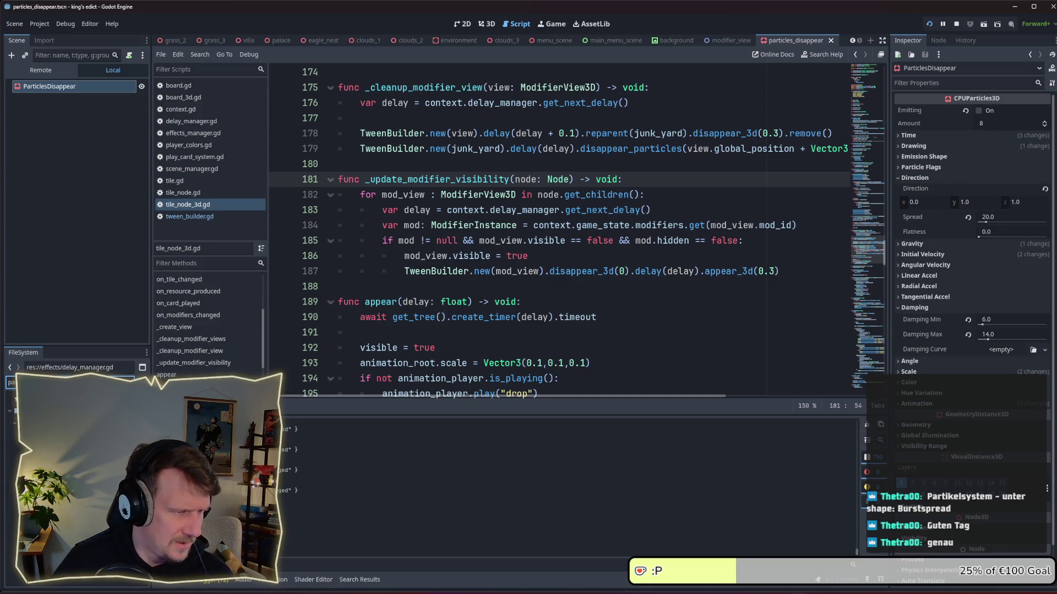
key(Down)
key(ctrl+d)
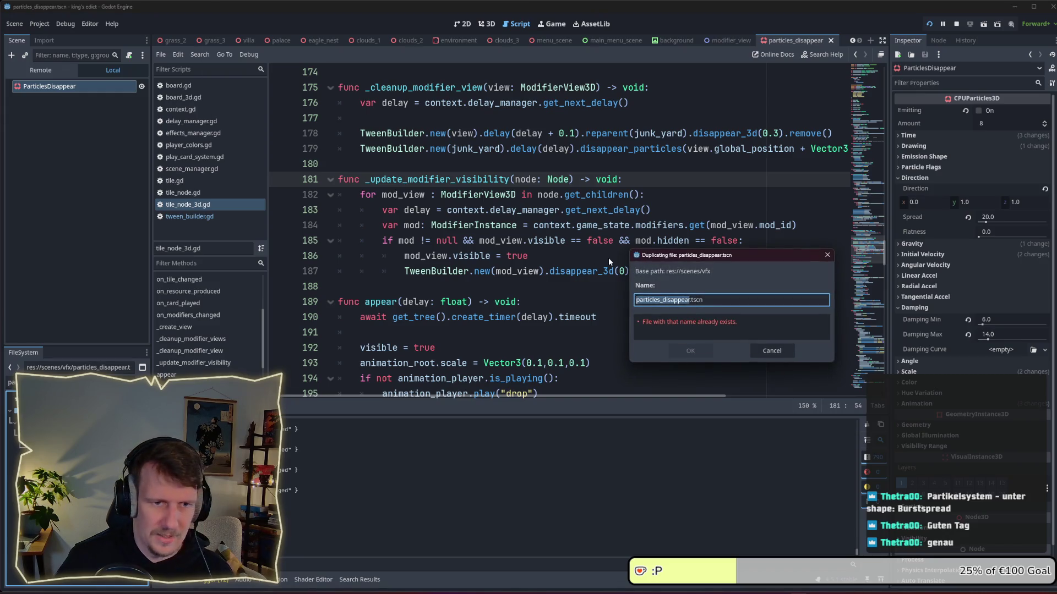
Step: Name the duplicate particles_appear.tscn, confirm it, and open the new scene
key(Right)
key(BackSpace)
key(BackSpace)
key(BackSpace)
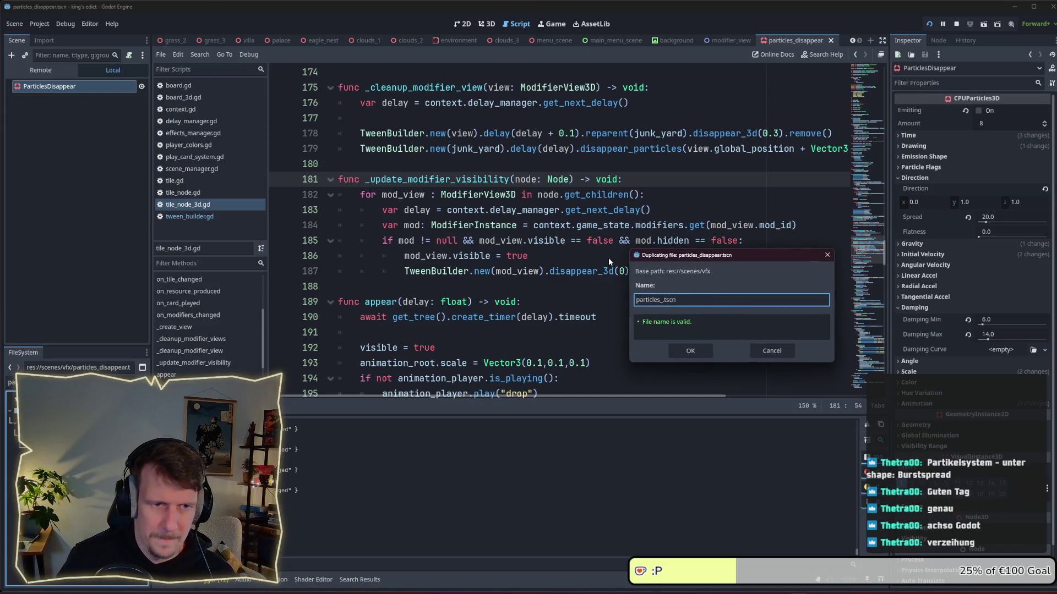
text(burst)
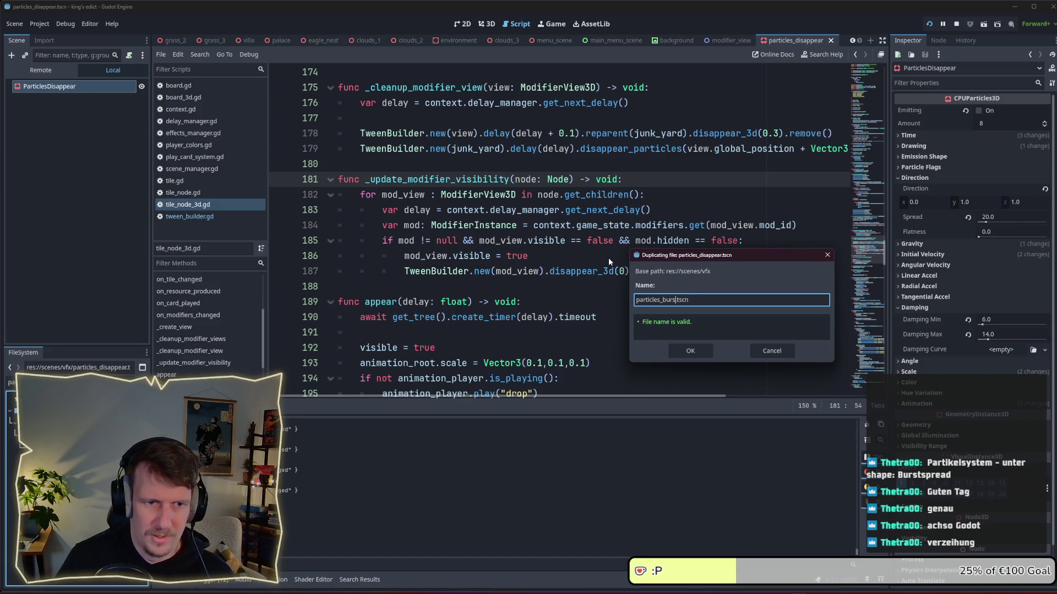
key(BackSpace)
key(BackSpace)
key(BackSpace)
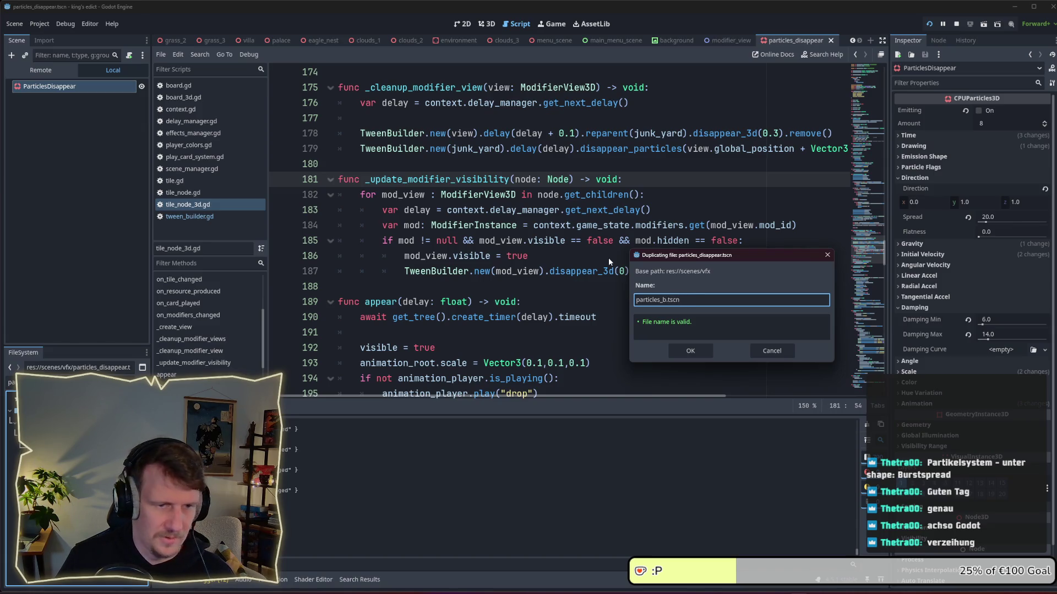
key(BackSpace)
text(ap)
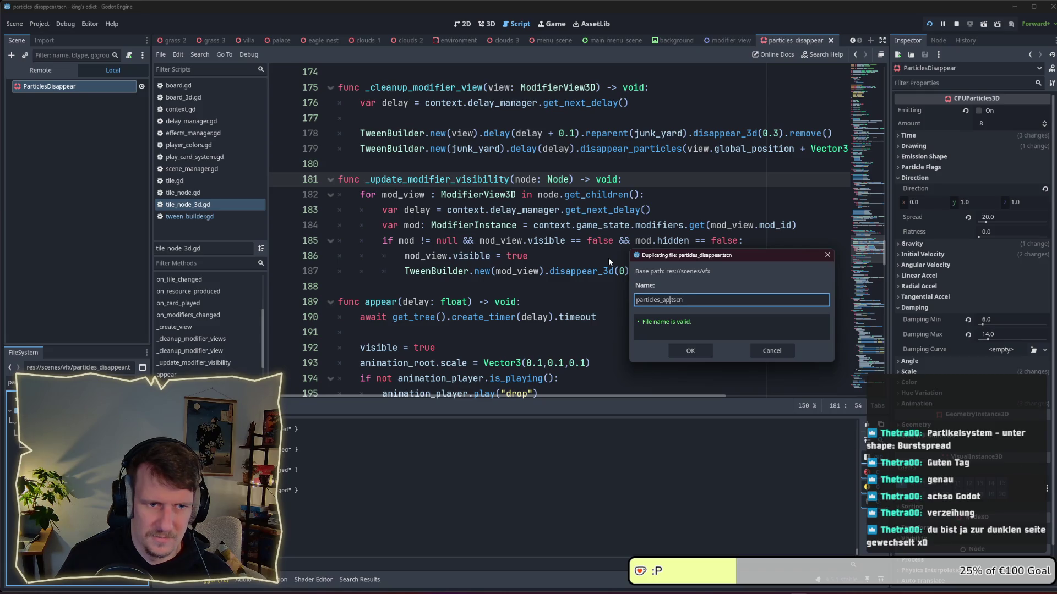
text(pear)
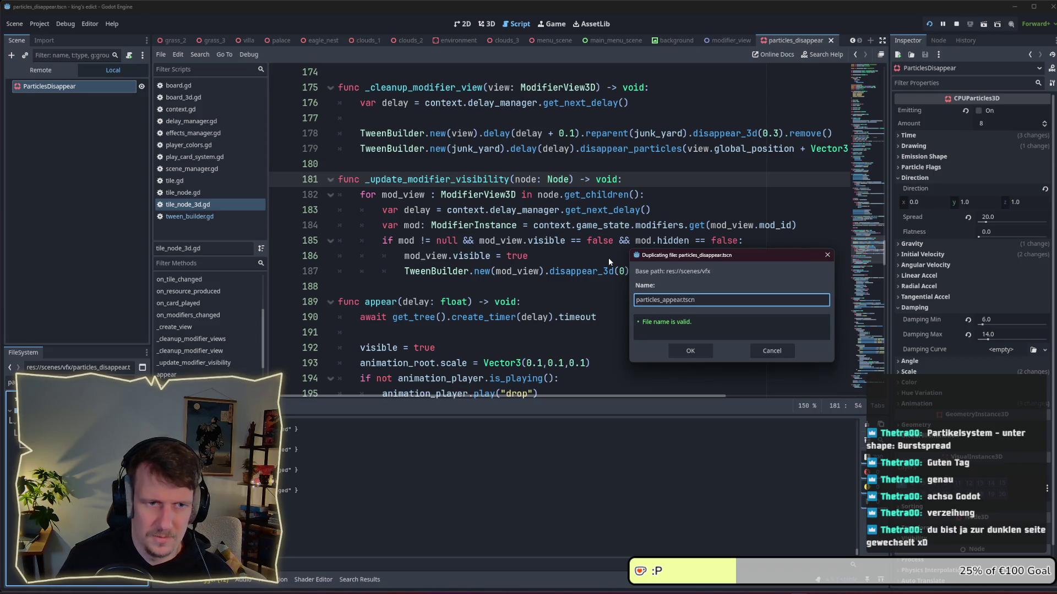
key(Return)
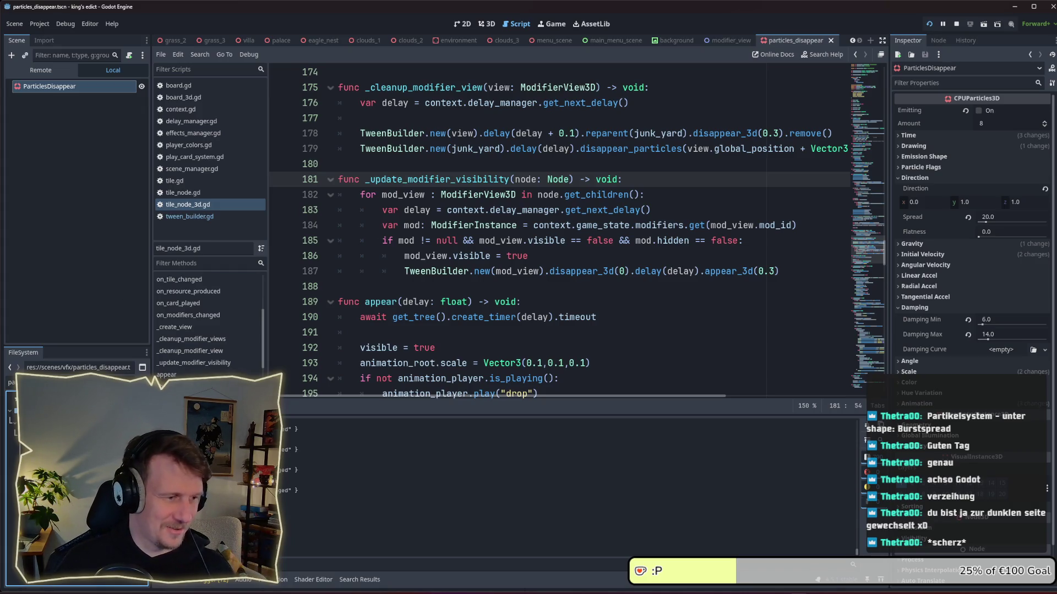
double_click(77, 396)
Step: Rename the root node from ParticlesDisappear to ParticlesAppear and reselect it
double_click(102, 86)
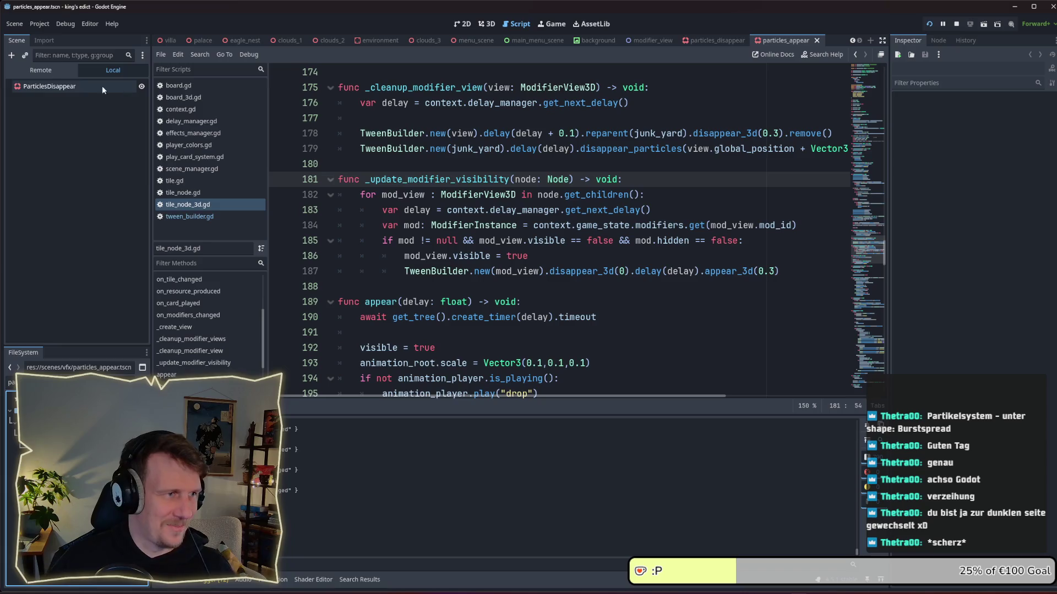
click(98, 86)
text(A)
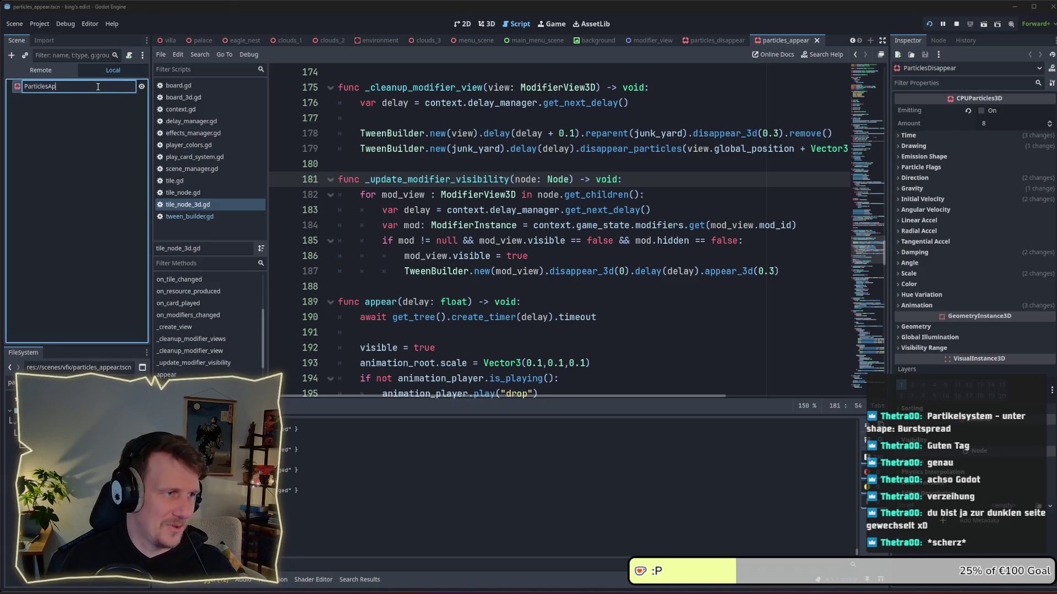
text(pear)
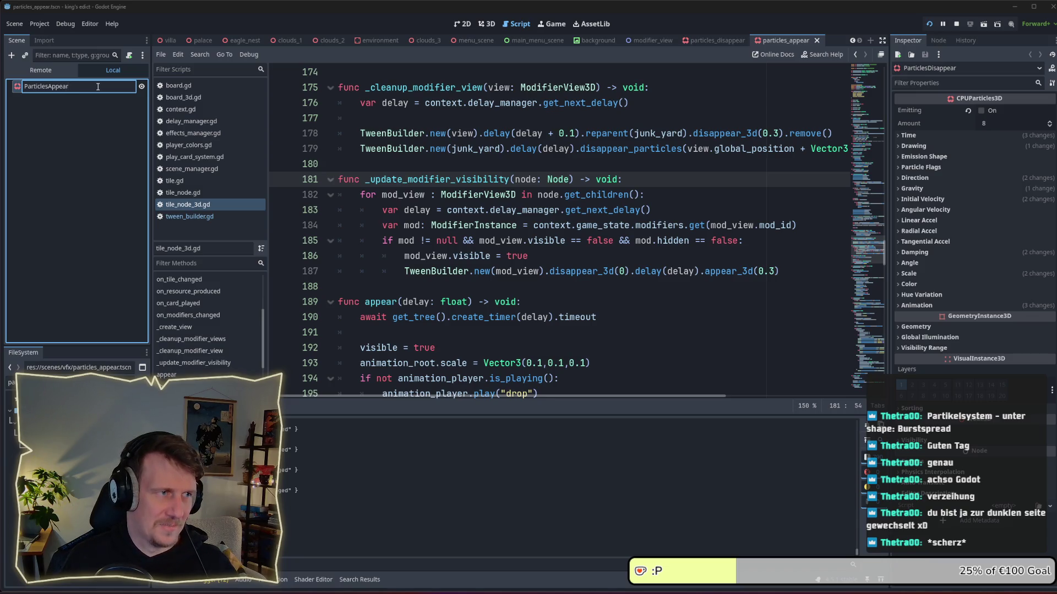
key(Return)
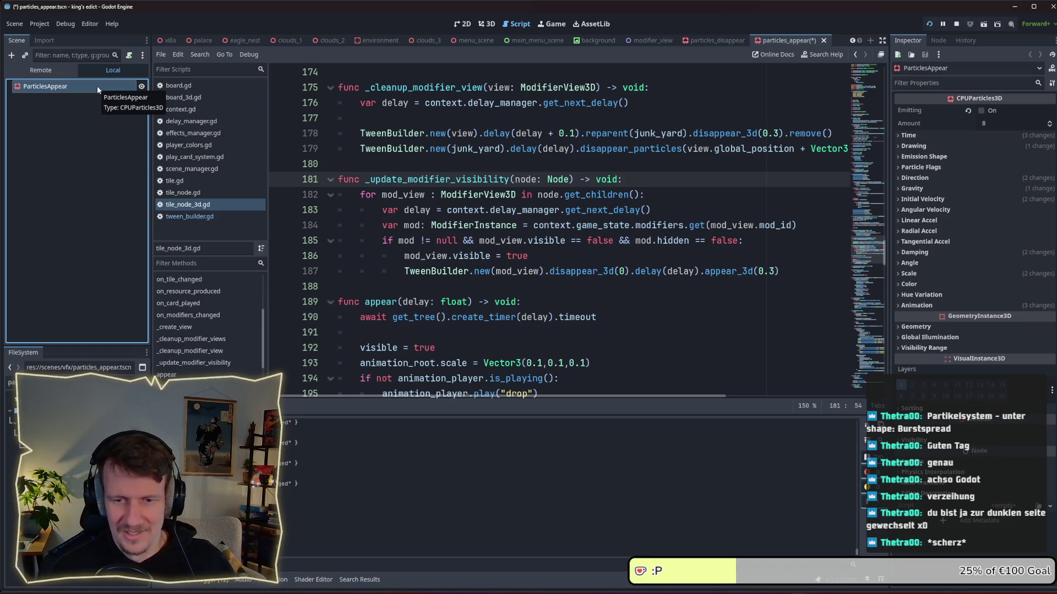
click(58, 136)
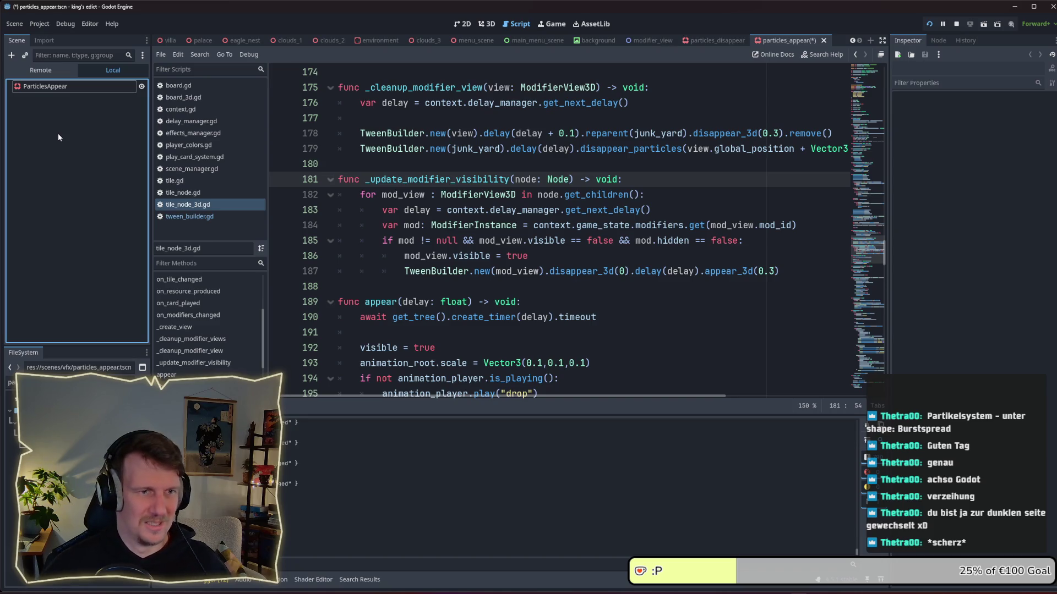
click(62, 90)
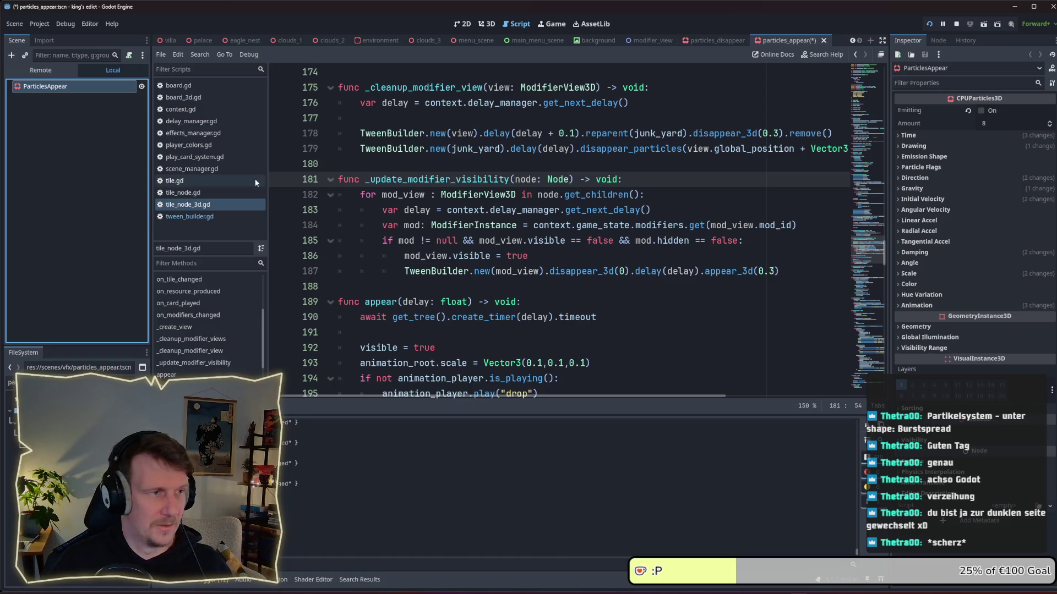
Step: Stop the game, save the scene, switch to the 3D view and turn on Emitting
click(957, 25)
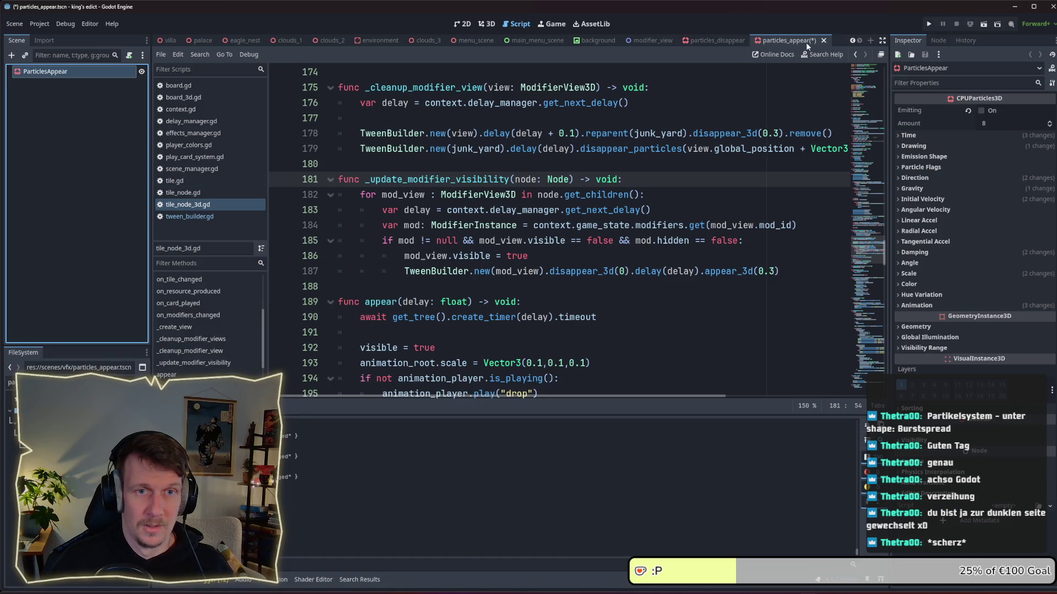
key(ctrl+s)
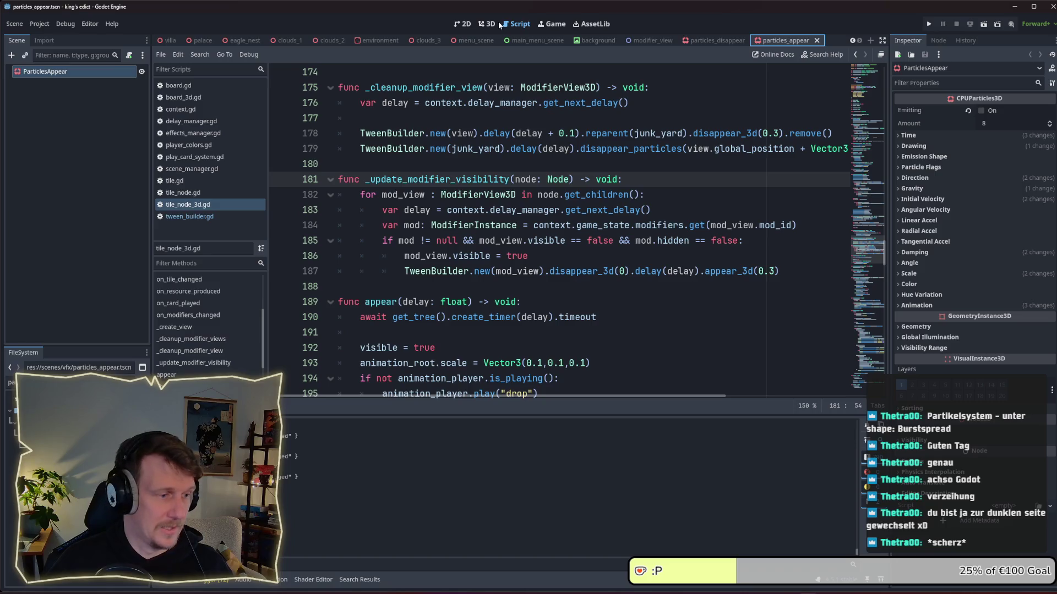
click(462, 23)
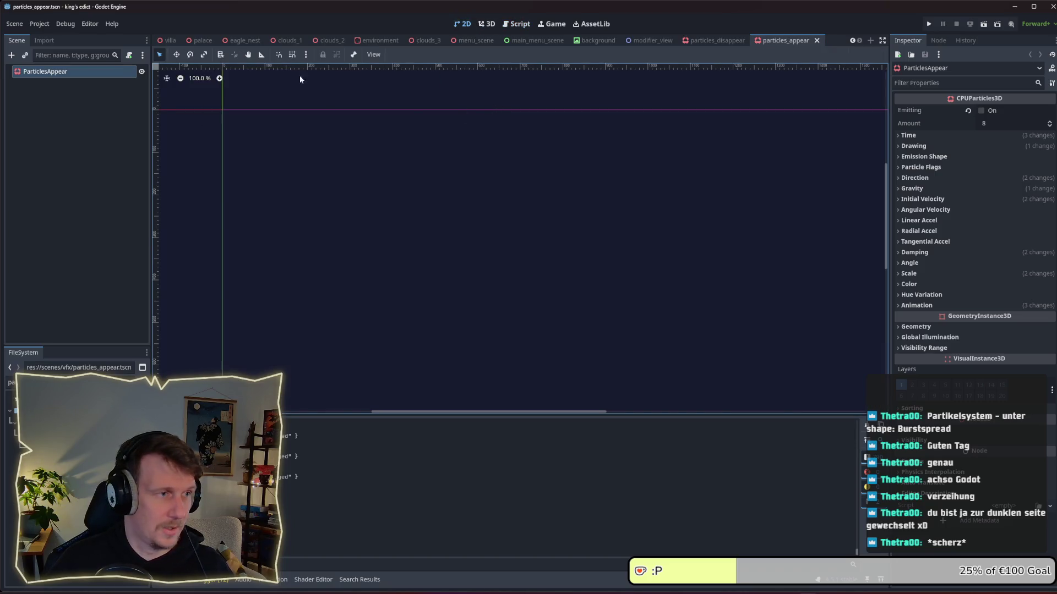
click(487, 24)
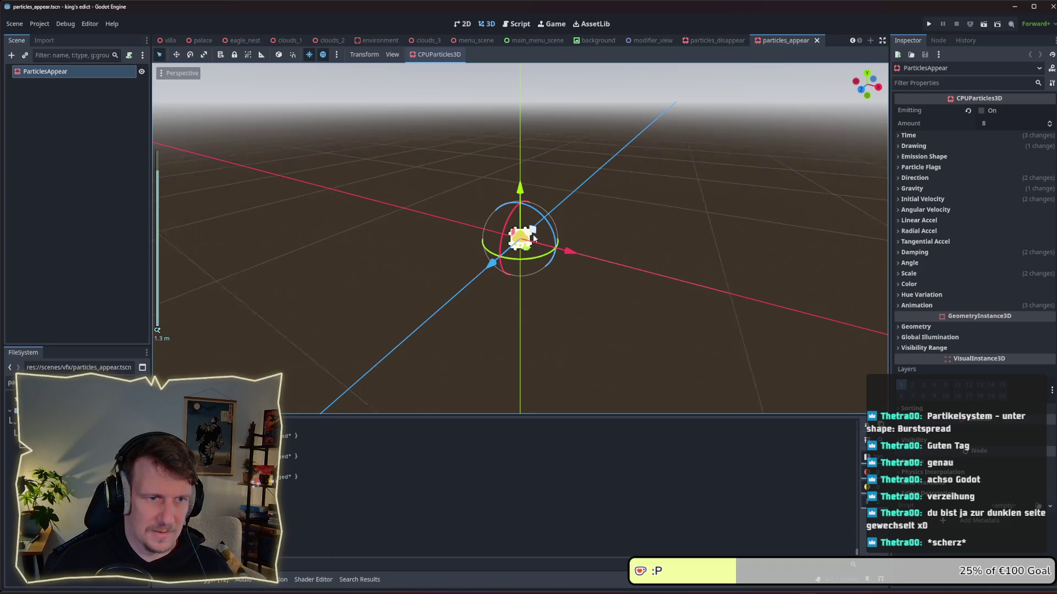
click(981, 110)
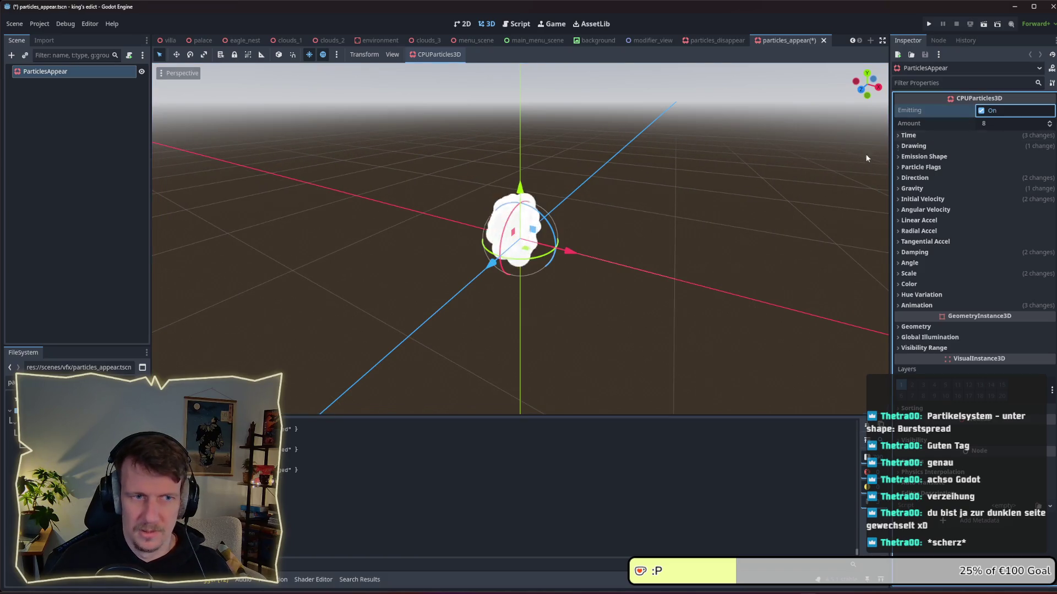
Step: Turn off One Shot so particles loop, then filter files by 'spwo' for the worker scene
scroll(563, 236, up, 1)
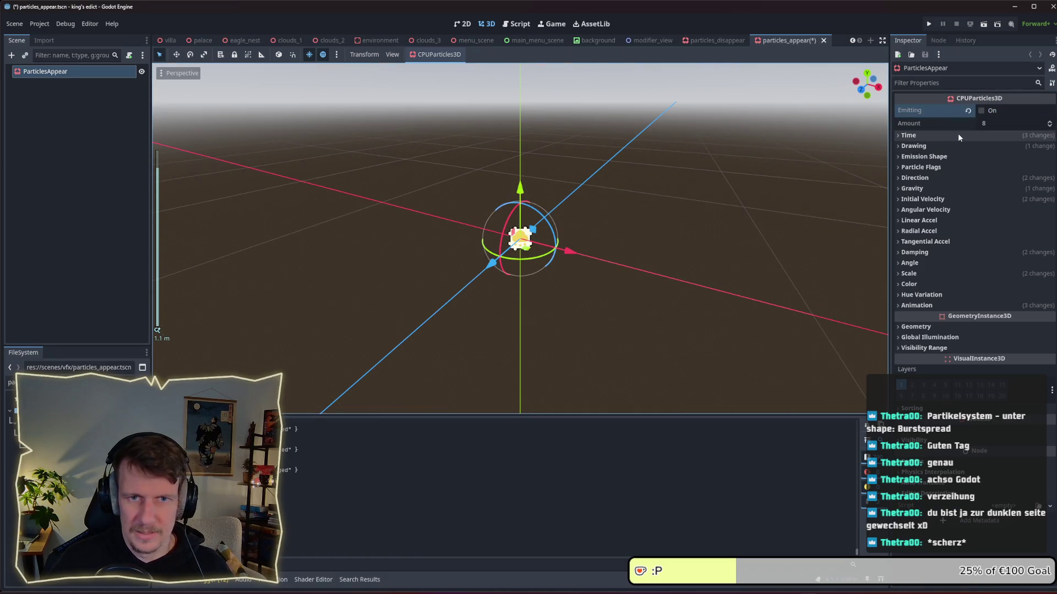
click(936, 136)
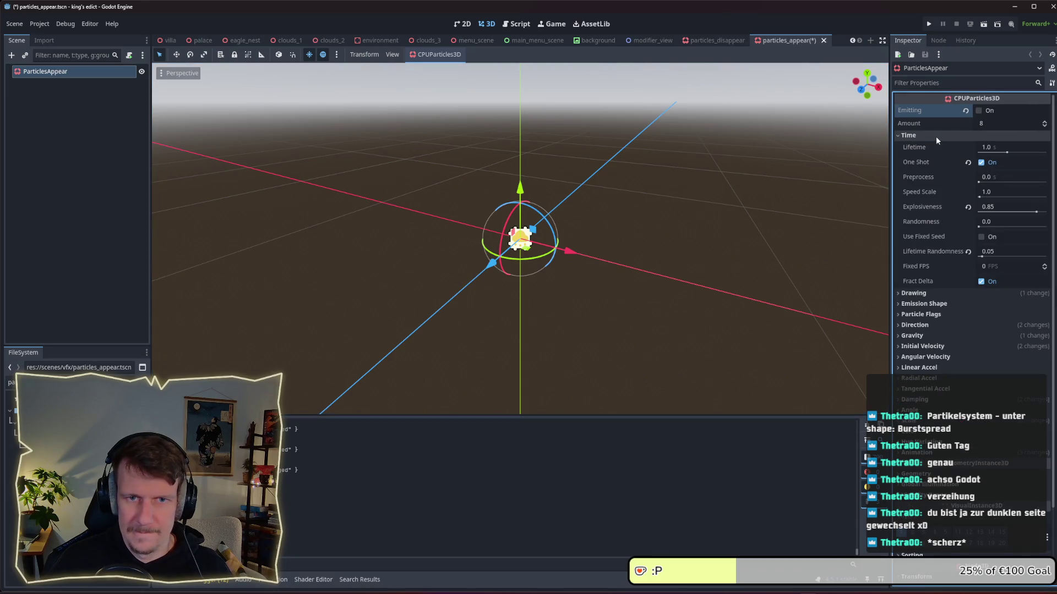
click(981, 162)
click(978, 111)
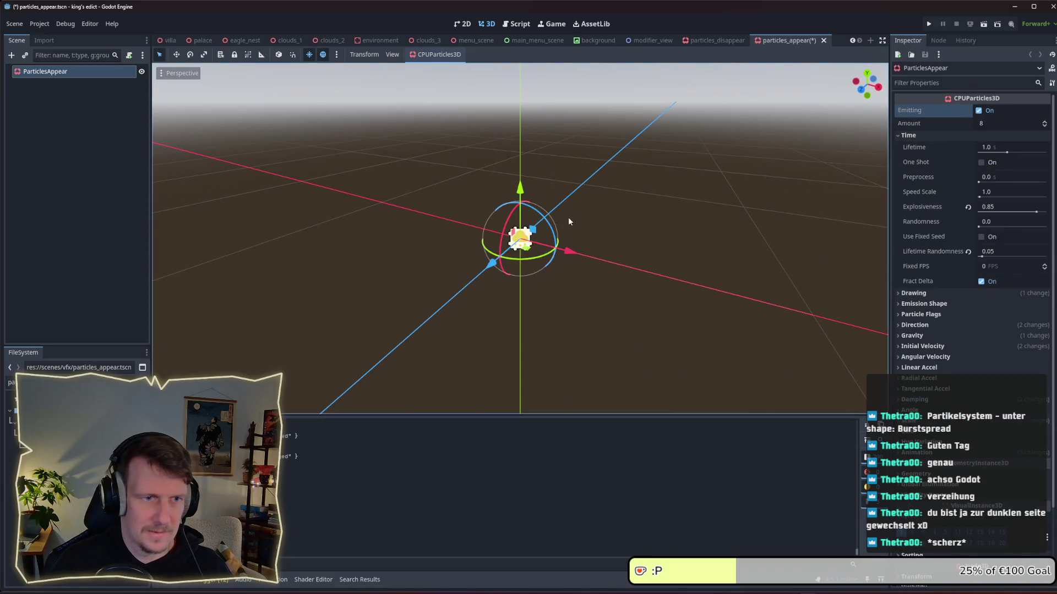
scroll(568, 220, down, 2)
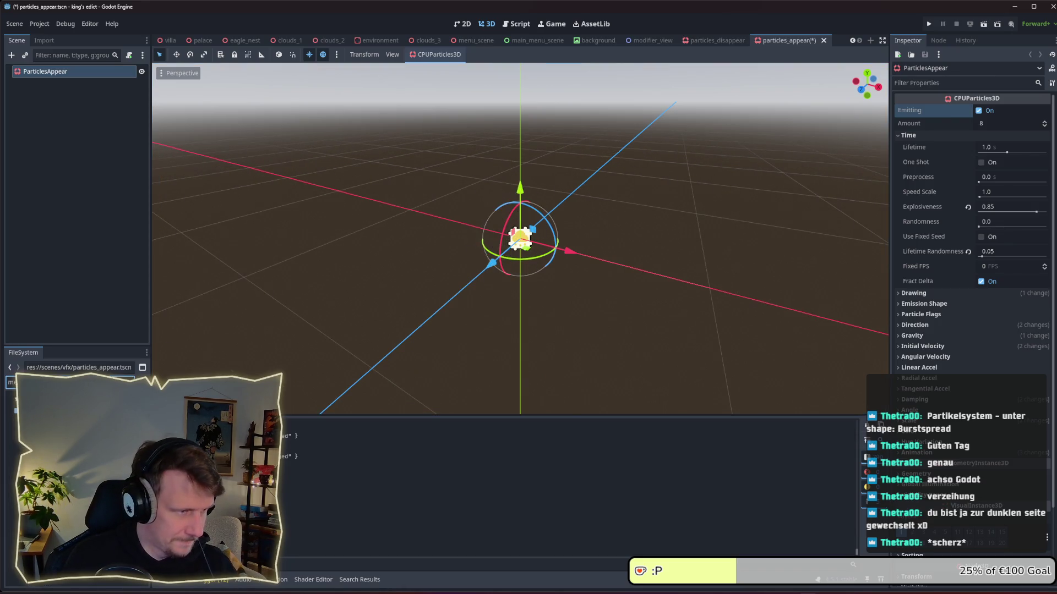
text(sp)
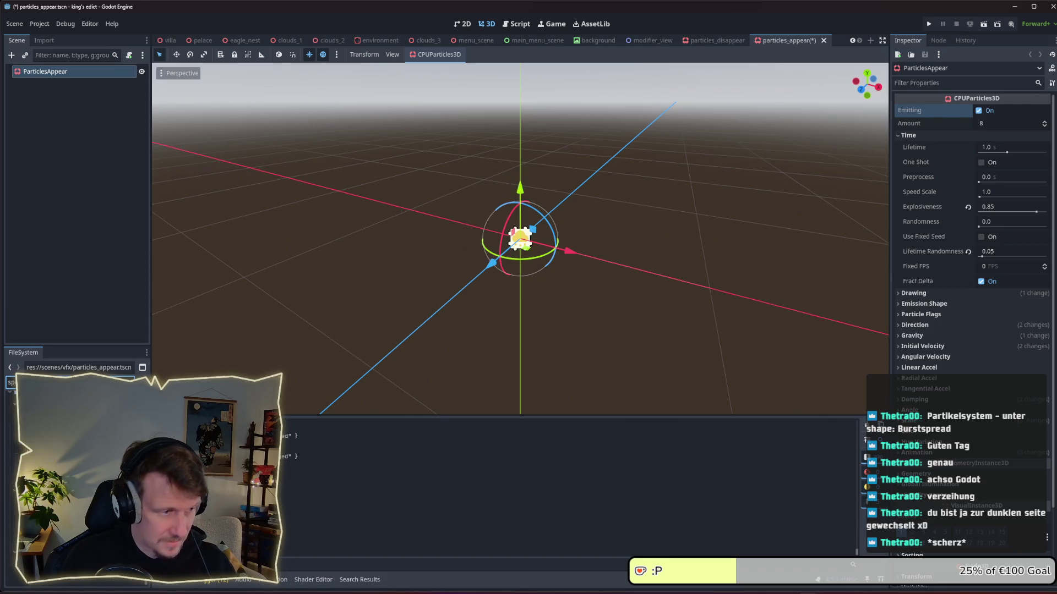
text(wo)
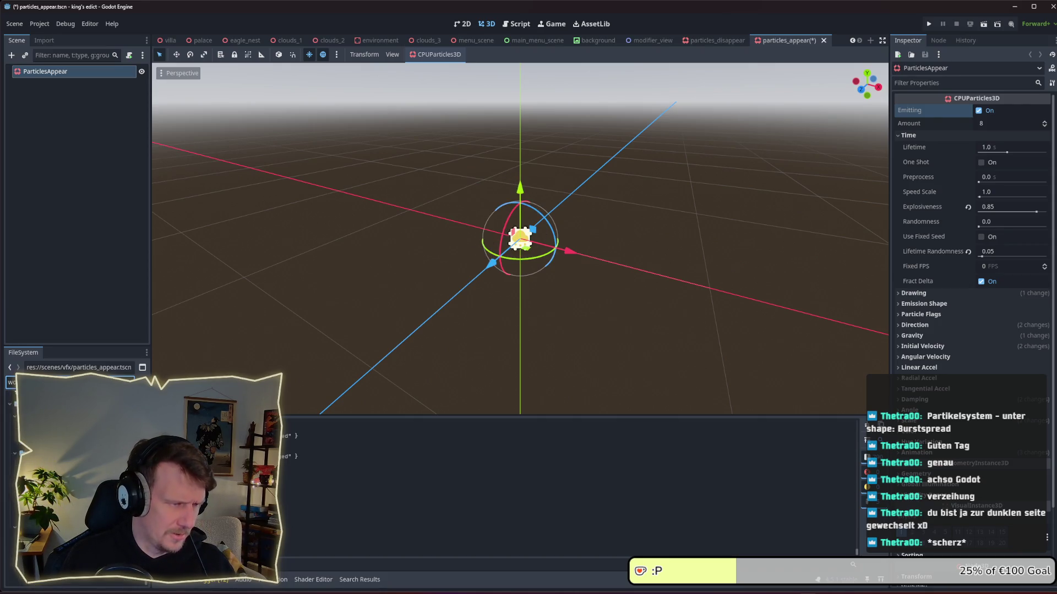
click(55, 447)
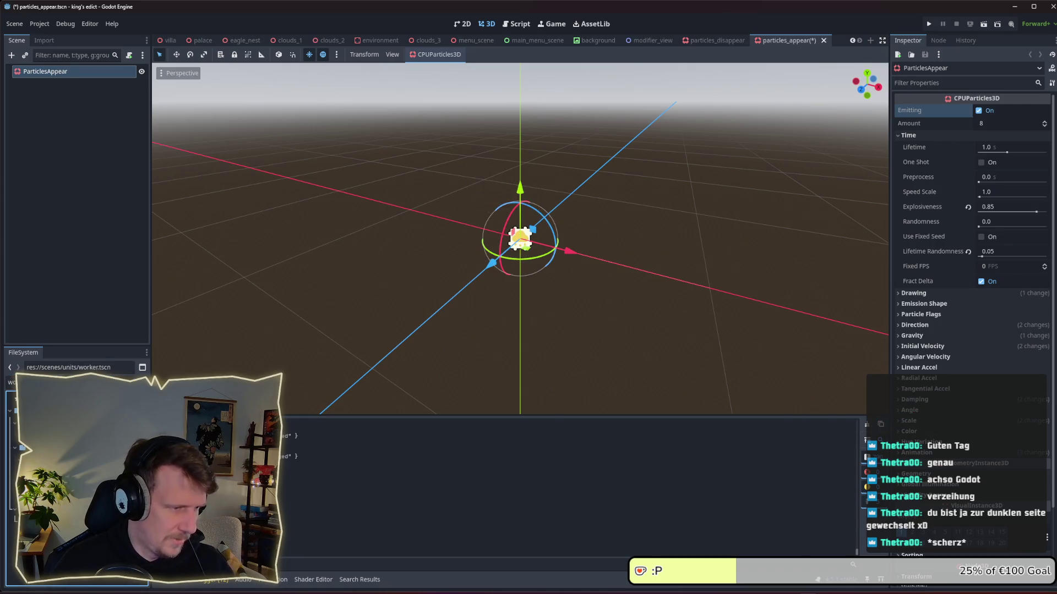
Step: Drag worker.tscn under ParticlesAppear in the Scene tree and reselect ParticlesAppear
mouse_move(55, 448)
mouse_down()
mouse_move(140, 110)
mouse_move(72, 72)
mouse_up()
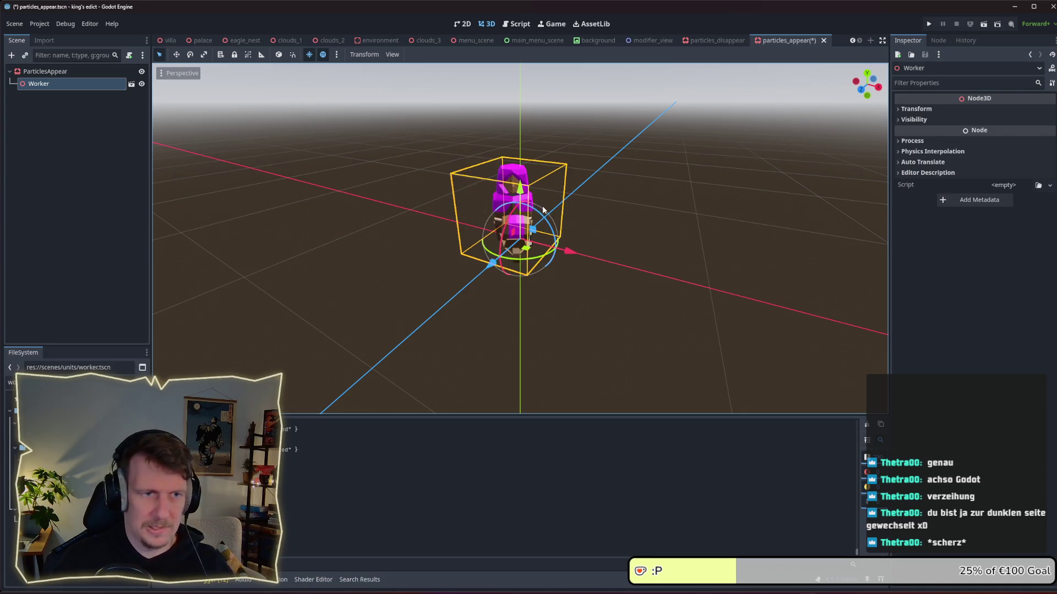
scroll(540, 207, up, 2)
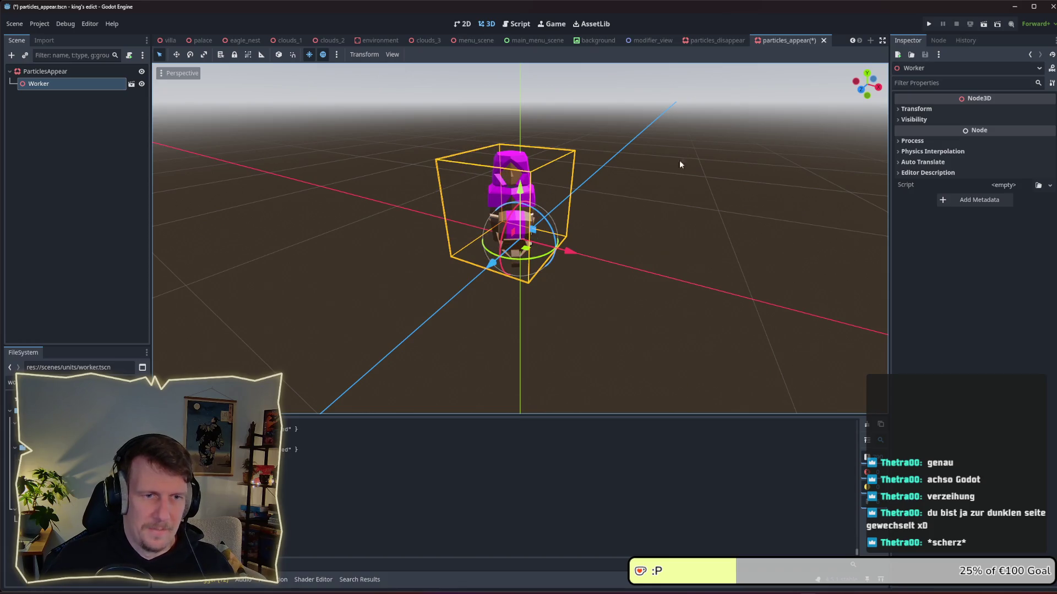
click(45, 72)
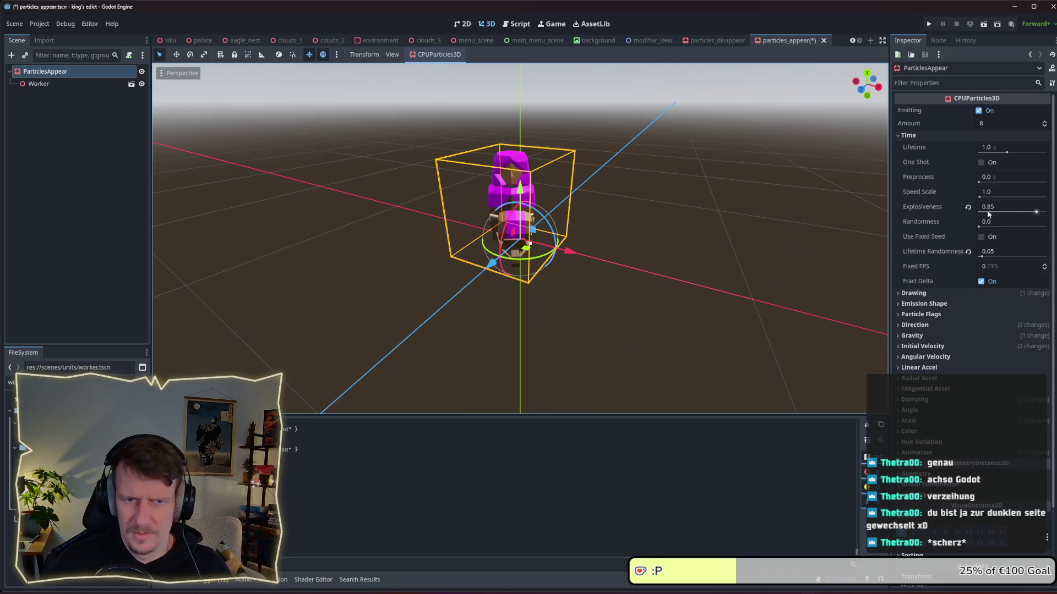
mouse_move(986, 210)
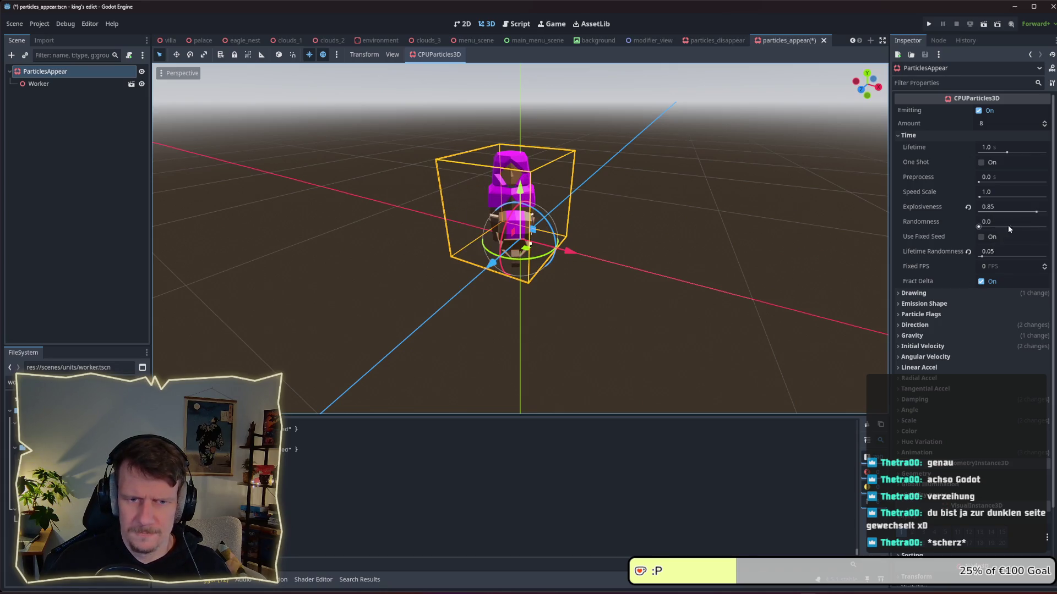
Step: Set the ParticlesAppear emission shape to Ring
click(934, 304)
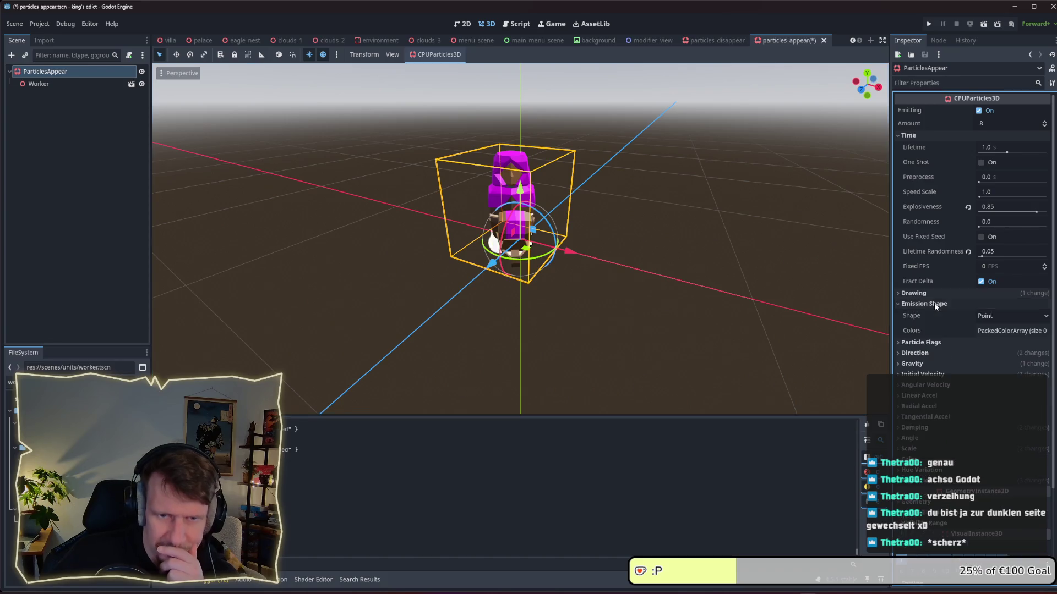
click(999, 324)
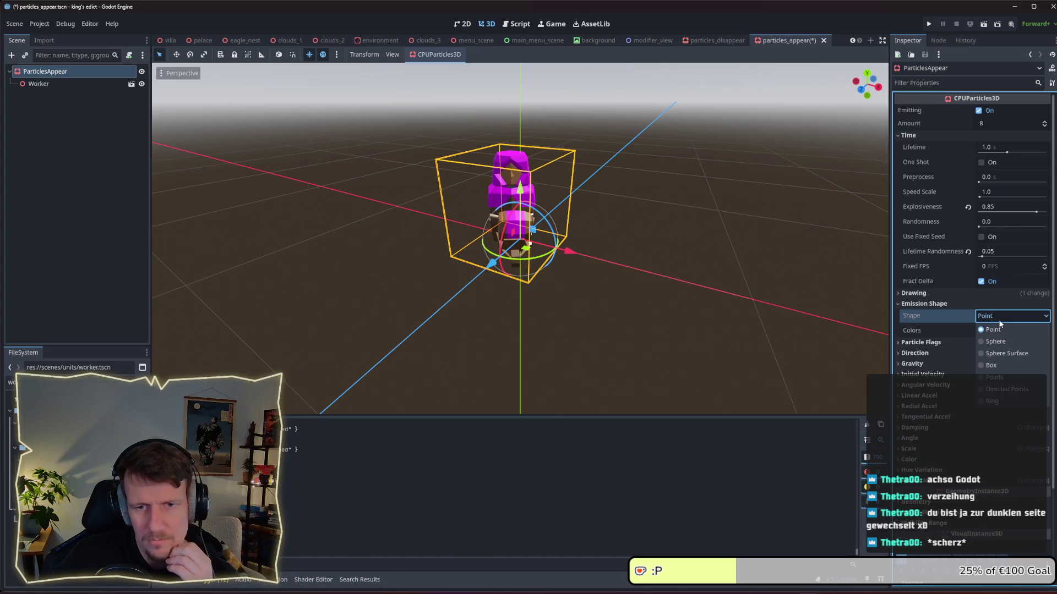
click(992, 401)
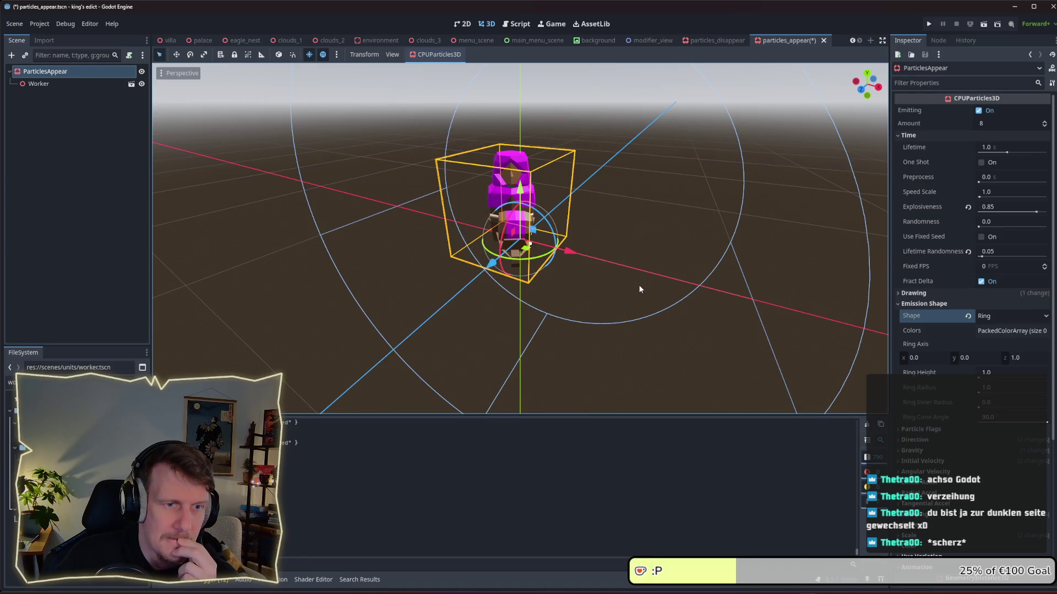
scroll(638, 288, down, 3)
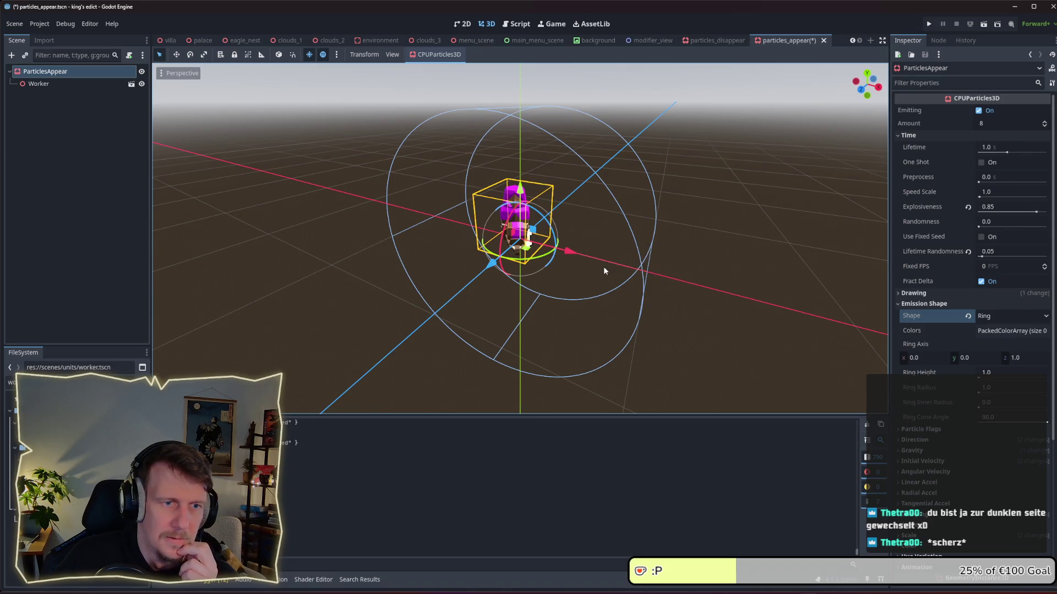
mouse_move(611, 266)
mouse_down()
mouse_move(672, 263)
mouse_move(639, 258)
mouse_up()
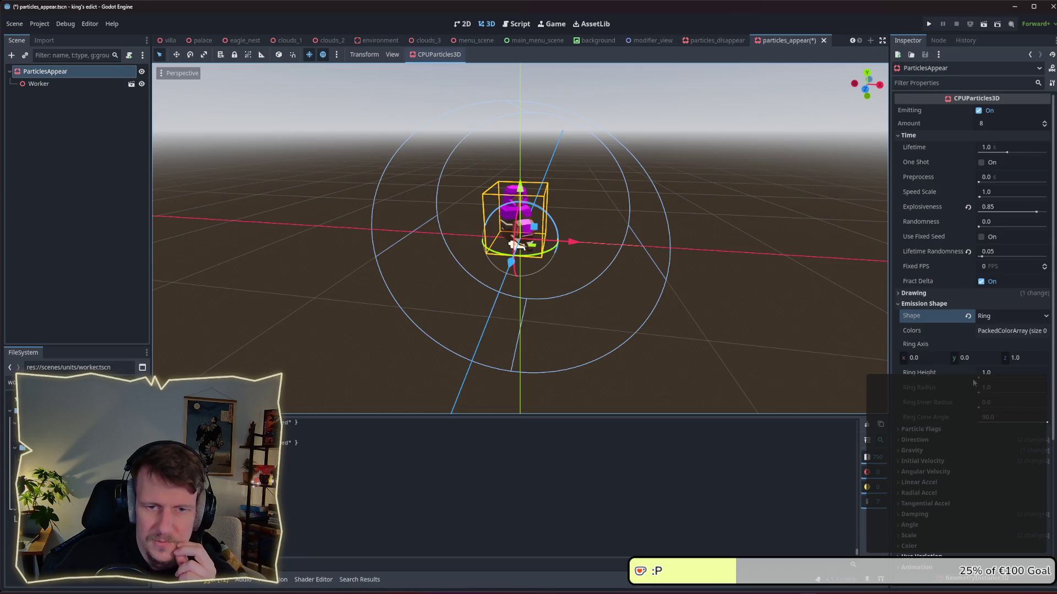
Step: Set Ring Height to 0.0 and Ring Radius to 0.3, orbiting to inspect the ring
drag(983, 378, 978, 379)
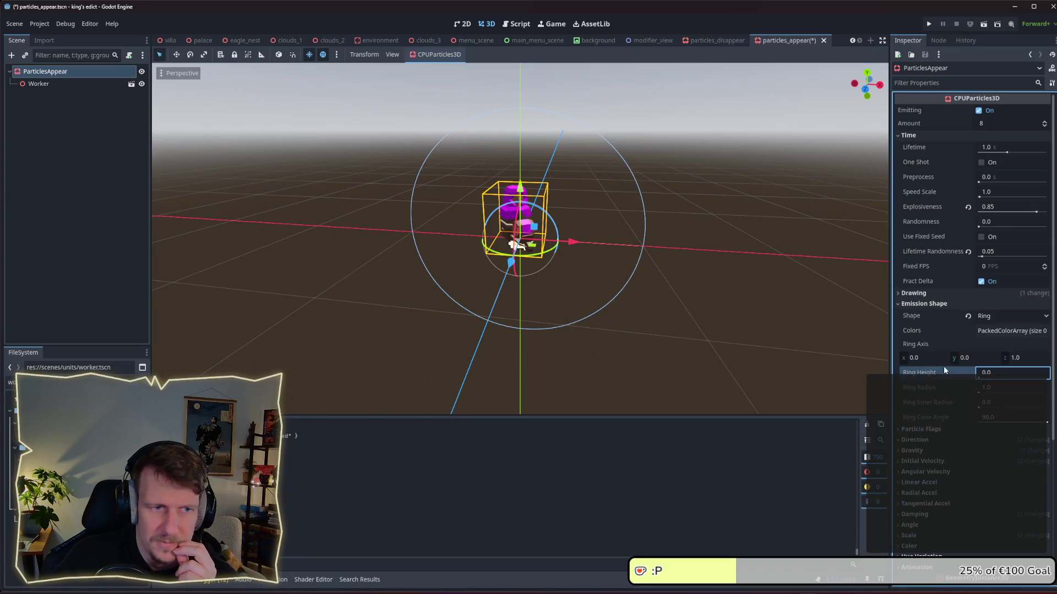
drag(644, 264, 682, 267)
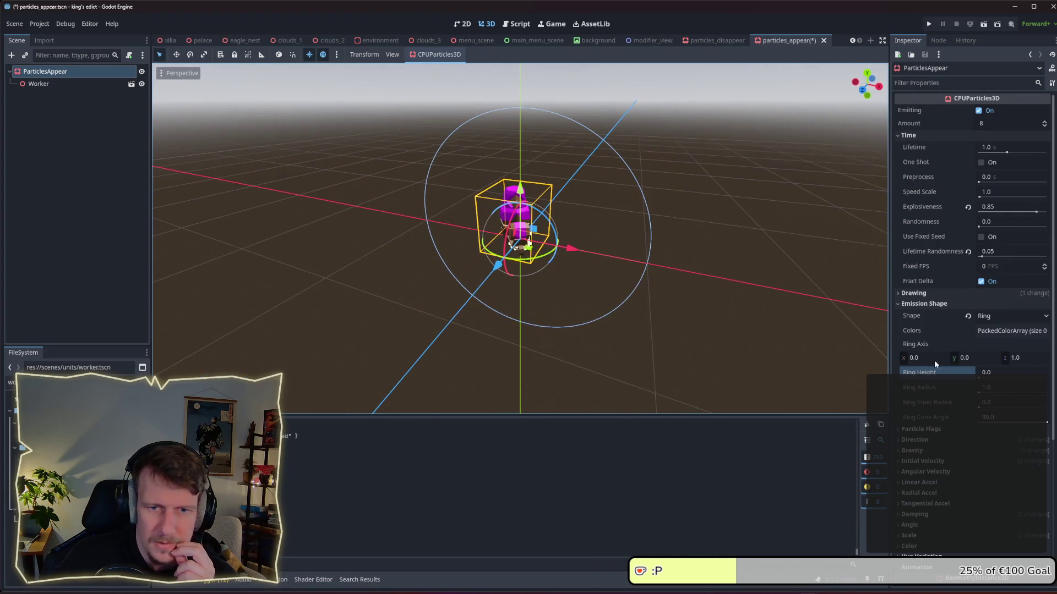
drag(983, 388, 979, 394)
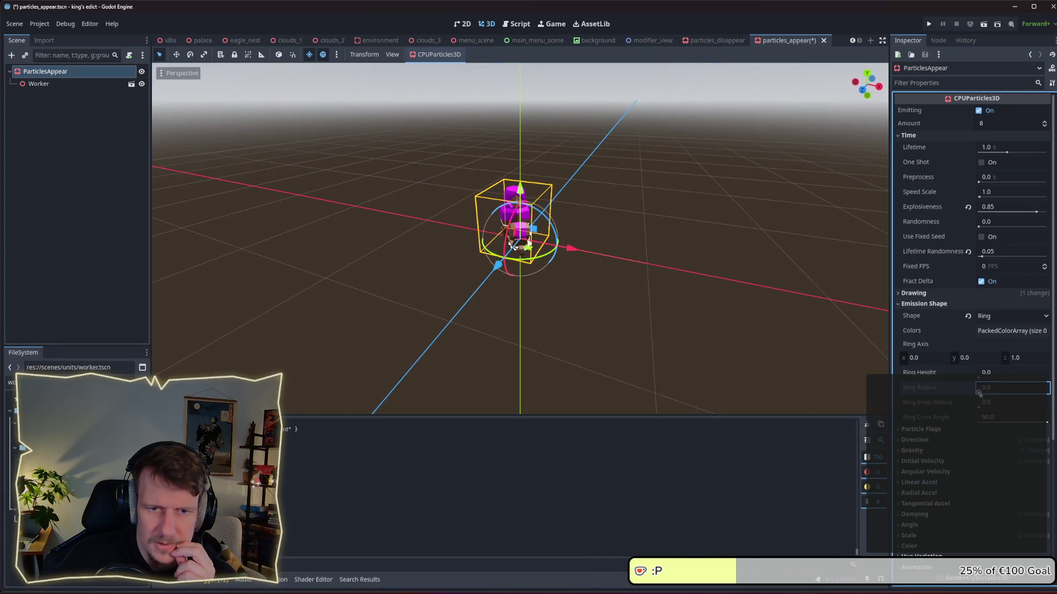
click(979, 389)
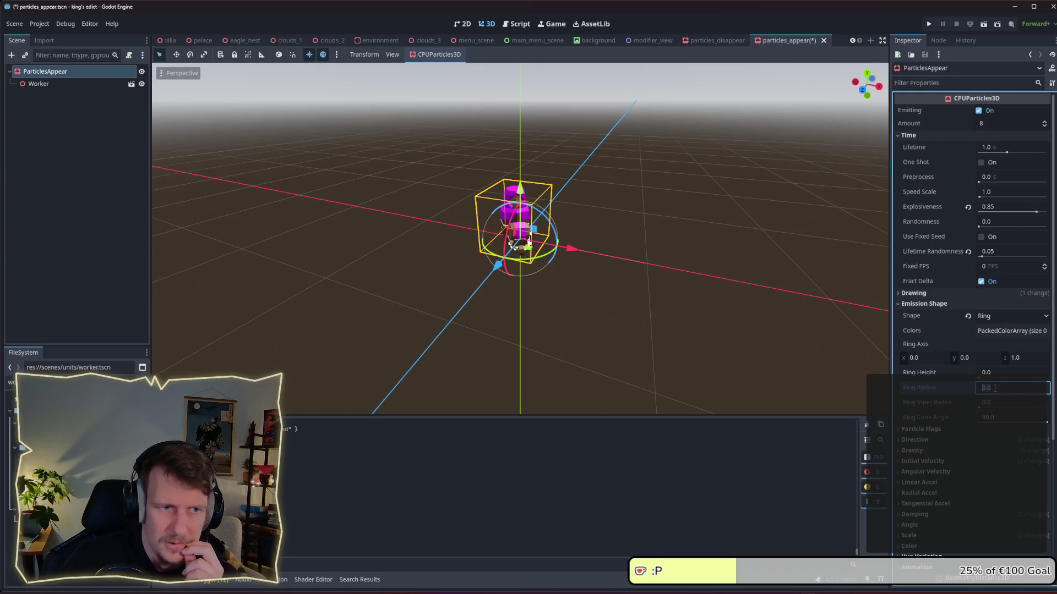
text(.1)
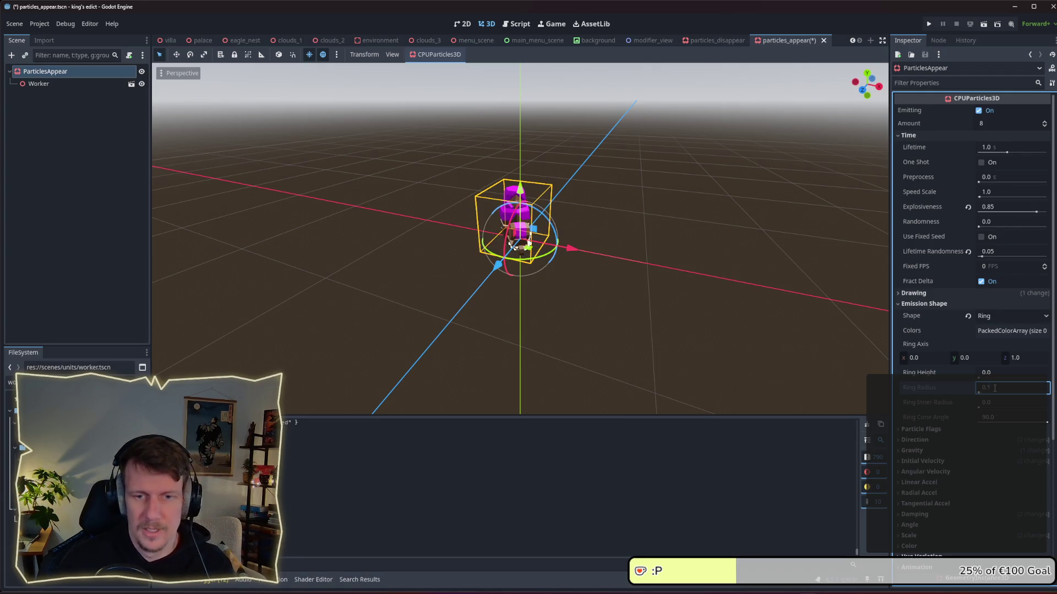
text(0)
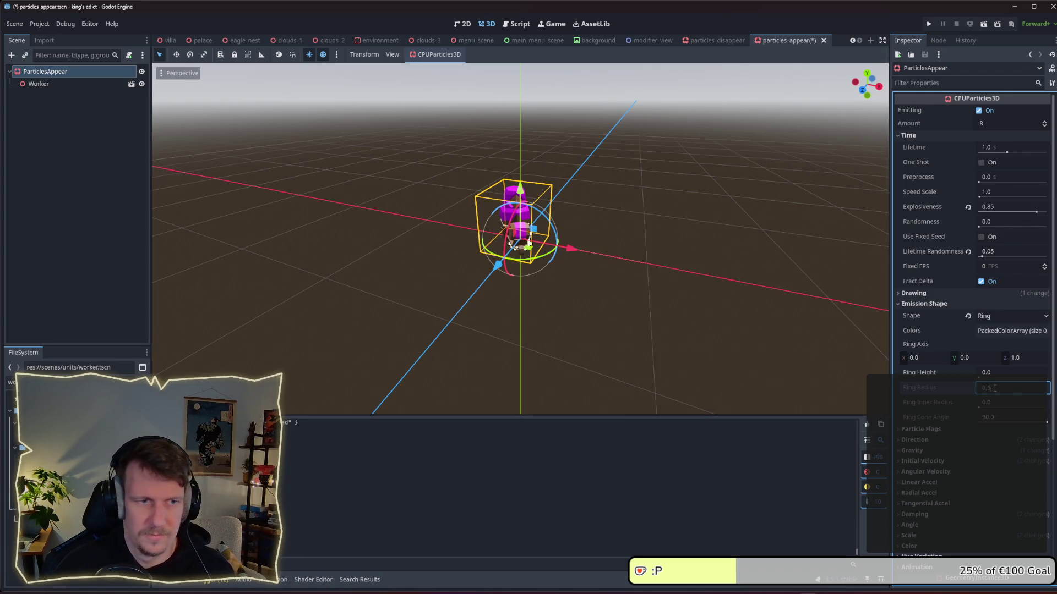
key(Return)
mouse_move(725, 328)
mouse_down()
mouse_move(601, 285)
mouse_move(493, 288)
mouse_move(583, 283)
mouse_up()
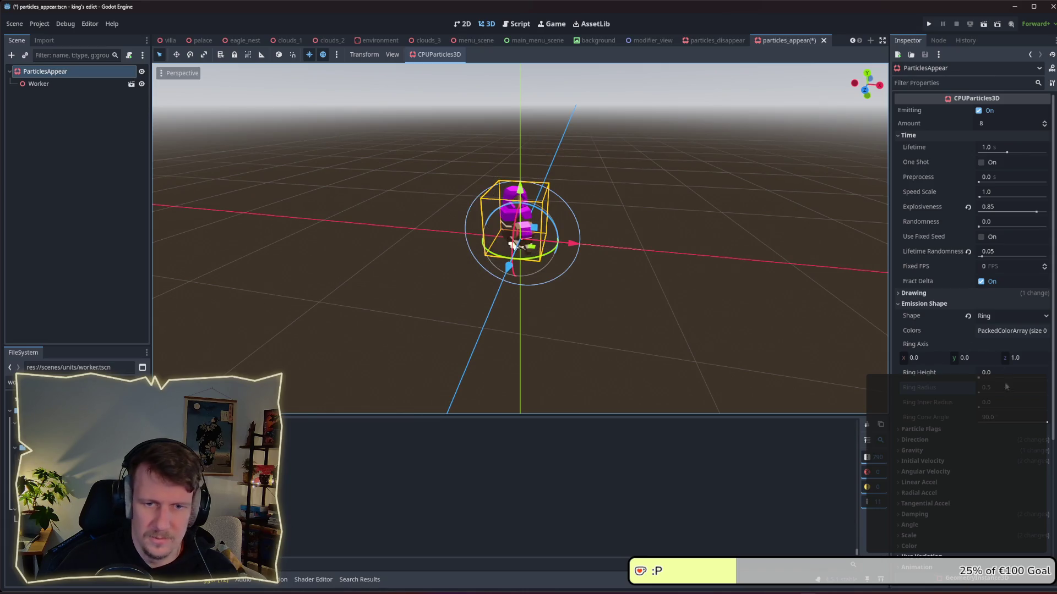
click(996, 387)
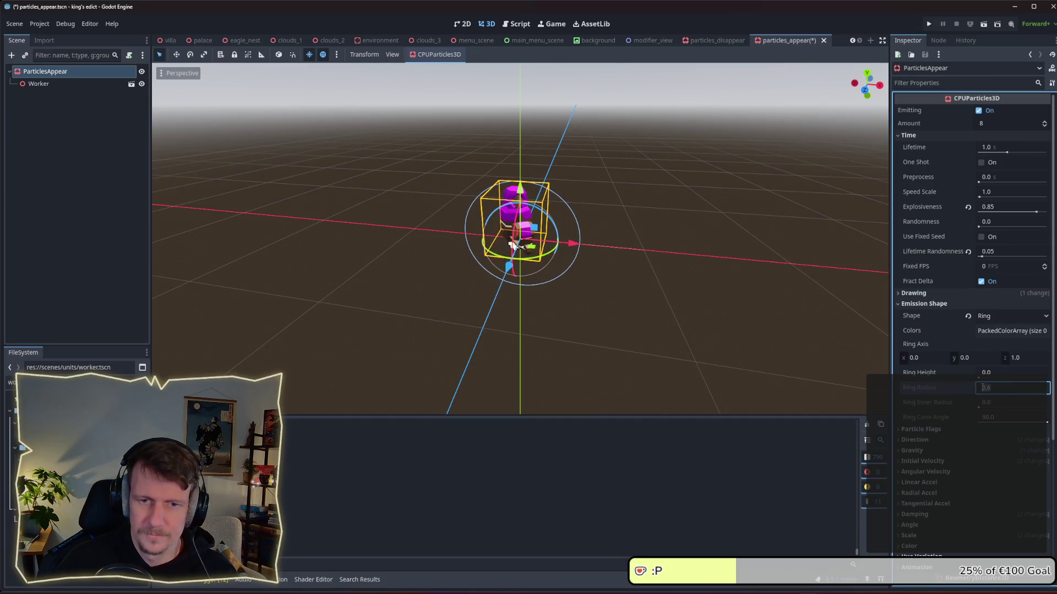
text(0.3)
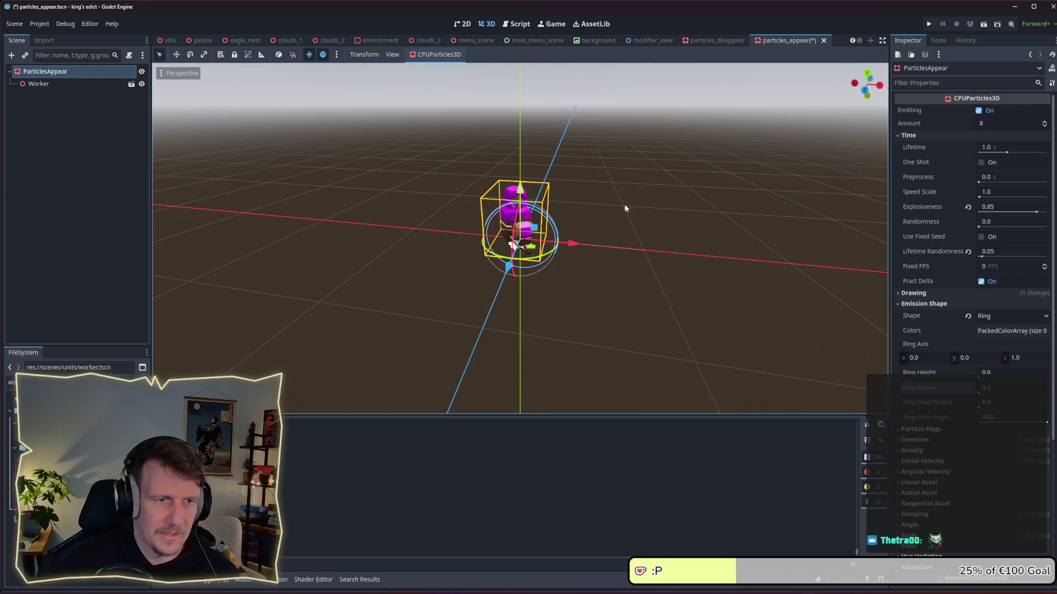
mouse_move(593, 245)
mouse_down()
mouse_move(602, 238)
mouse_move(573, 207)
mouse_move(601, 184)
mouse_move(515, 208)
mouse_move(469, 204)
mouse_up()
Step: Zoom and orbit around the worker, save particles_appear, and switch to the particles_disappear tab
scroll(587, 220, up, 3)
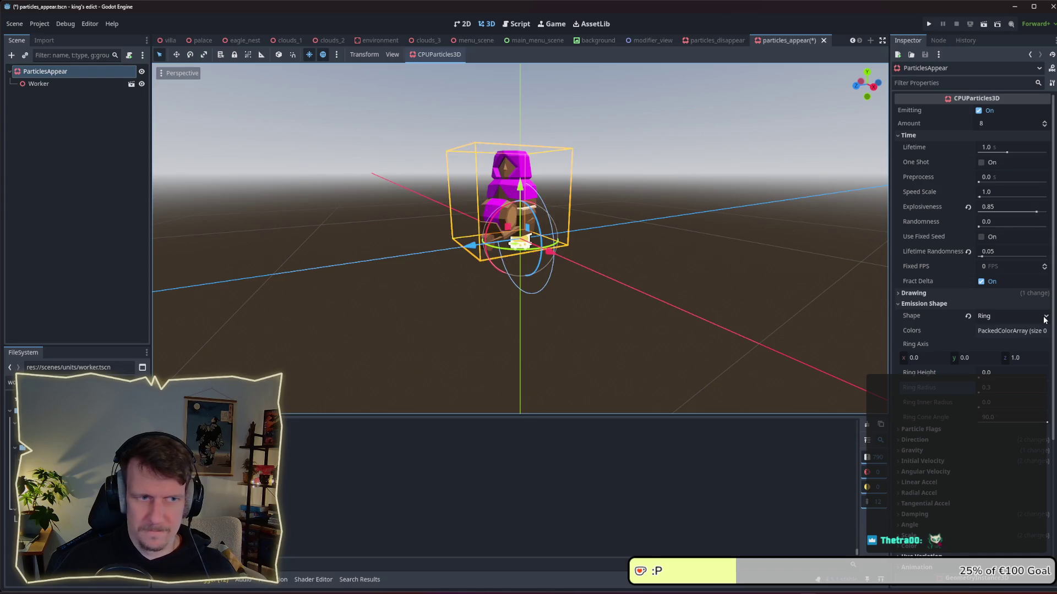
mouse_move(588, 208)
mouse_down()
mouse_move(698, 224)
mouse_move(647, 226)
mouse_up()
scroll(679, 219, down, 2)
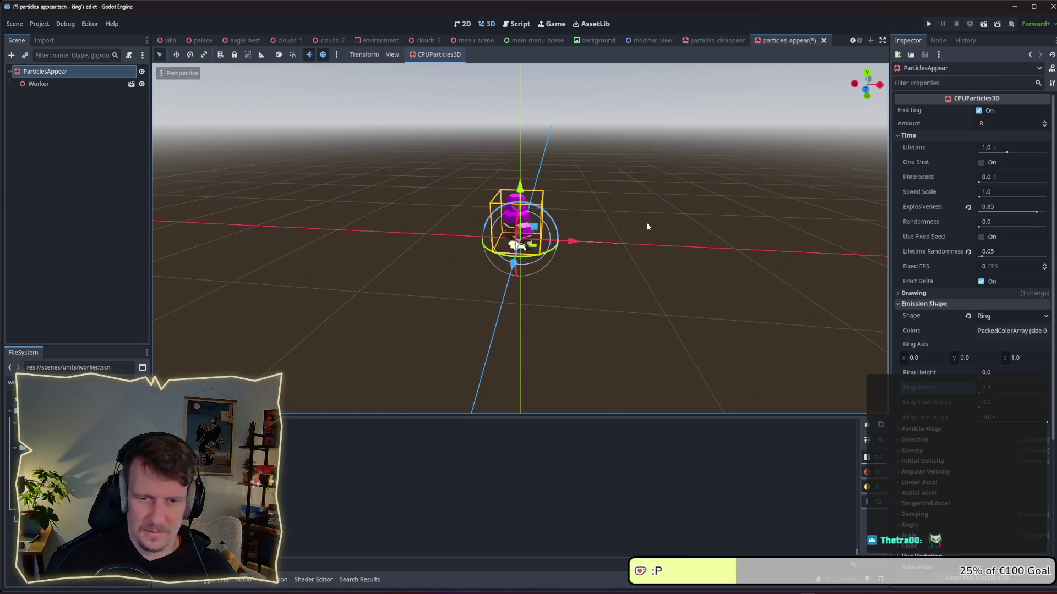
key(ctrl+s)
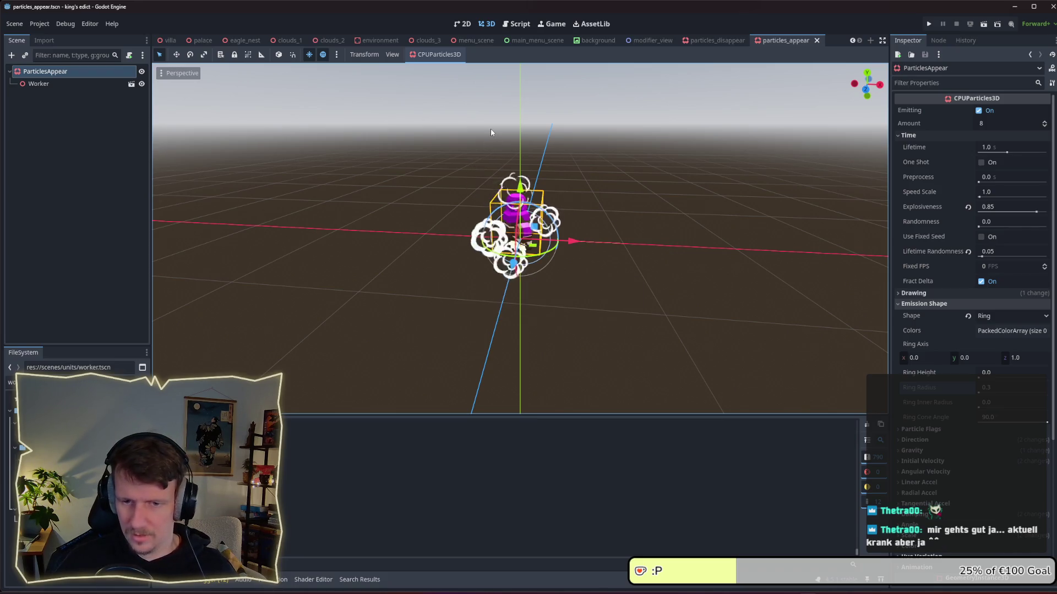
click(712, 40)
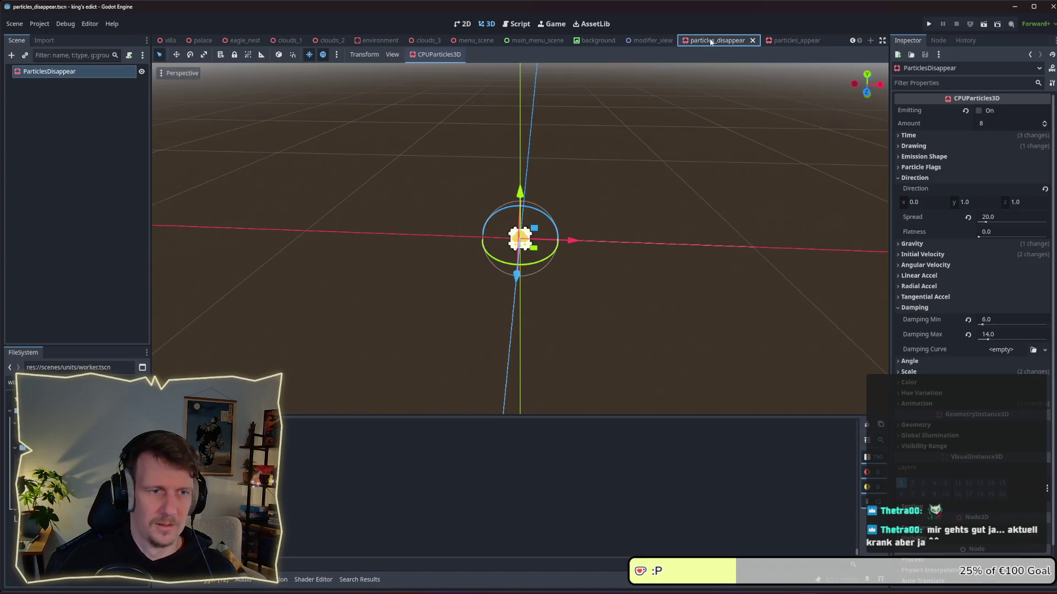
Step: Open particles_disappear, add the Worker model, and select the ParticlesDisappear emitter
click(788, 40)
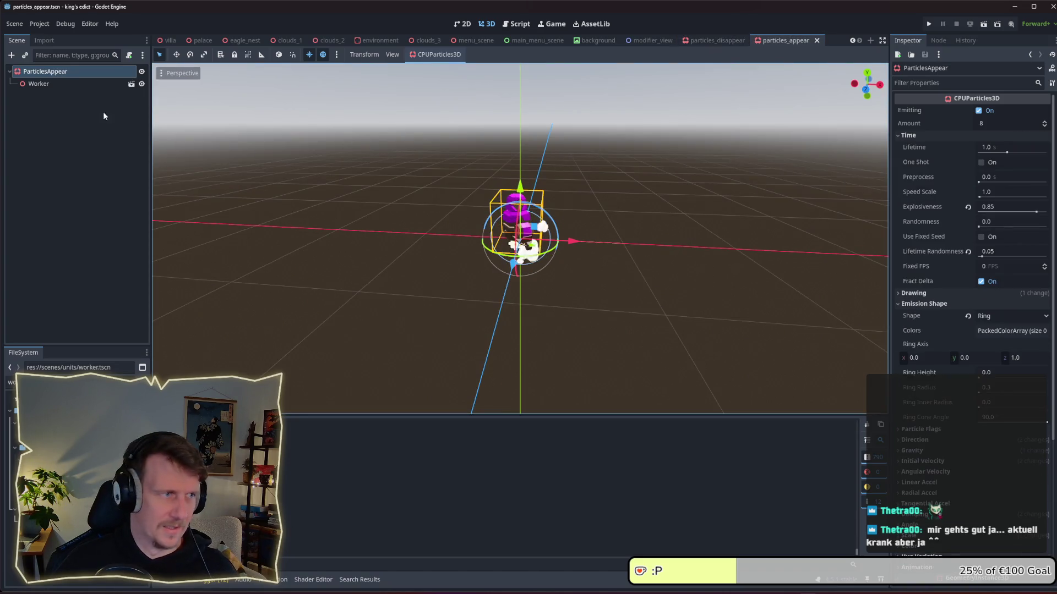
click(719, 40)
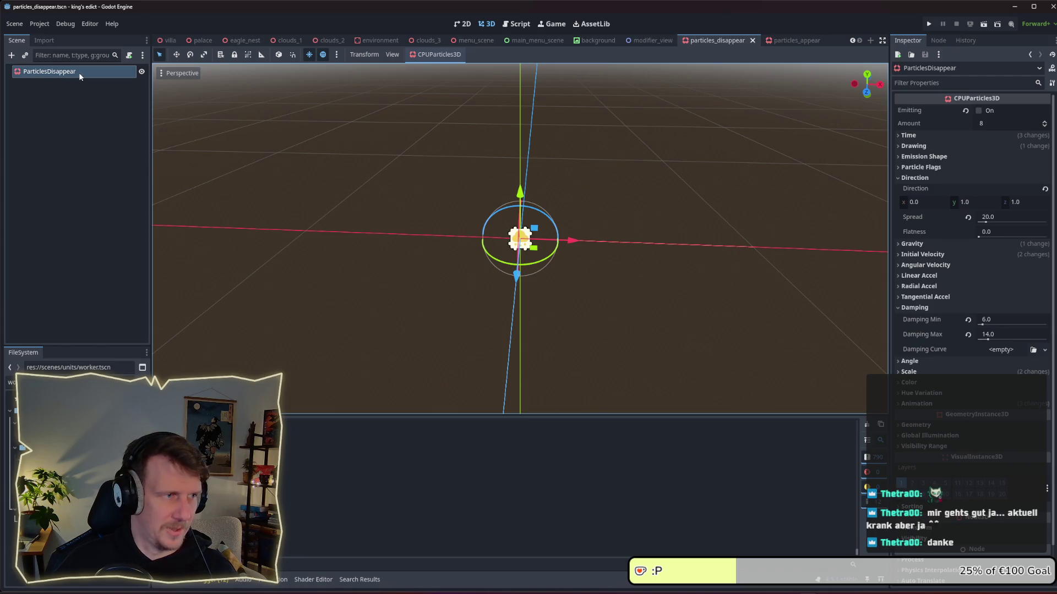
mouse_move(33, 447)
mouse_down()
mouse_move(76, 99)
mouse_move(58, 76)
mouse_up()
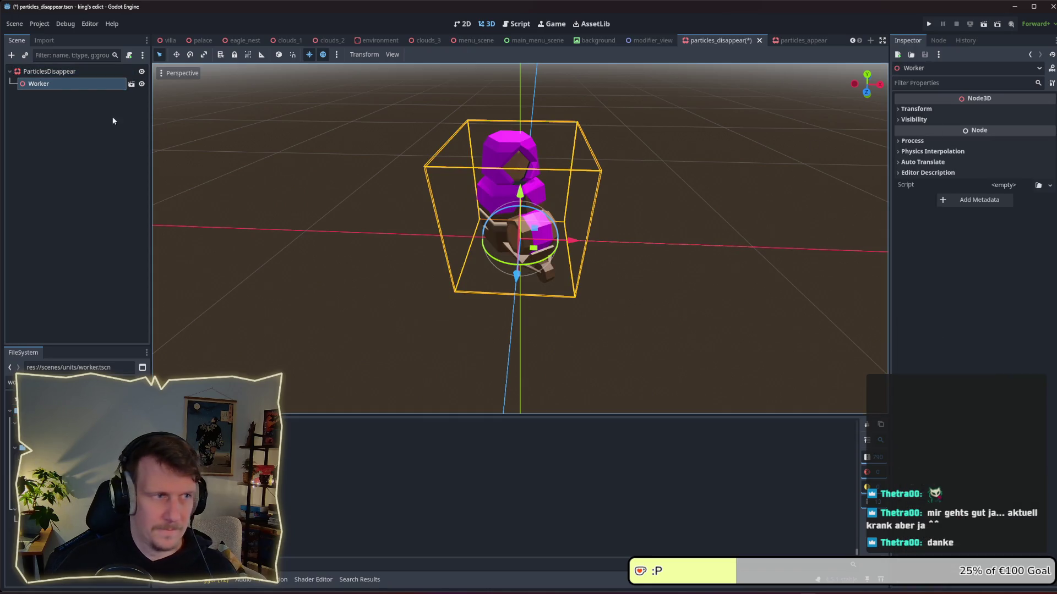
click(57, 75)
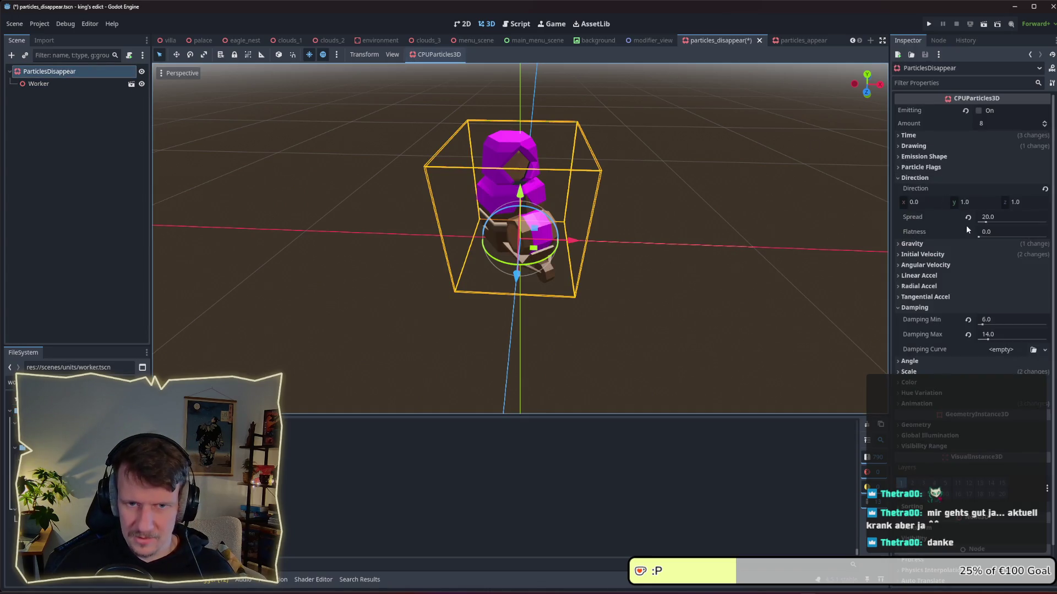
Step: Change the ParticlesDisappear emission shape to Ring
click(930, 307)
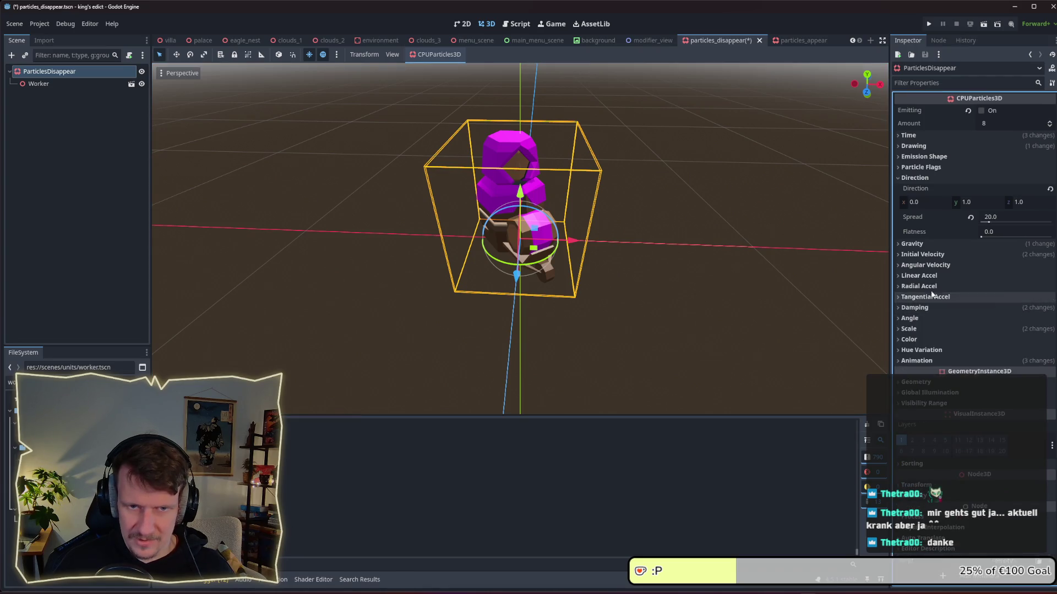
click(930, 246)
click(930, 245)
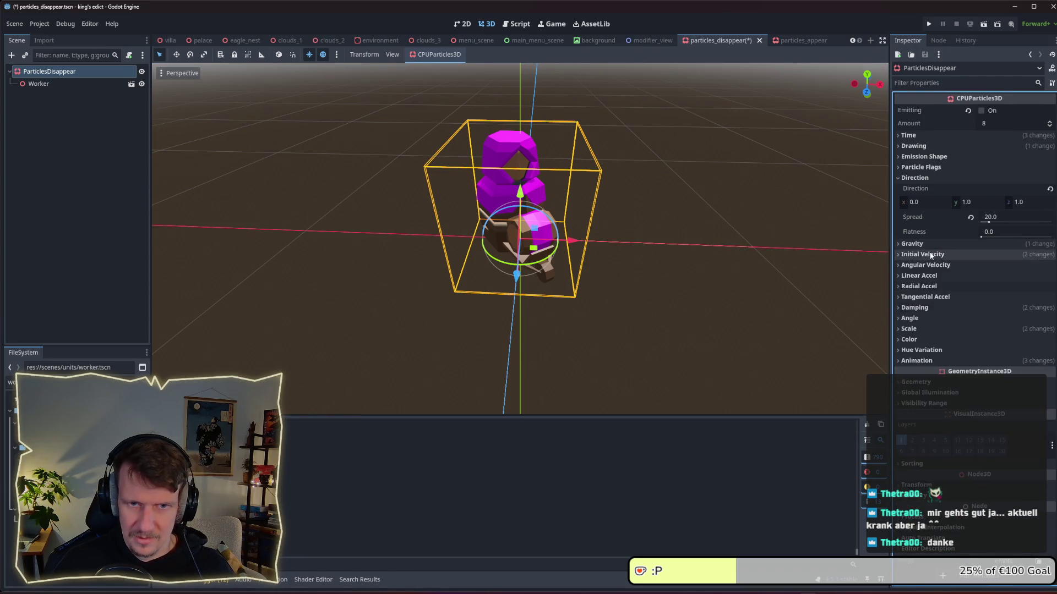
click(930, 255)
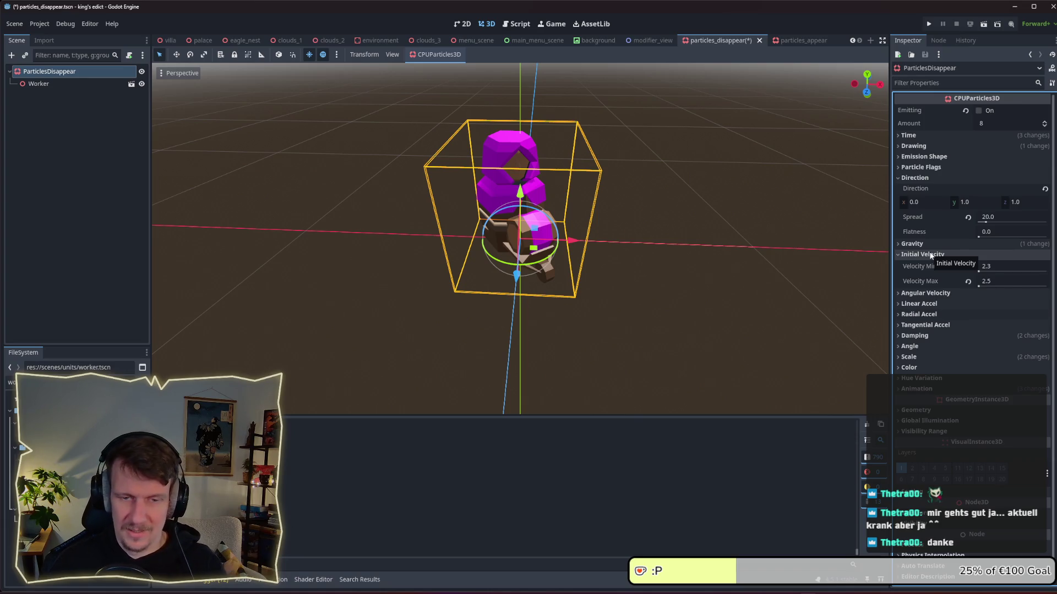
click(931, 255)
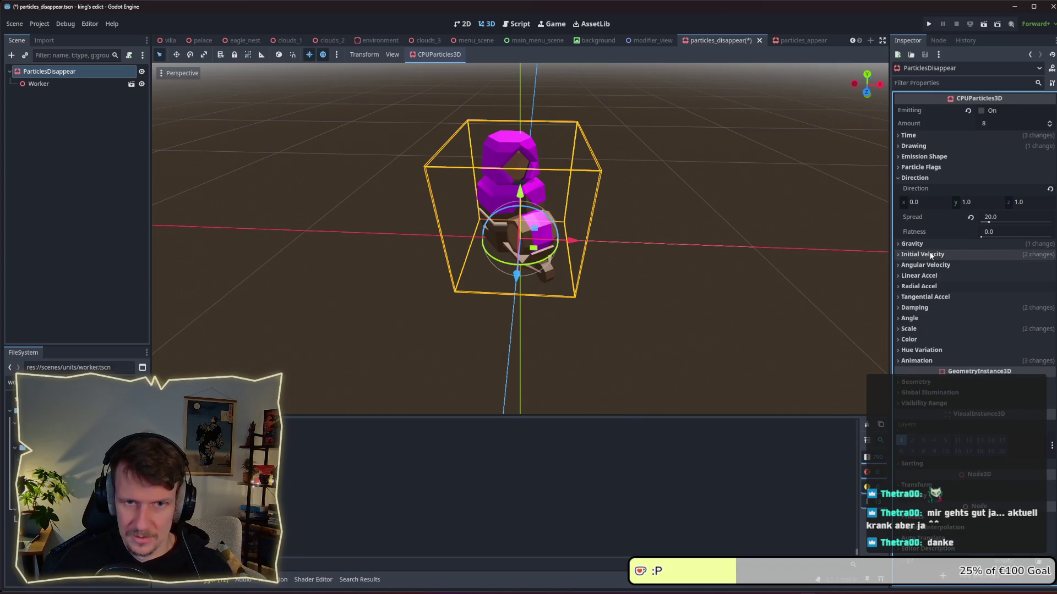
click(935, 157)
click(989, 170)
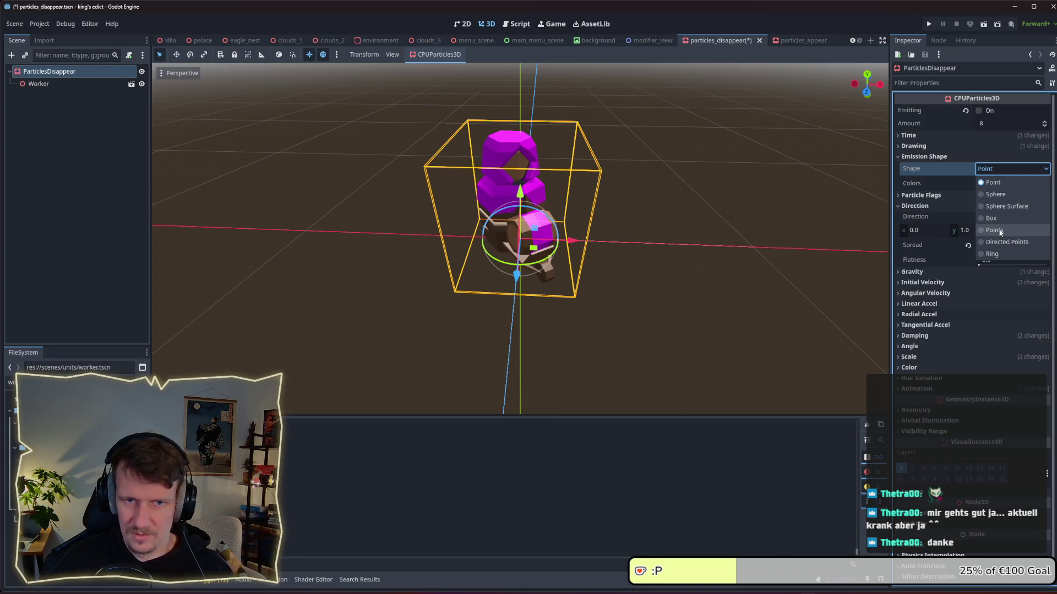
click(996, 254)
click(979, 111)
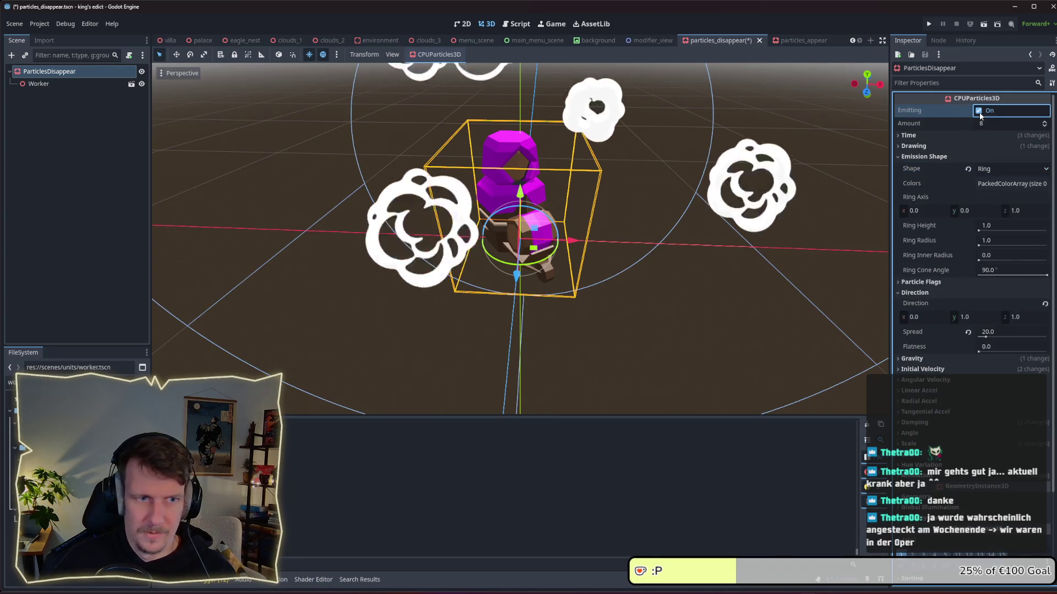
Step: Set the ring height to 0 and shrink the ring radius
click(985, 225)
text(0)
key(Return)
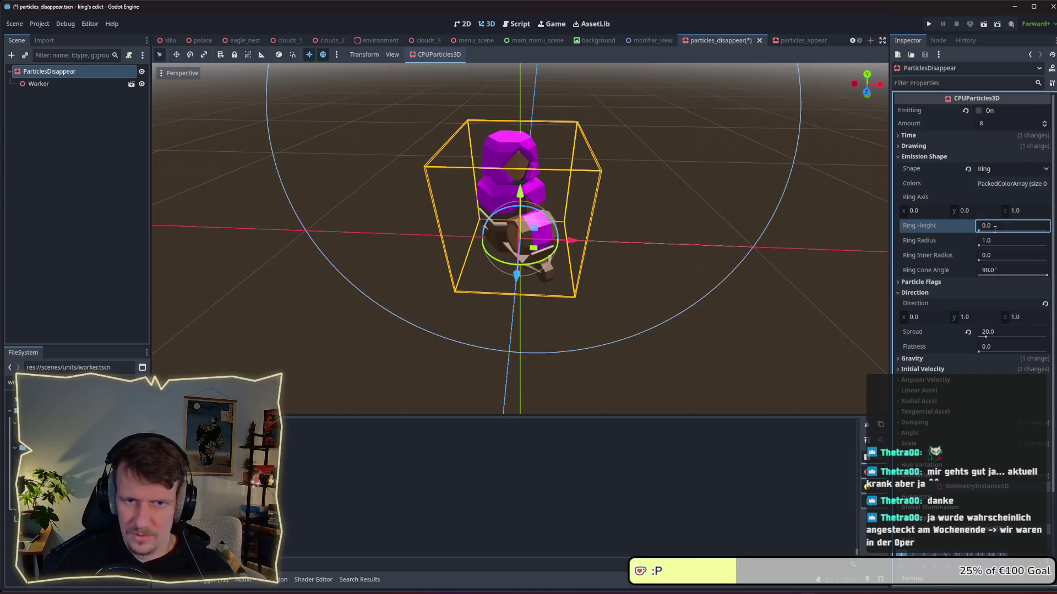
click(996, 241)
text(0.5)
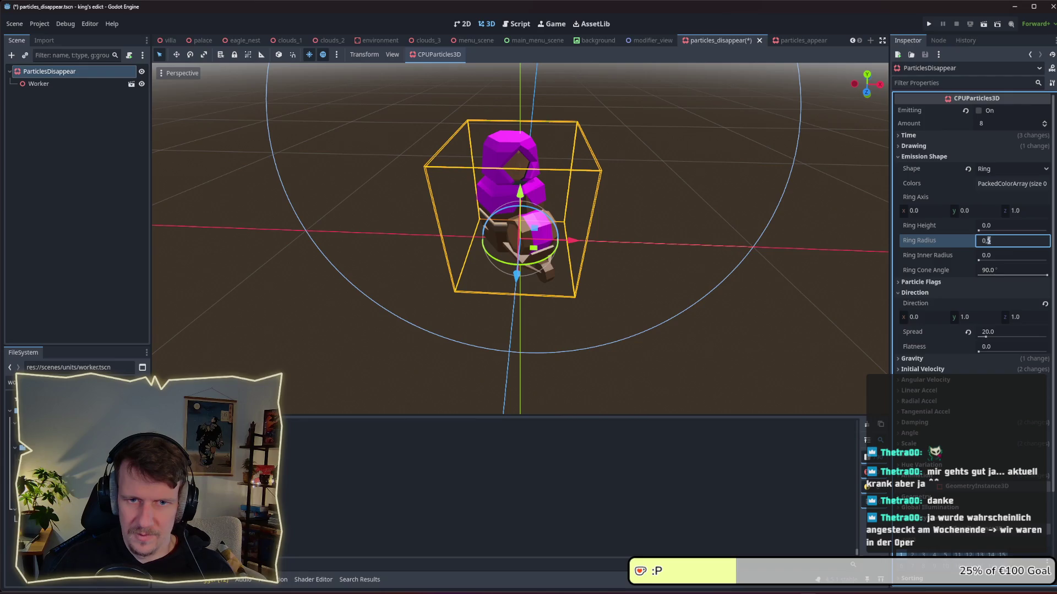
key(Return)
Step: Replay the burst several times to preview the ring-shaped emission
click(979, 112)
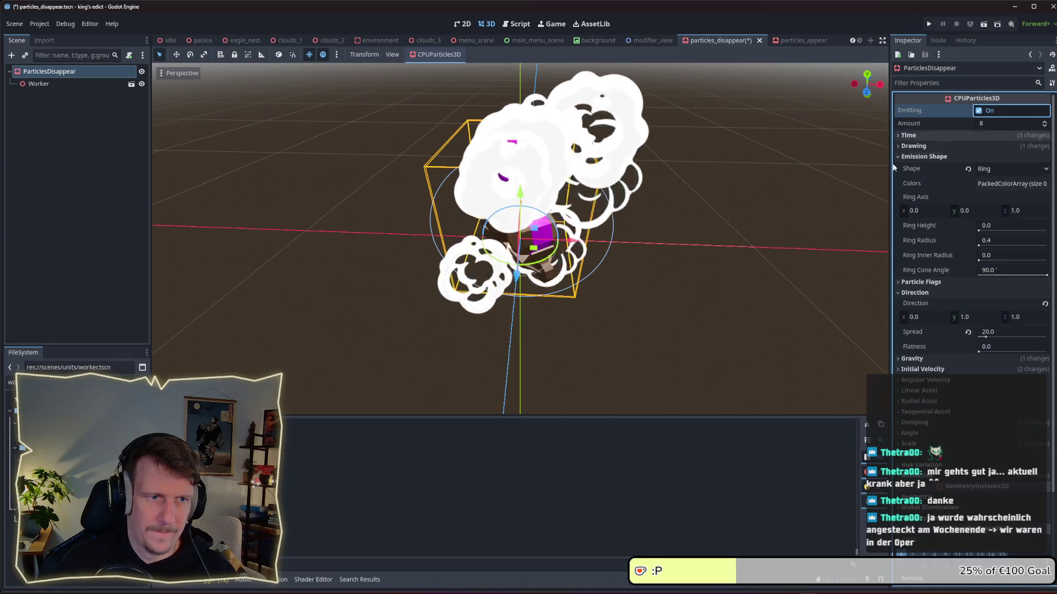
scroll(655, 229, down, 5)
click(979, 111)
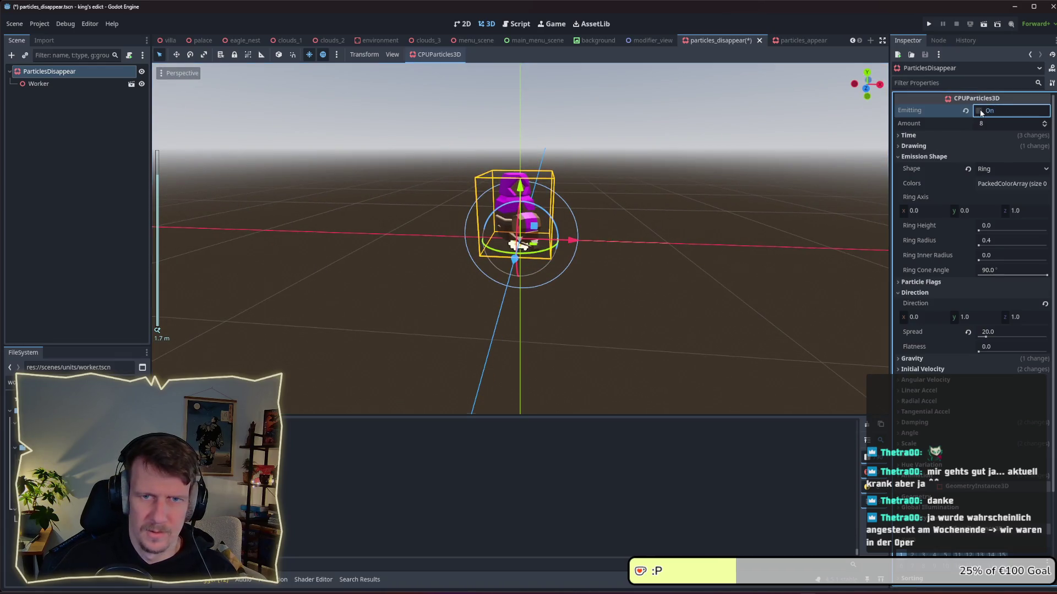
click(979, 111)
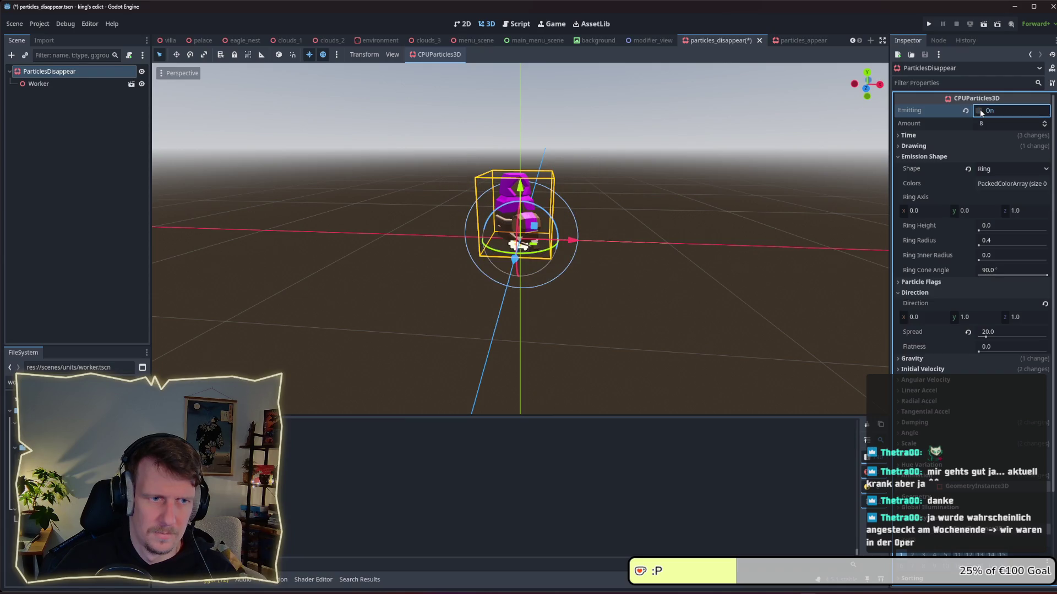
click(978, 111)
click(978, 111)
click(978, 111)
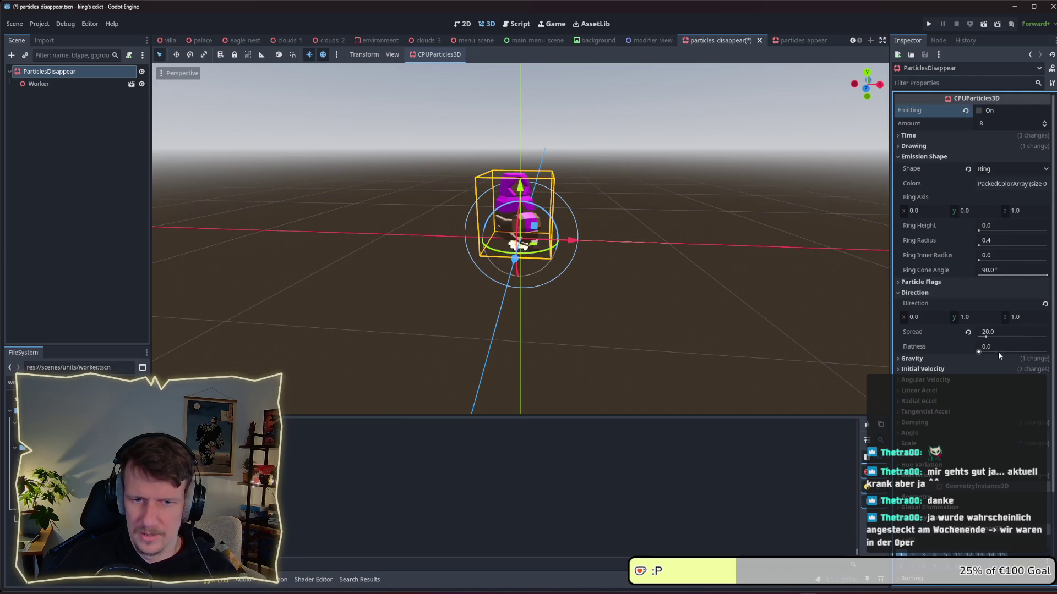
Step: Set the ring radius to 0.3
click(1002, 184)
click(998, 186)
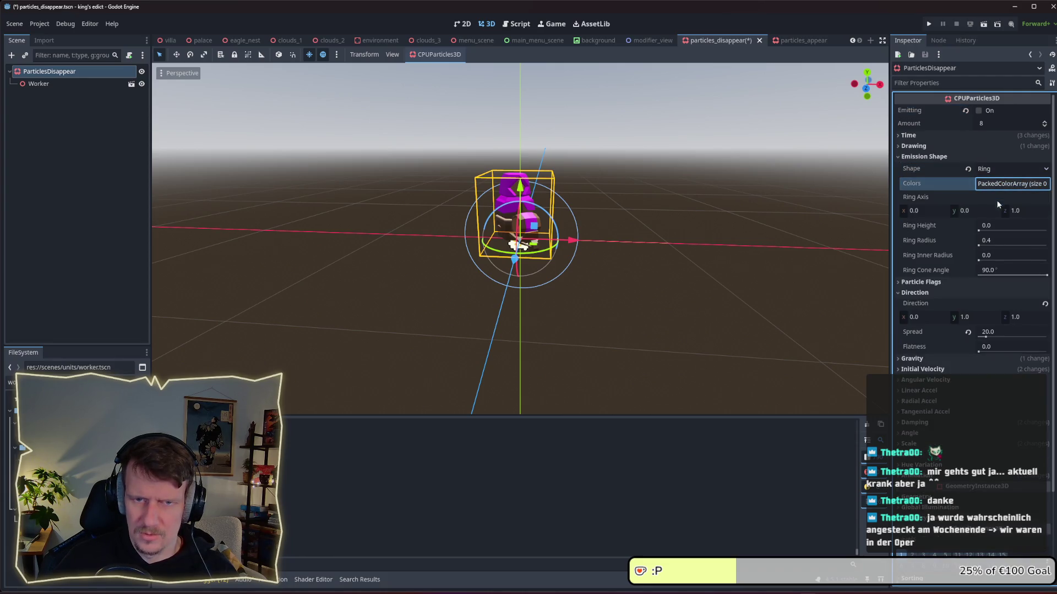
click(995, 240)
text(0.3)
key(Return)
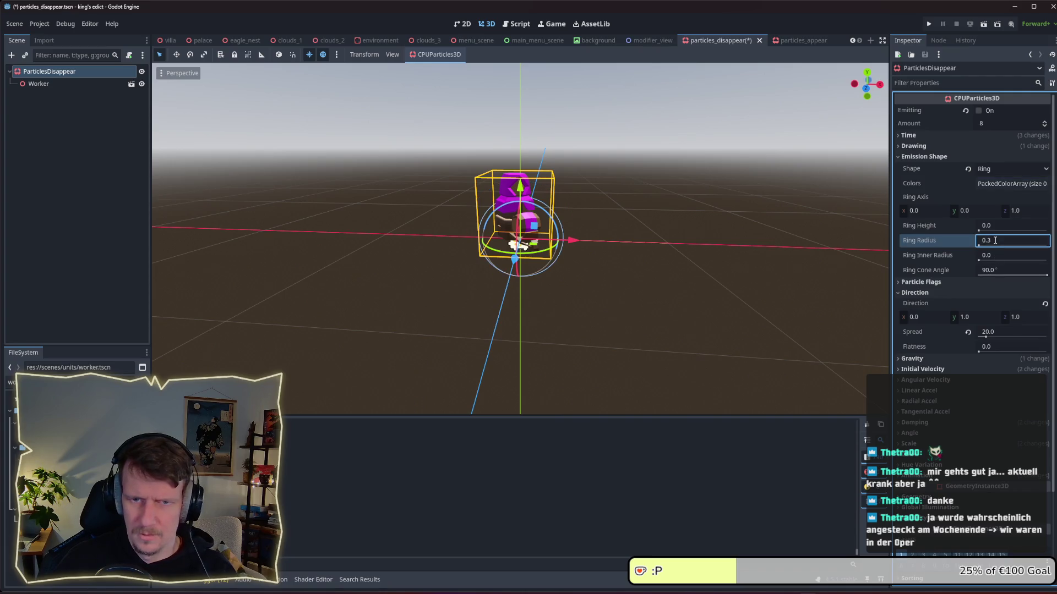
Step: Replay the smoke burst around the worker repeatedly, then save the scene
click(978, 111)
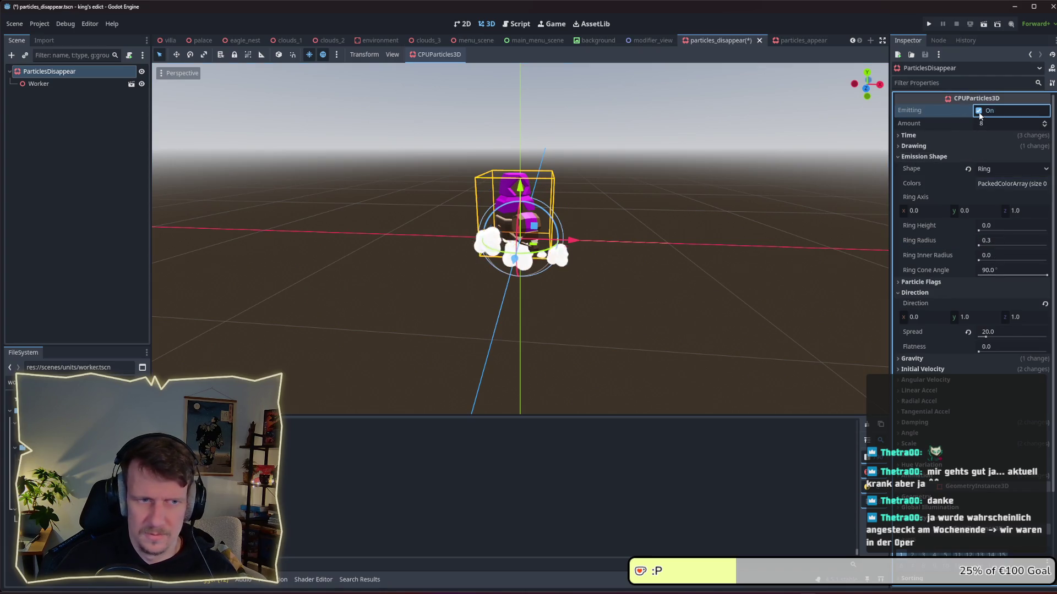
click(979, 112)
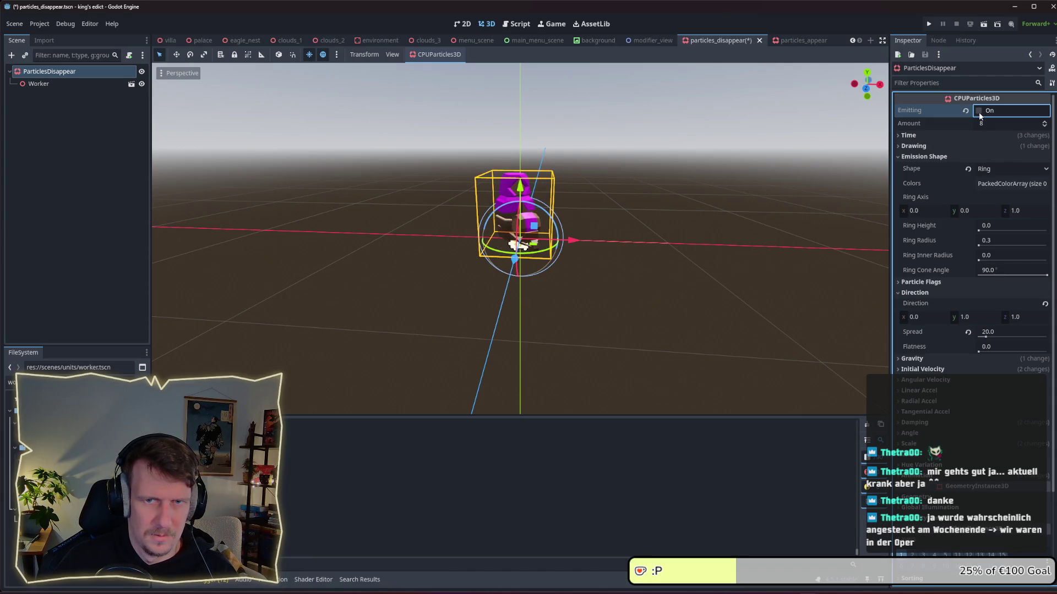
click(979, 111)
click(979, 112)
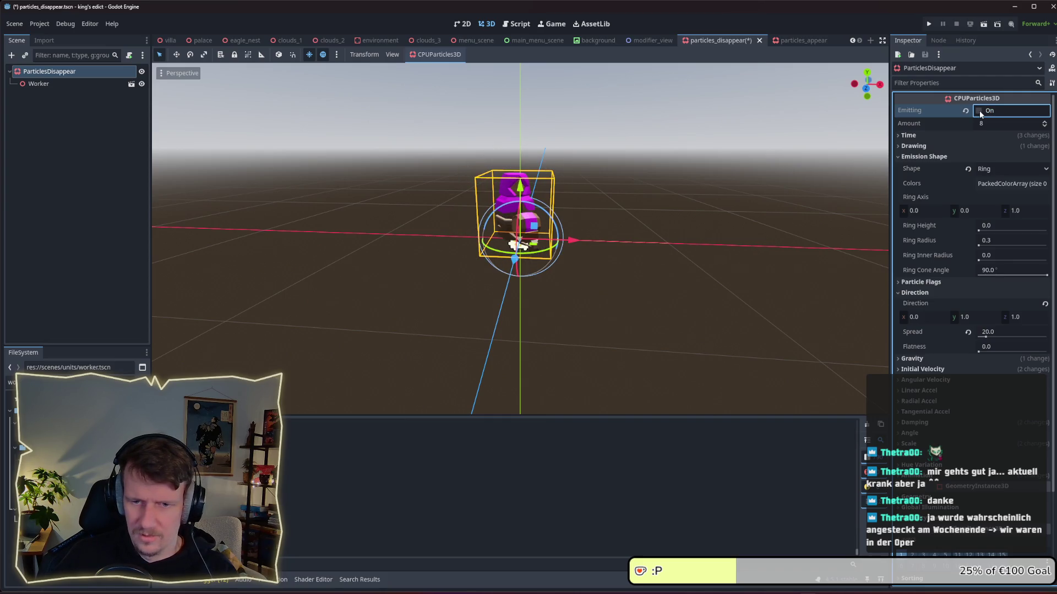
click(979, 112)
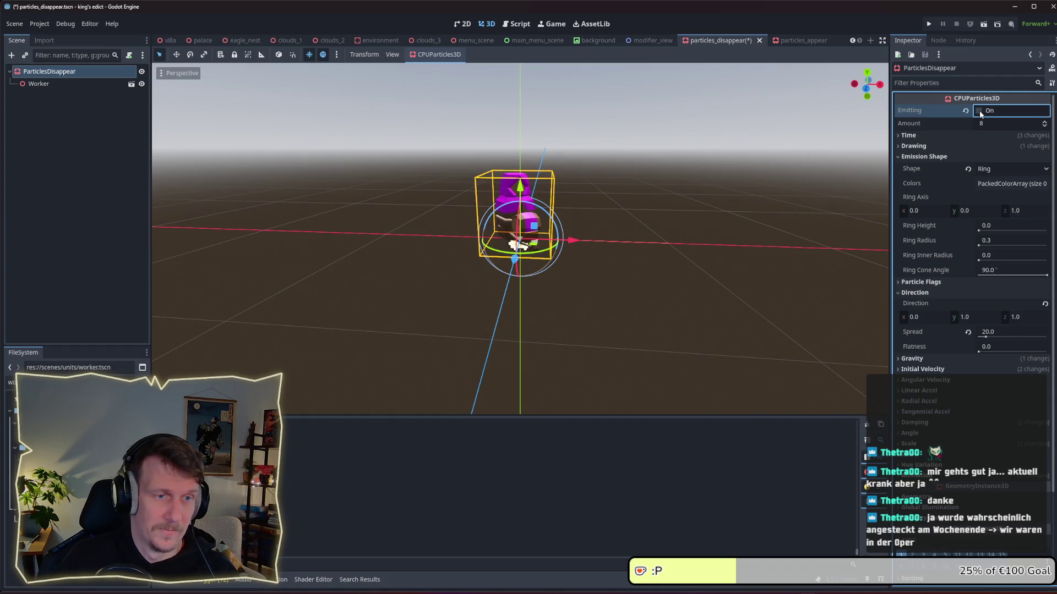
click(979, 112)
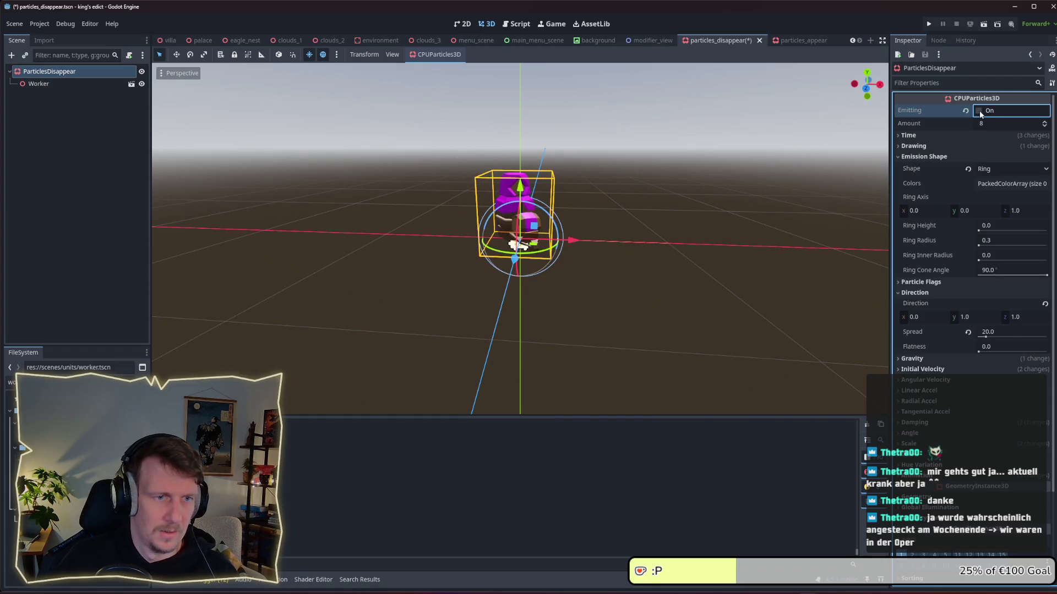
click(979, 112)
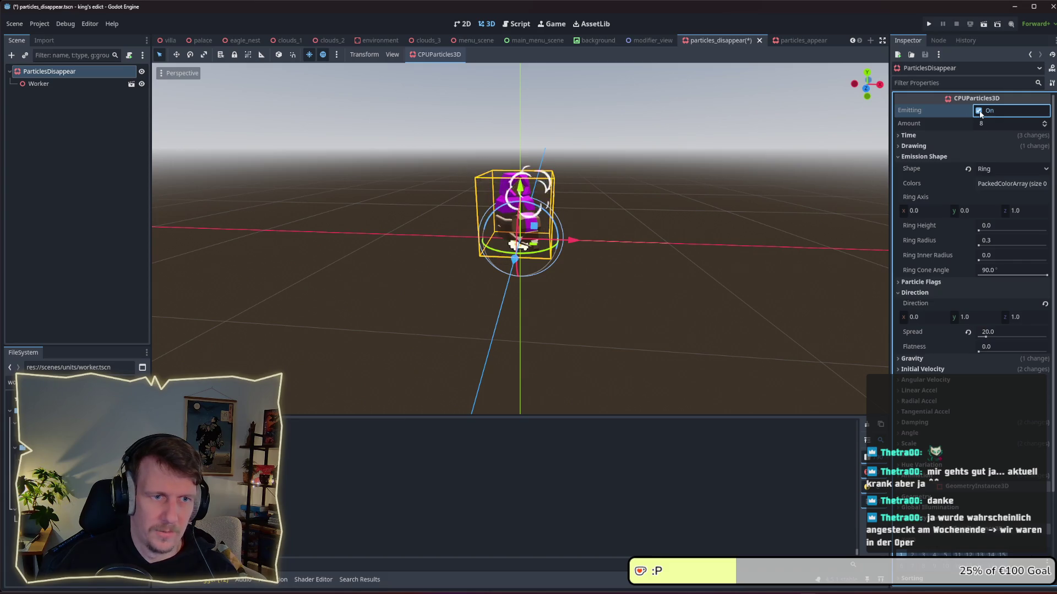
click(979, 112)
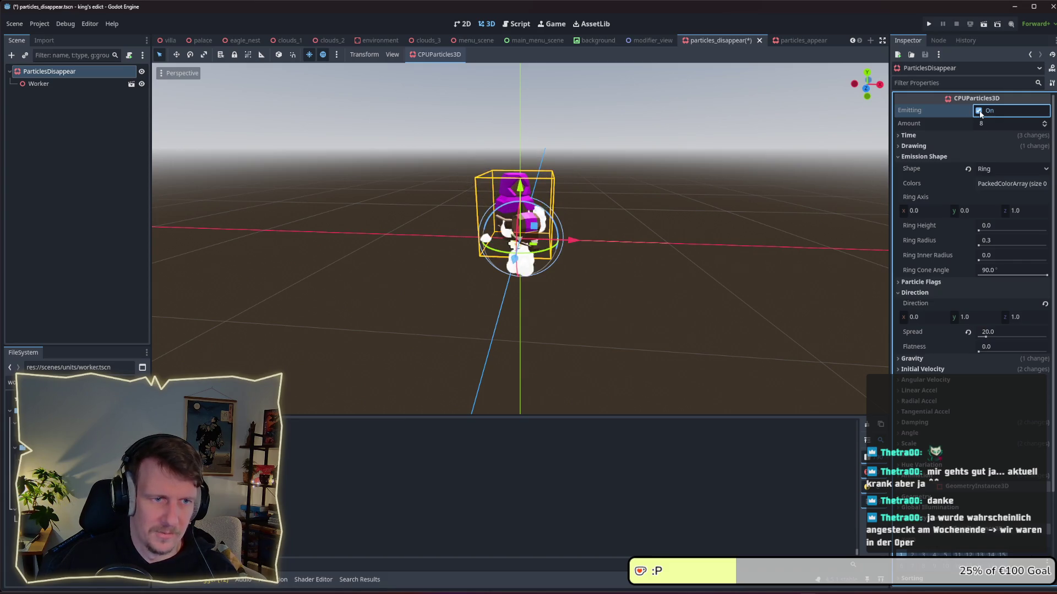
click(979, 111)
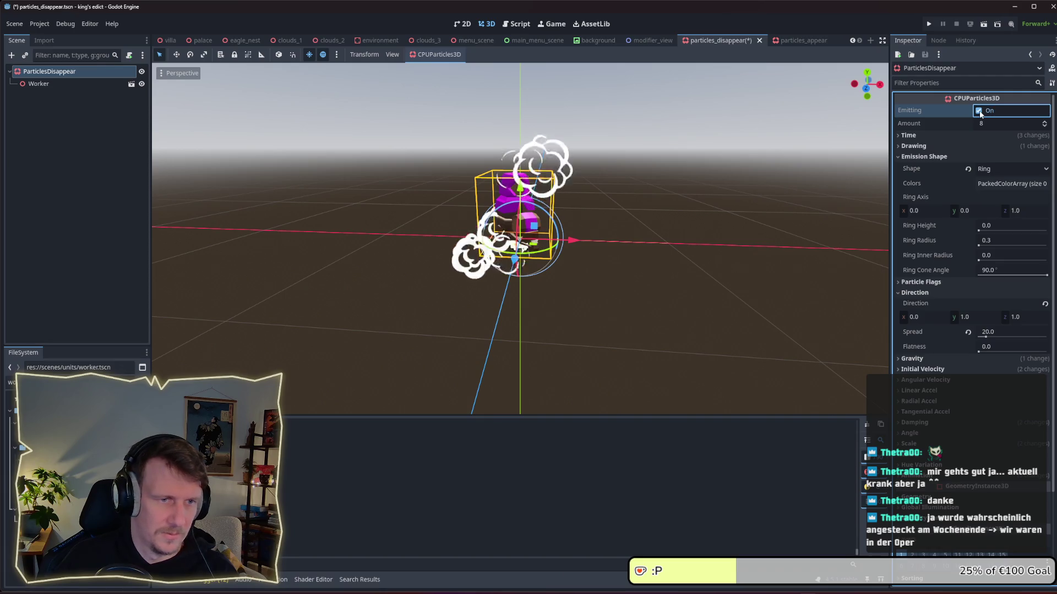
click(979, 111)
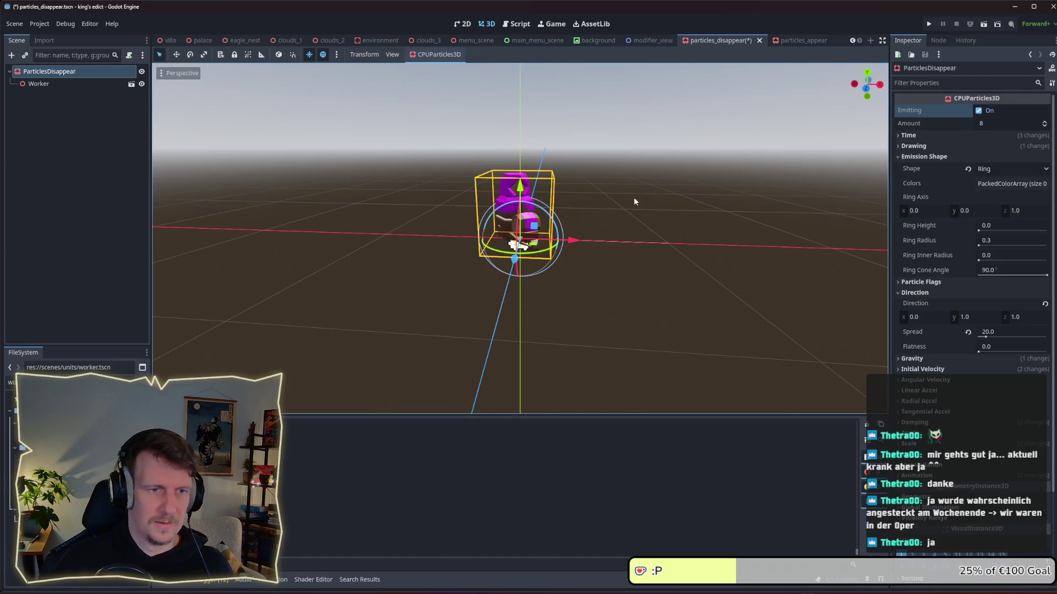
key(ctrl+s)
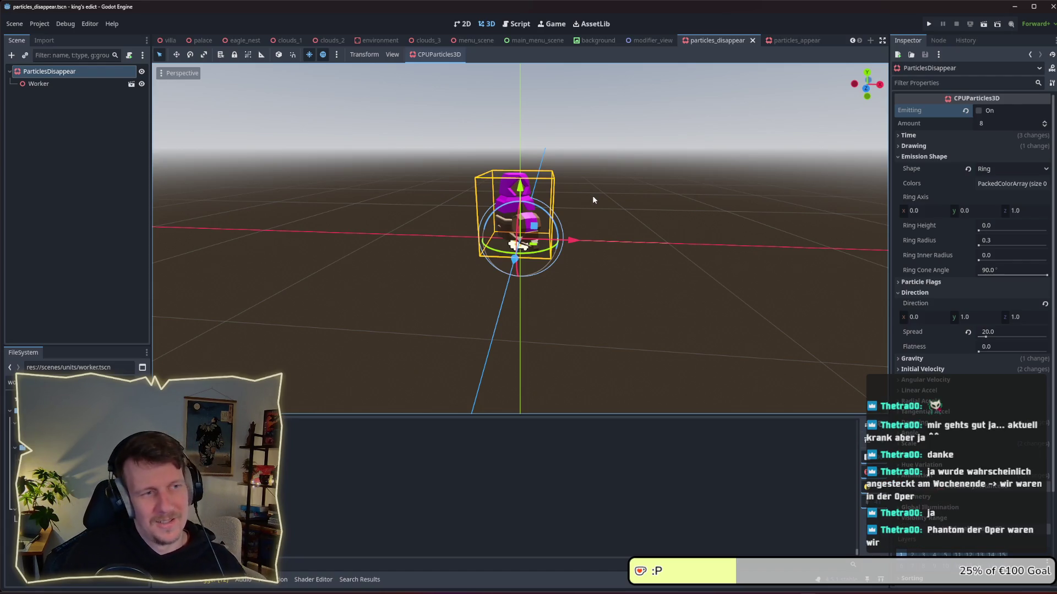
Step: Save the scene again, then run and stop the project
key(ctrl+s)
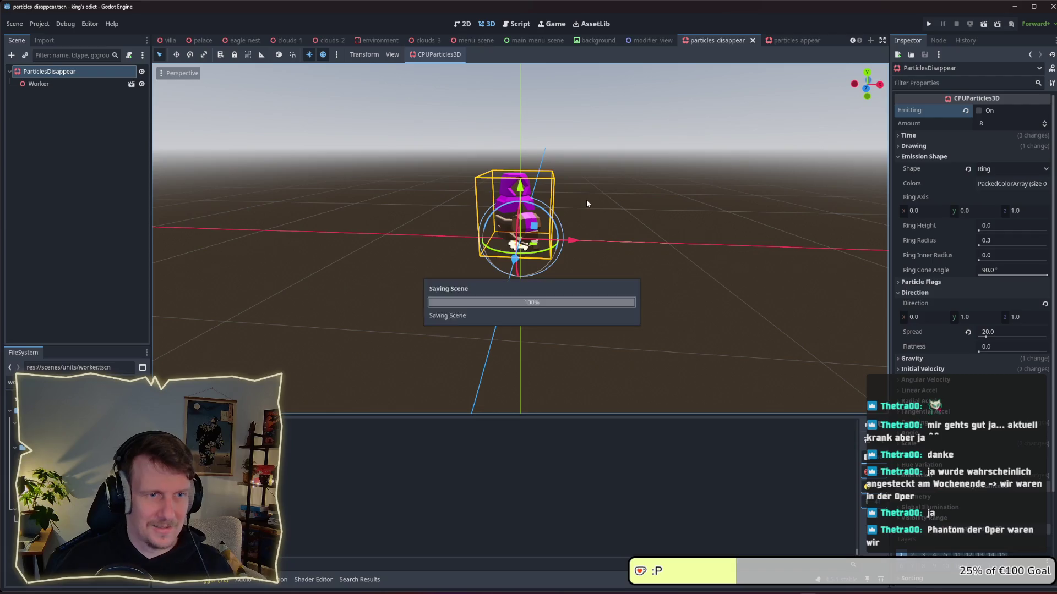
drag(579, 189, 576, 210)
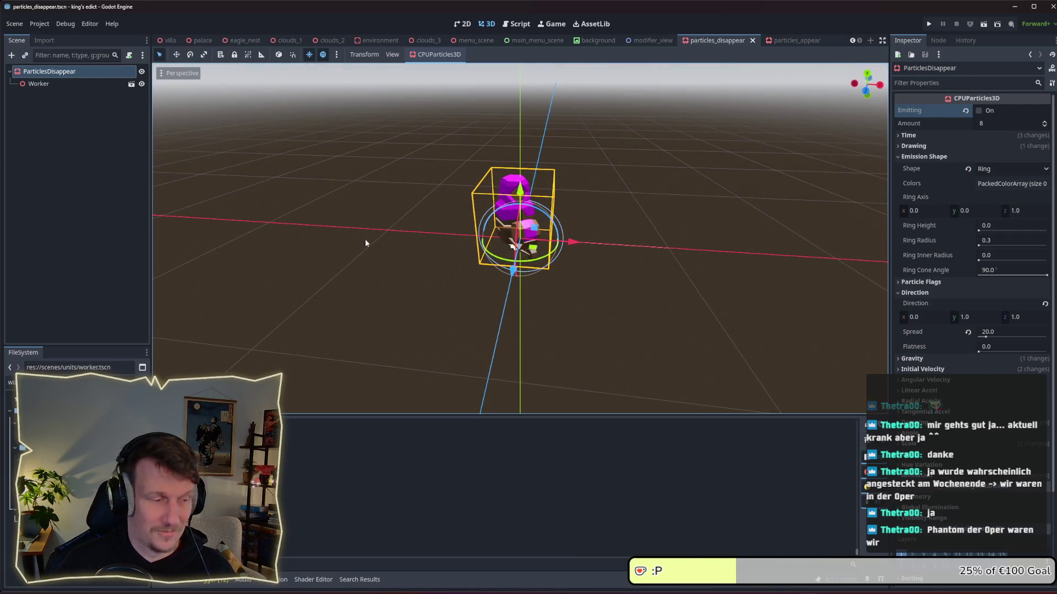
click(929, 24)
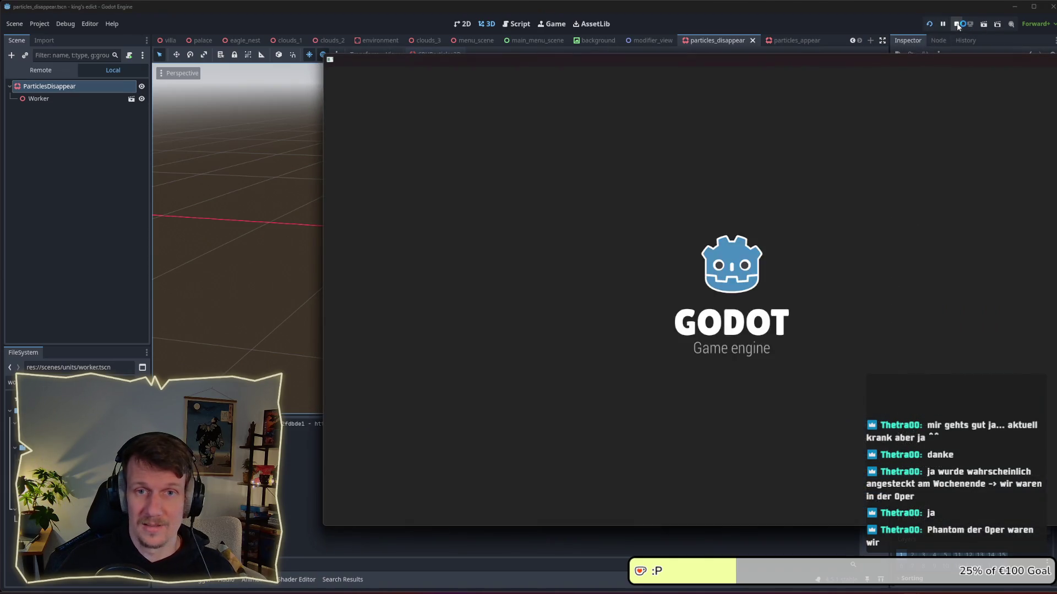
click(956, 24)
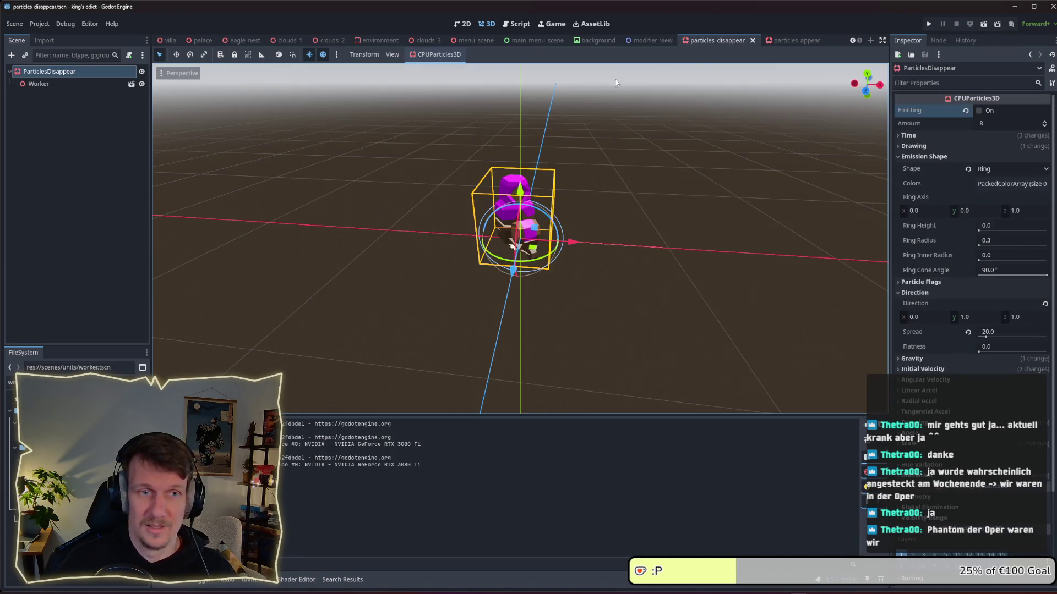
Step: Delete the Worker node from the ParticlesDisappear scene and confirm
click(63, 85)
key(Delete)
key(Return)
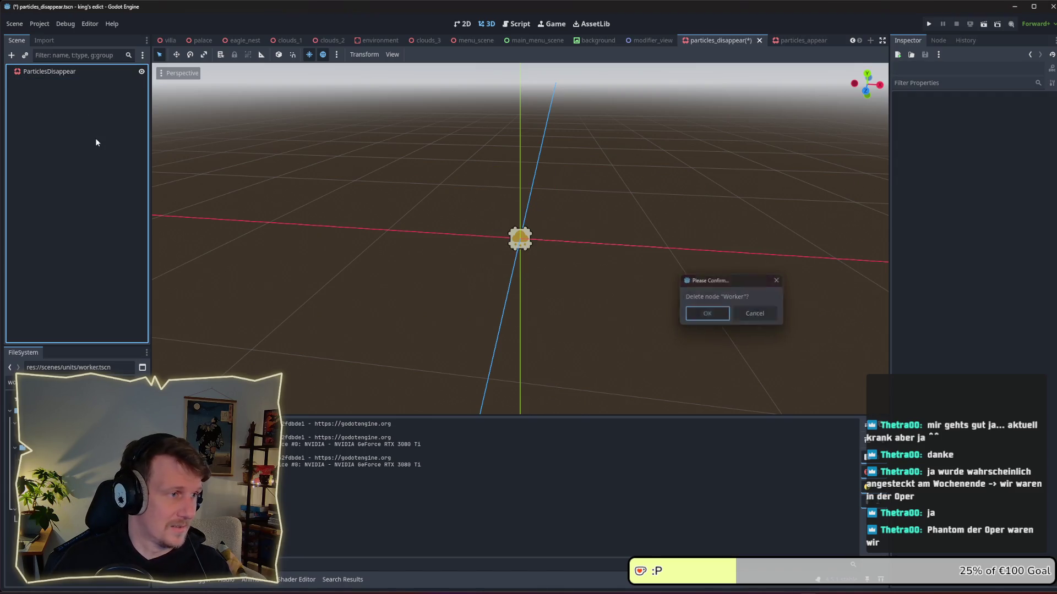
Step: Save and launch the game, opening the multiplayer lobby in both game windows
click(928, 24)
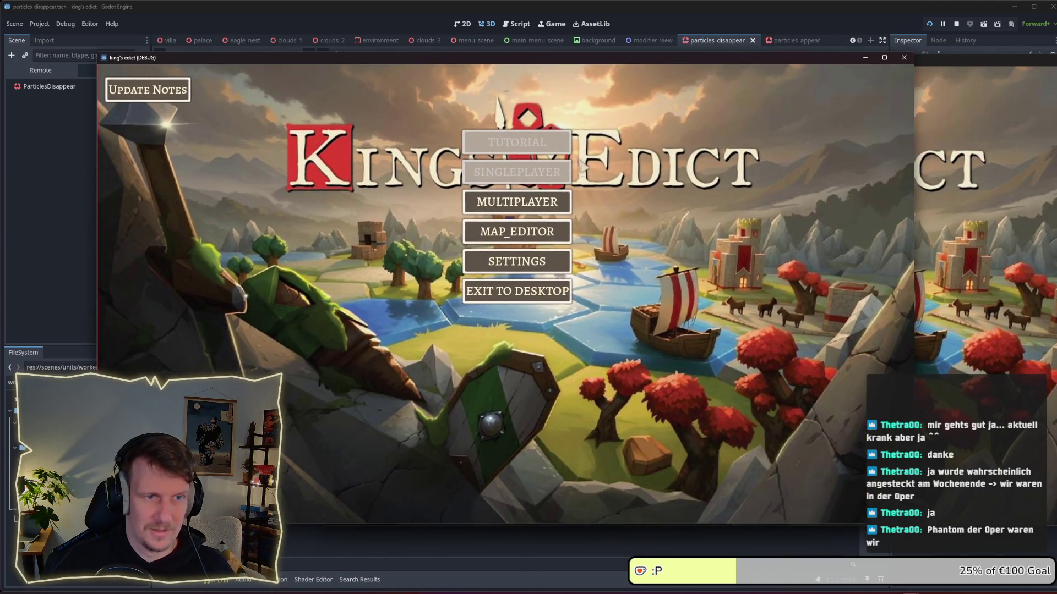
click(537, 204)
drag(516, 64, 423, 58)
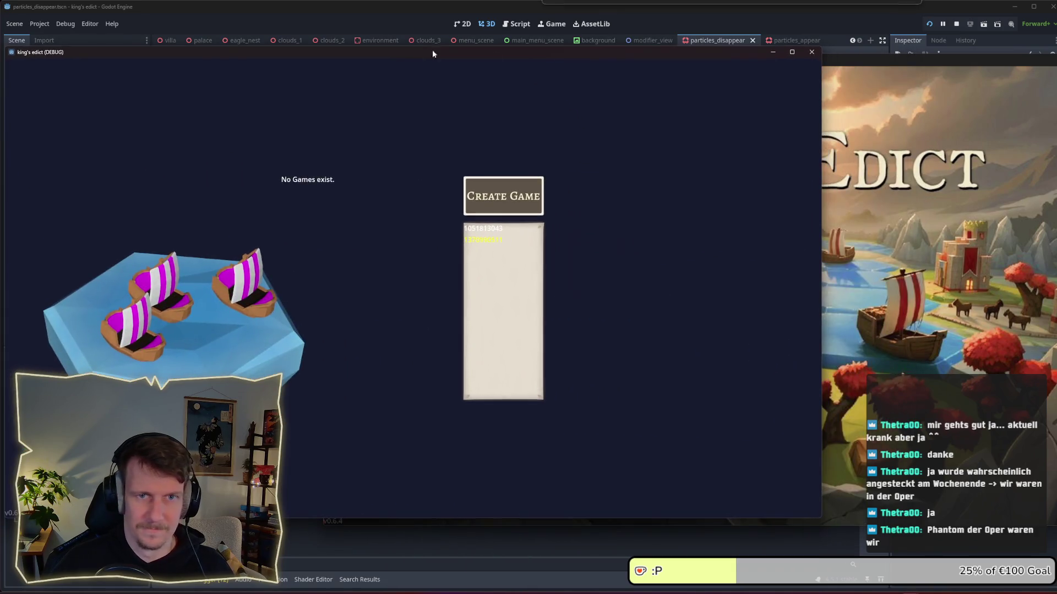
click(732, 203)
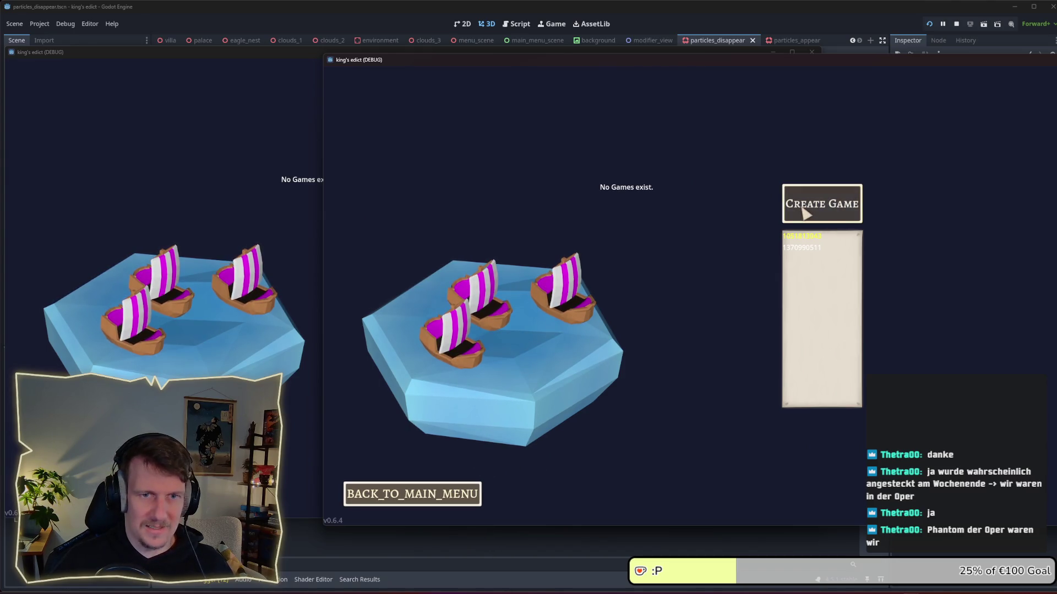
key(alt+Tab)
Step: Create a room on i_know_this_place with the host at start position 2
click(528, 214)
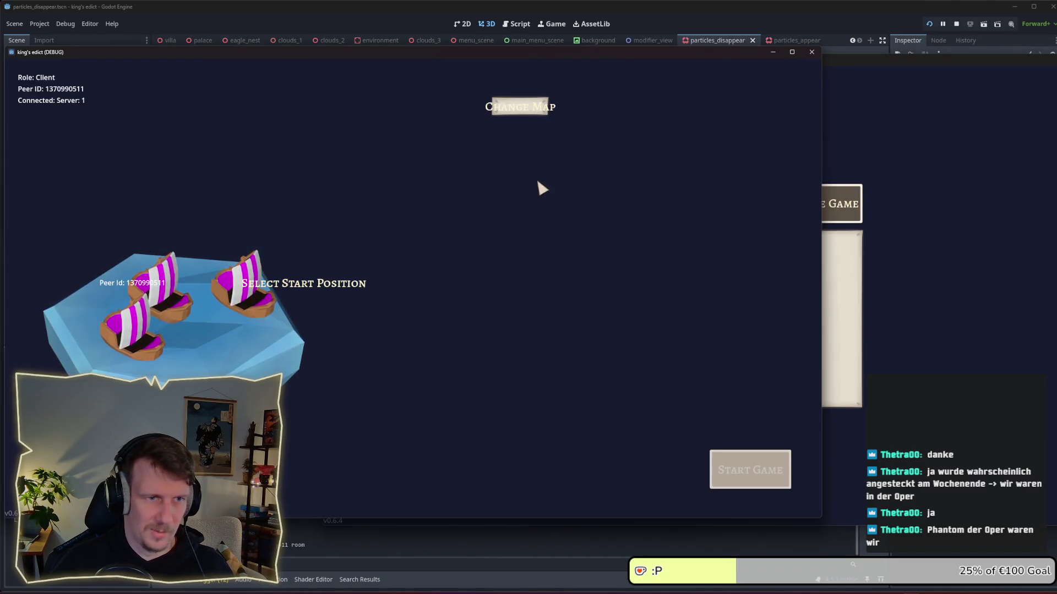
click(520, 108)
click(516, 163)
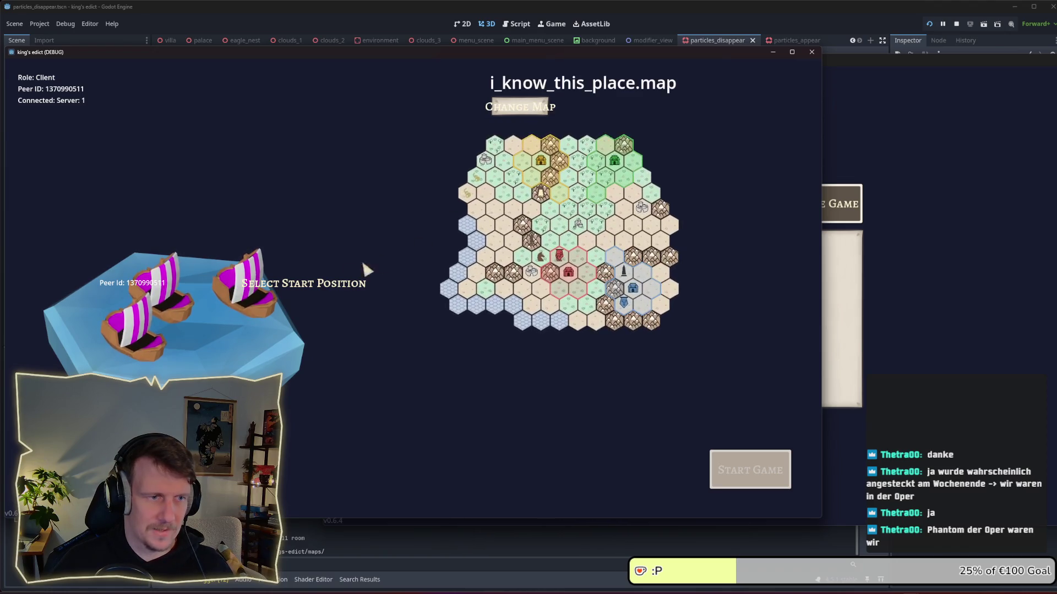
click(241, 339)
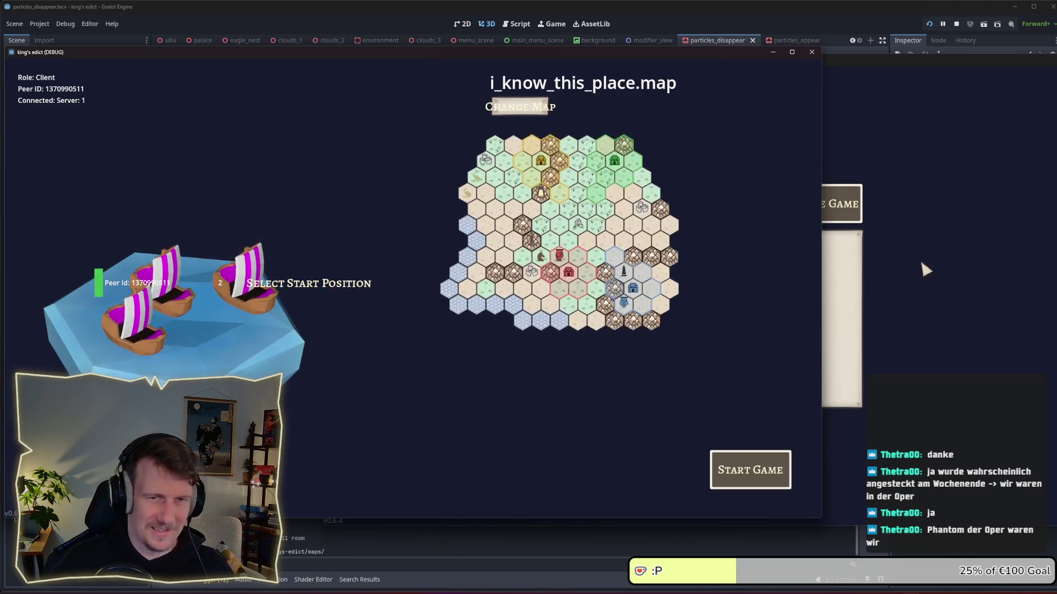
Step: Join the room from the second window at start position 3 and start the match
click(796, 208)
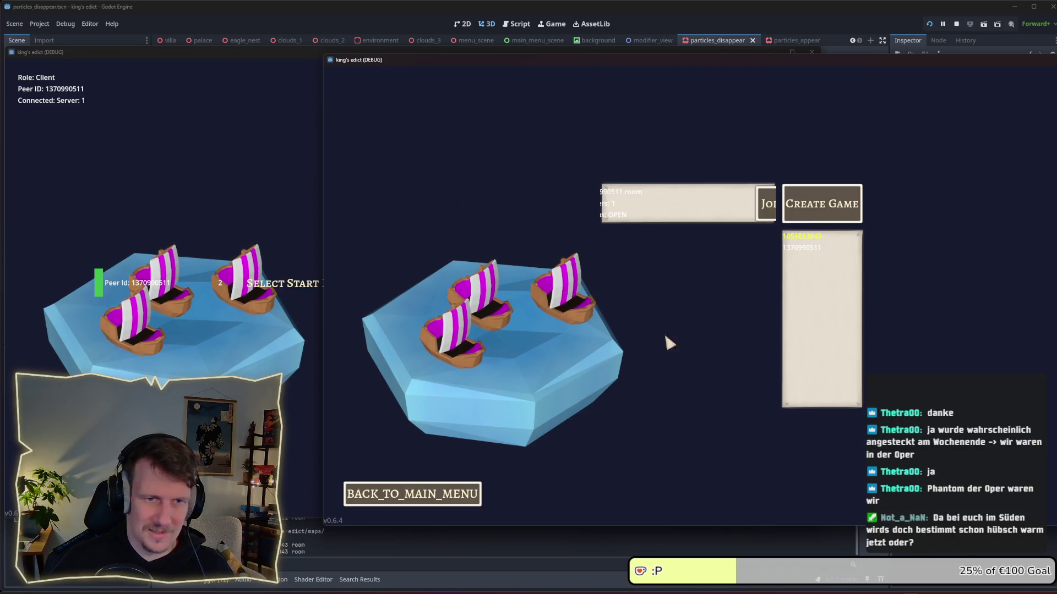
click(607, 299)
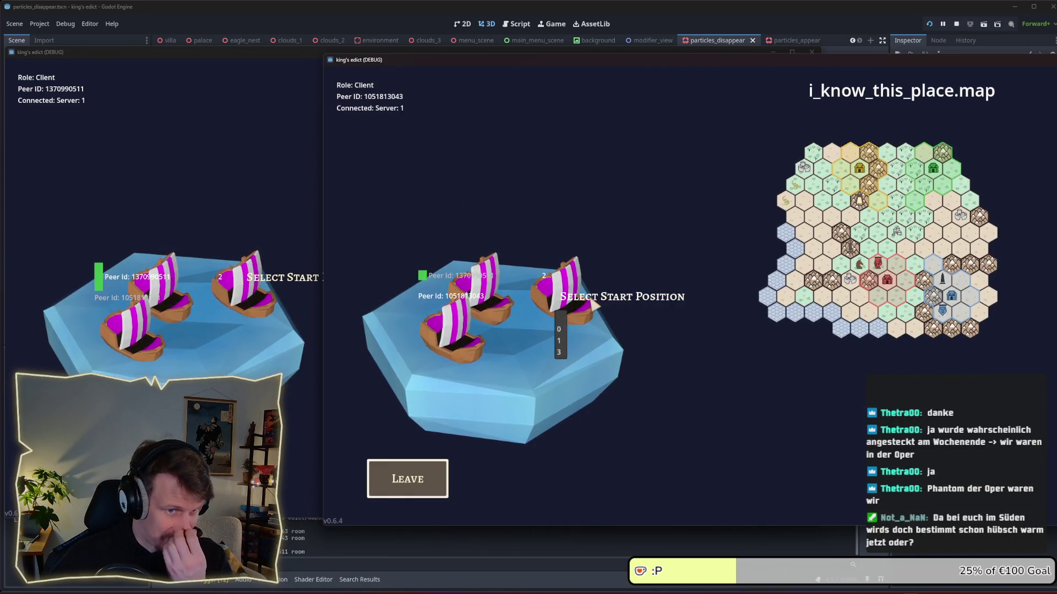
click(561, 352)
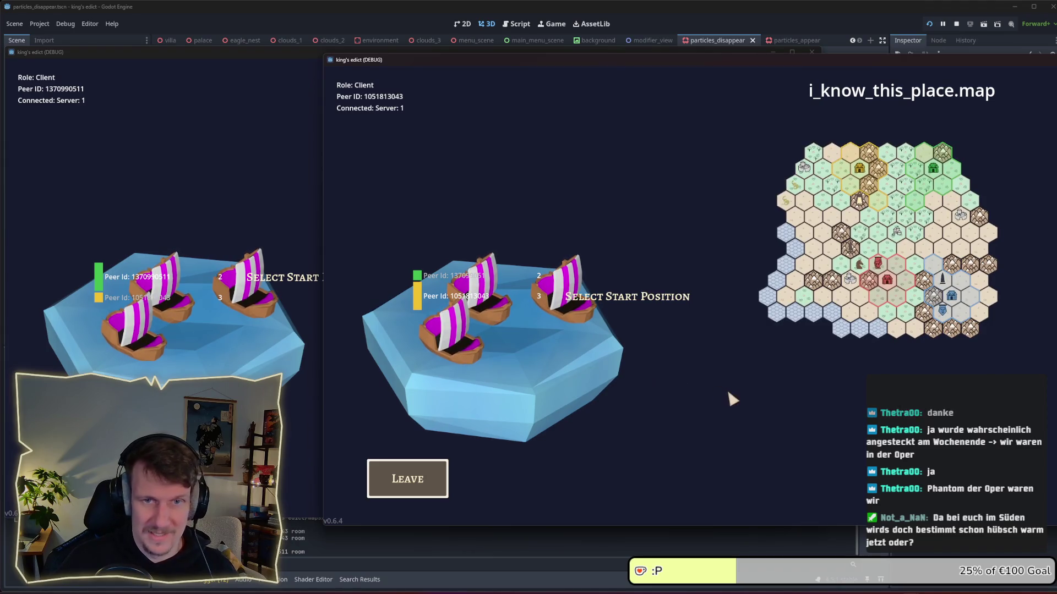
key(alt+Tab)
click(714, 477)
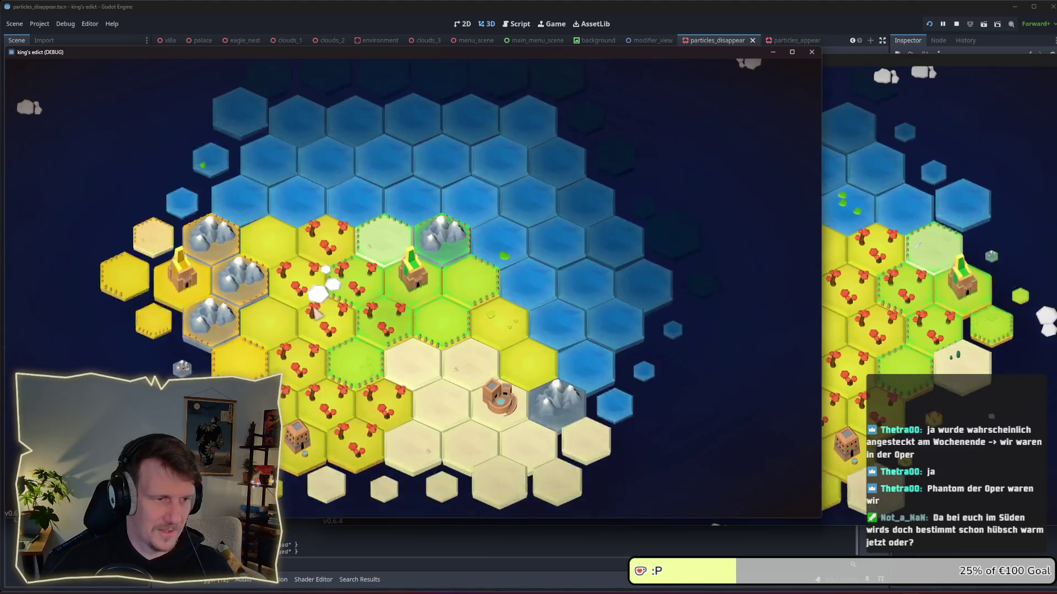
Step: In the second game window, deploy a spearman and a servant onto board tiles
click(892, 318)
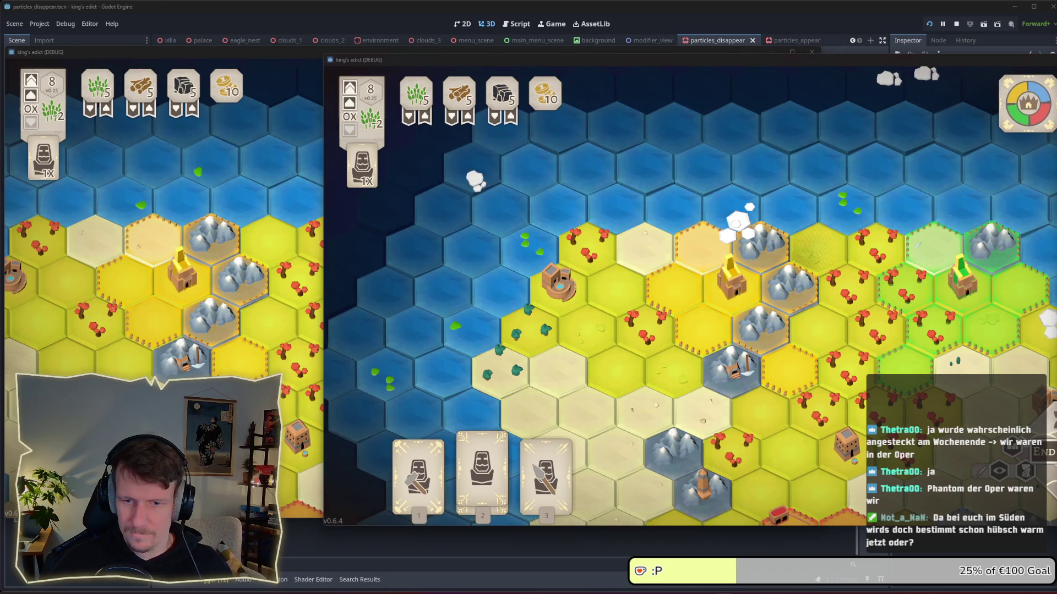
mouse_move(868, 356)
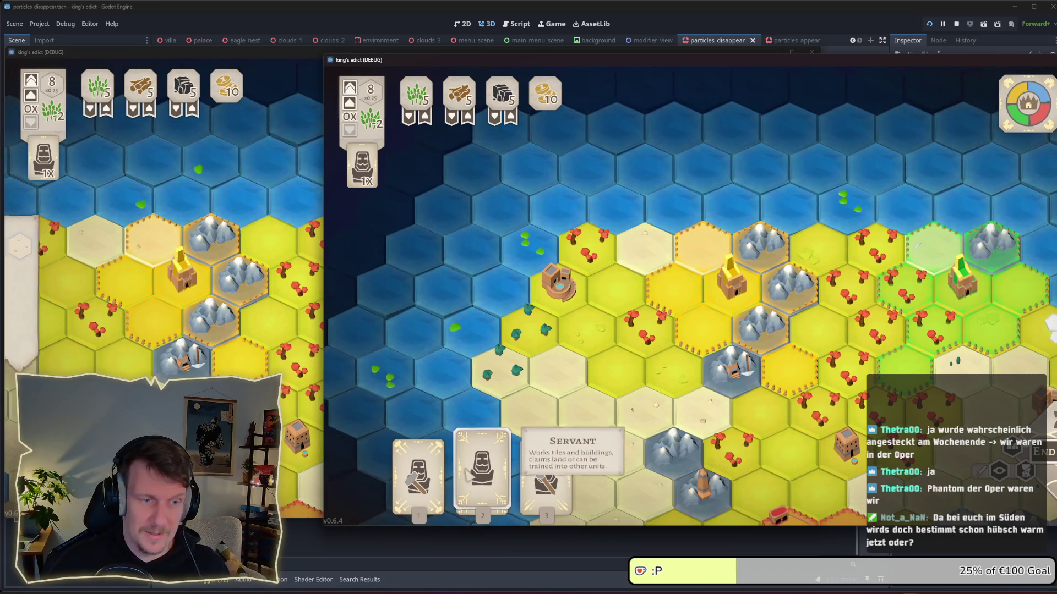
mouse_move(796, 350)
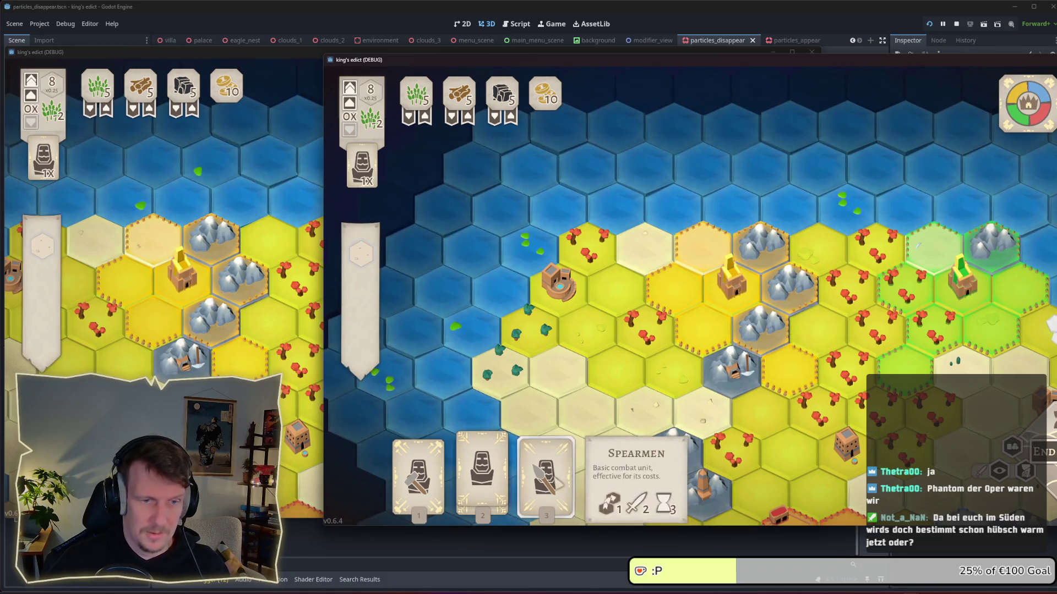
drag(545, 474, 792, 357)
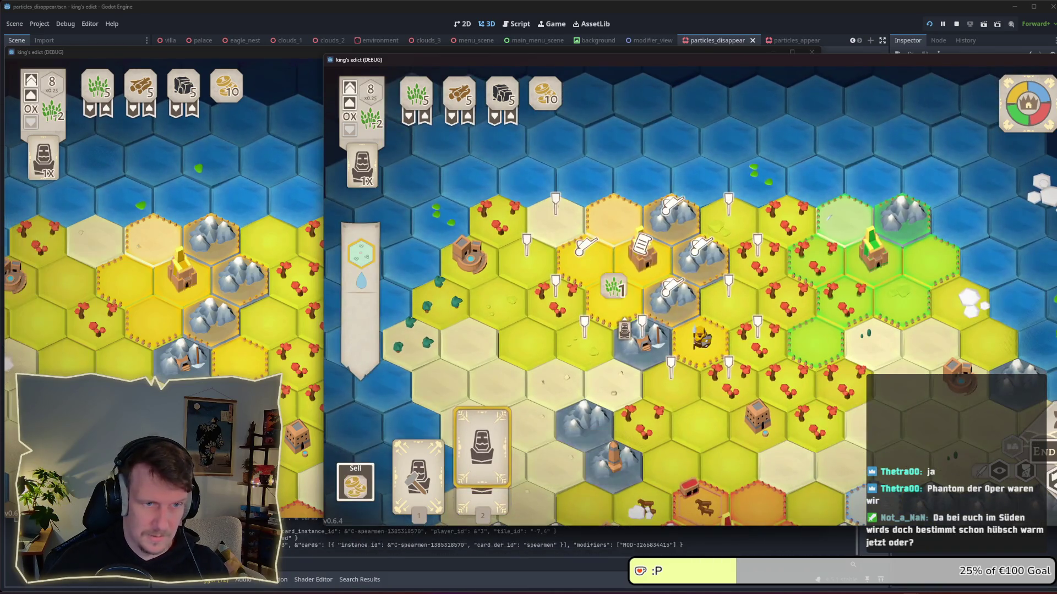
drag(502, 467, 588, 369)
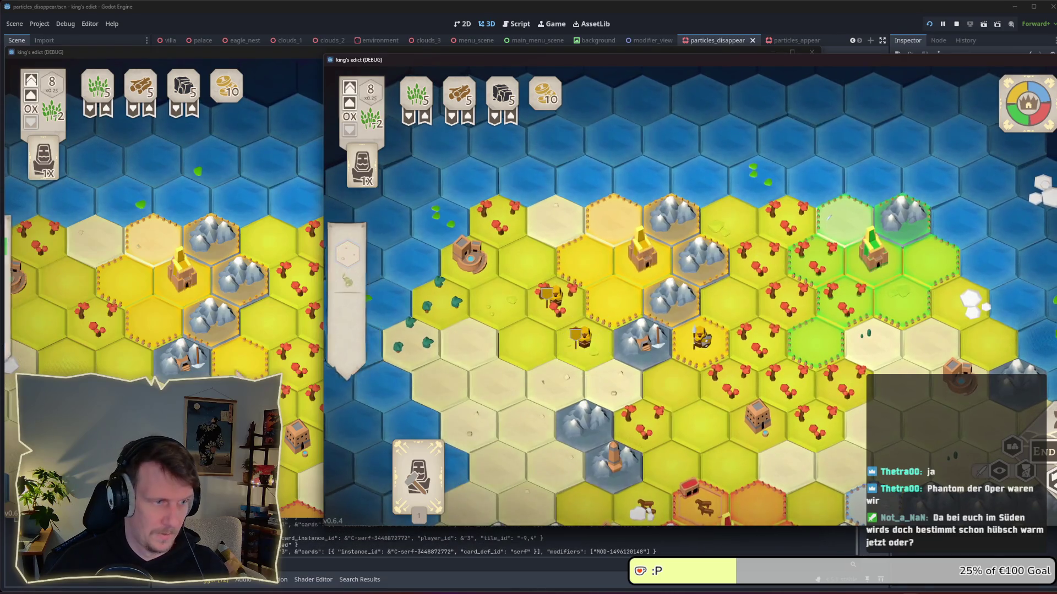
Step: Narrow and reposition the first game window, pan the map, and end that player's turn
click(457, 50)
mouse_move(457, 53)
mouse_down()
mouse_move(488, 54)
mouse_move(464, 52)
mouse_up()
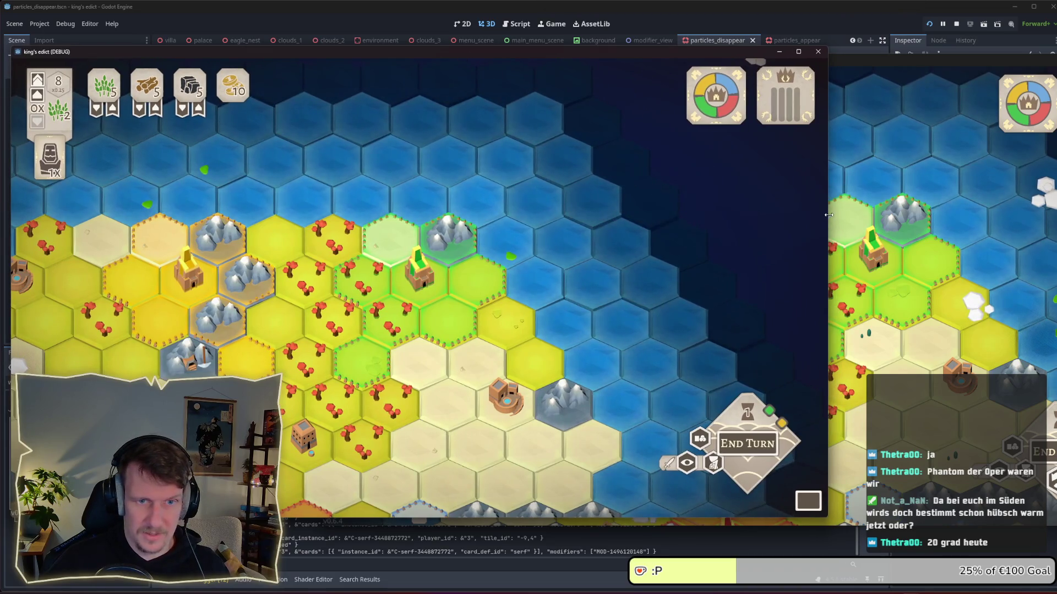
mouse_move(828, 221)
mouse_down()
mouse_move(578, 220)
mouse_move(624, 220)
mouse_up()
click(757, 59)
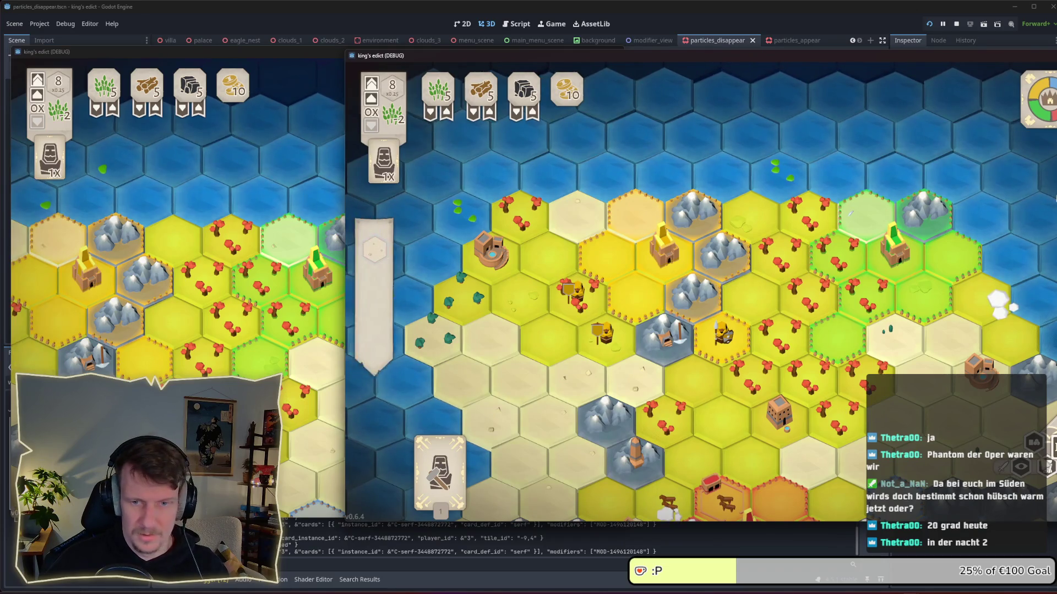
click(319, 417)
key(a)
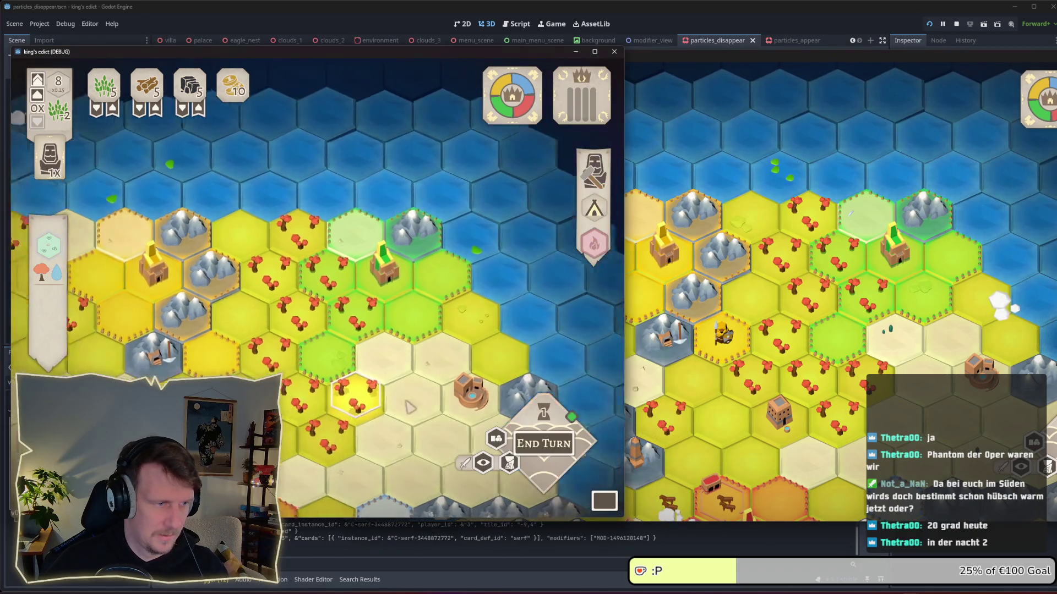
click(567, 443)
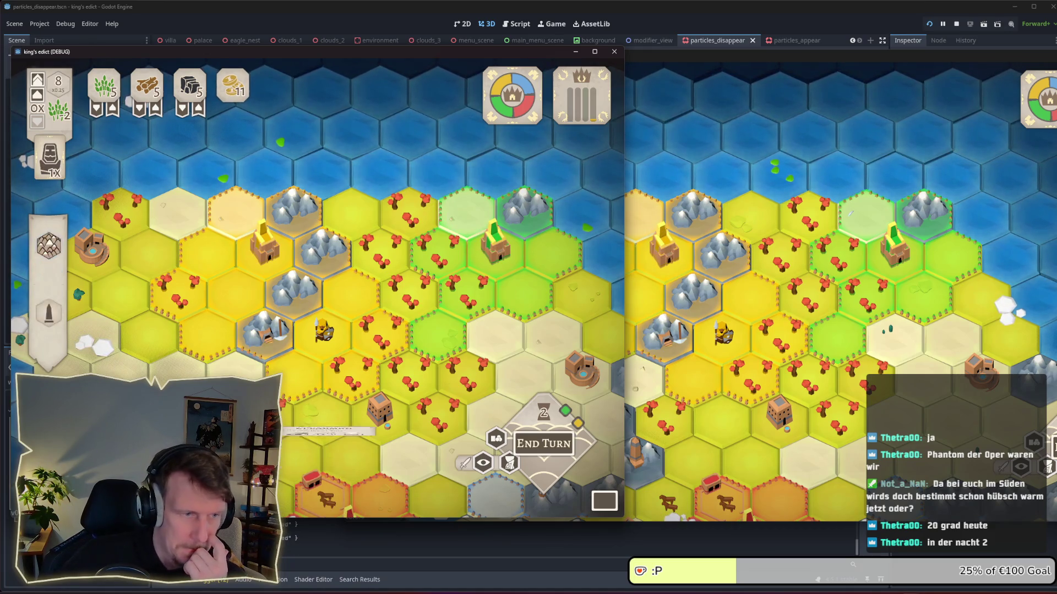
Step: Deploy spearmen on the central green tile, place several serfs nearby, and end the turn
drag(324, 468, 438, 330)
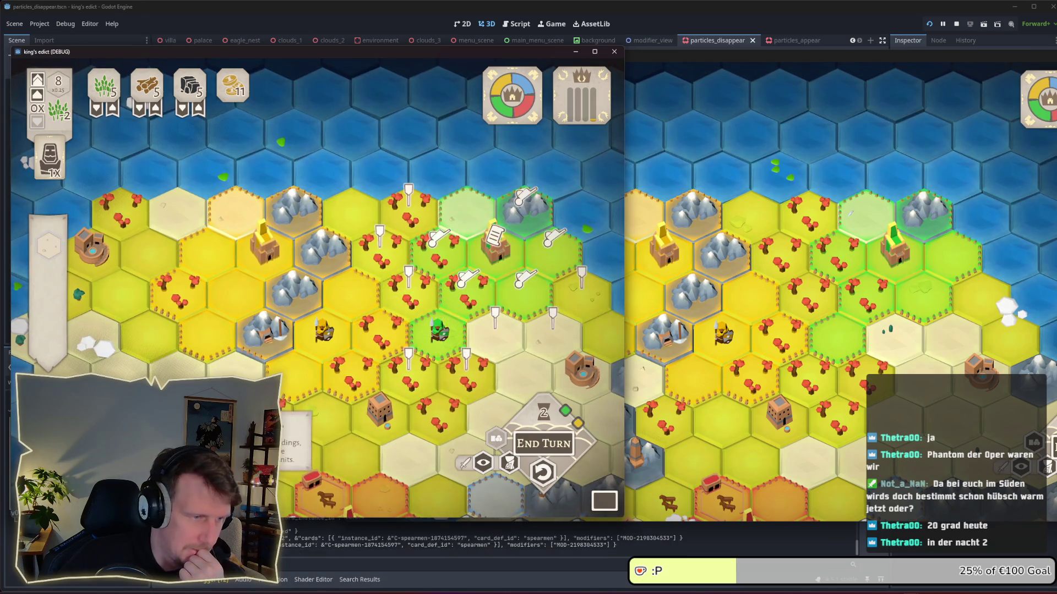
drag(458, 244, 436, 249)
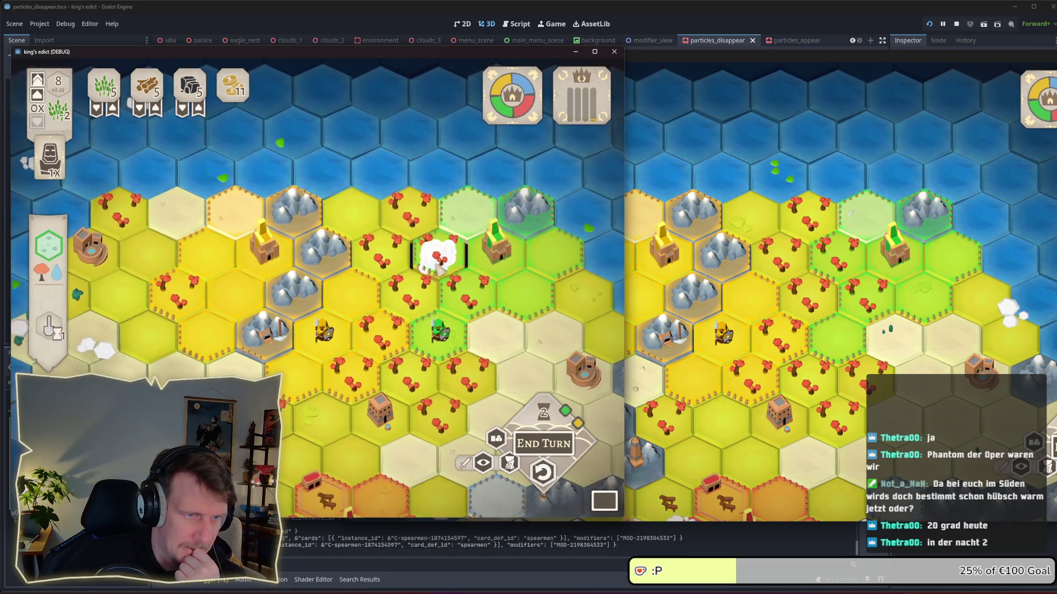
drag(297, 457, 520, 289)
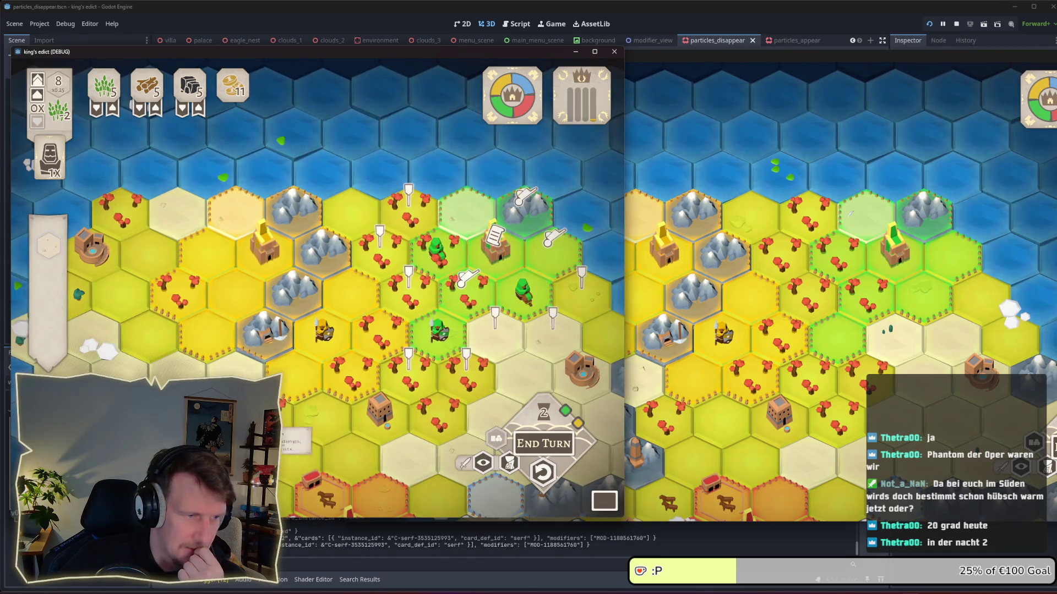
drag(297, 448, 552, 251)
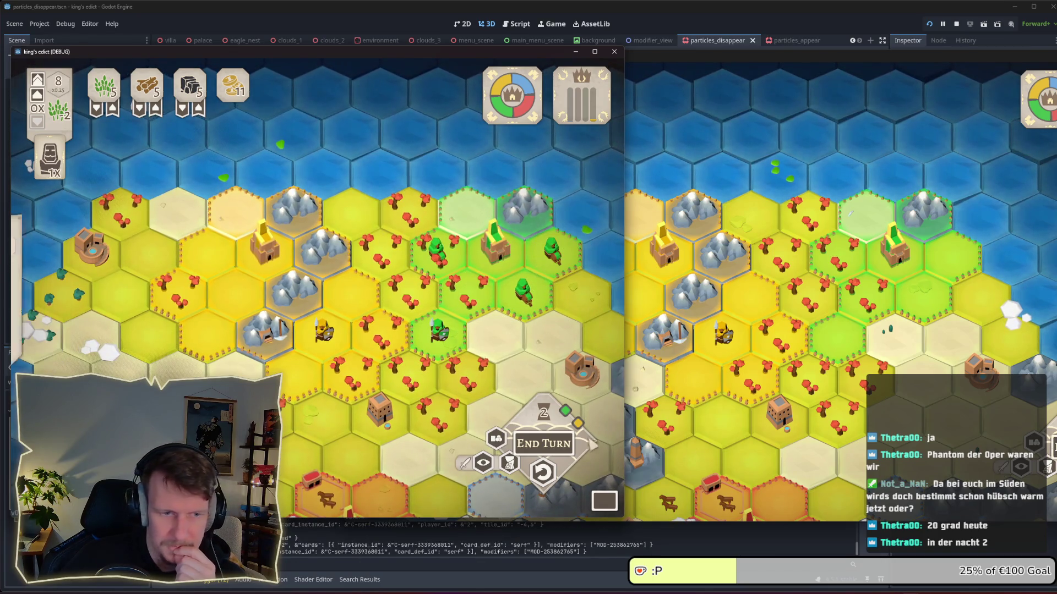
click(544, 443)
Step: Switch between the two game windows to check the board state
key(alt+Tab)
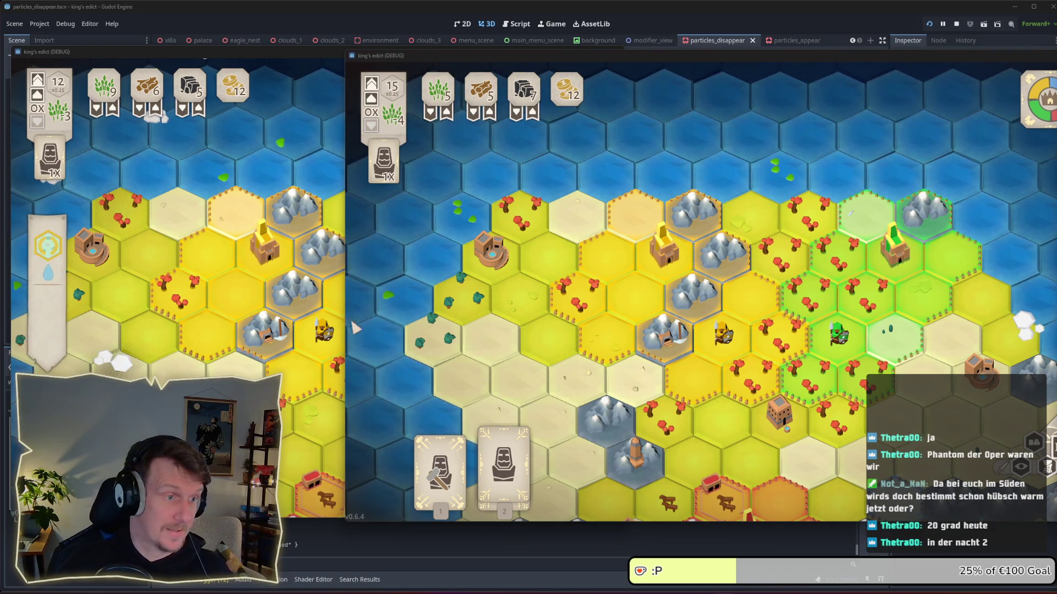
click(284, 364)
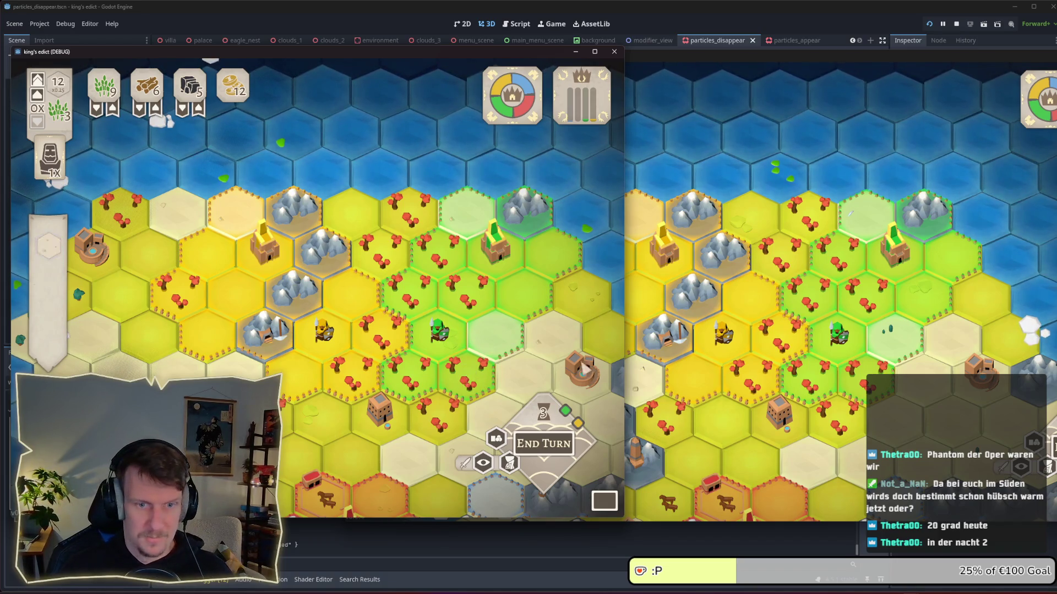
click(685, 366)
key(alt+Tab)
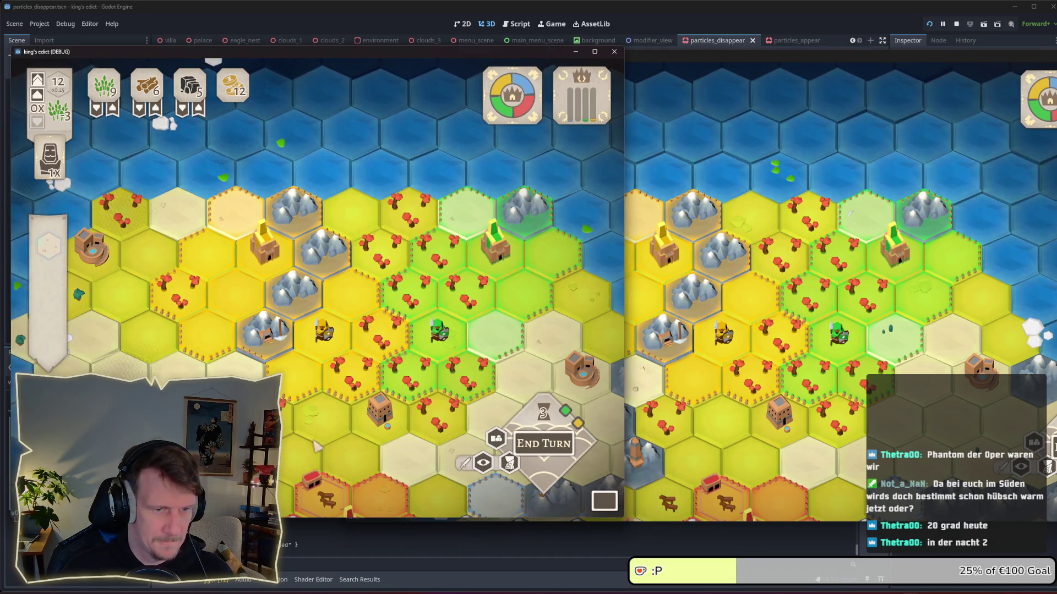
scroll(317, 446, up, 3)
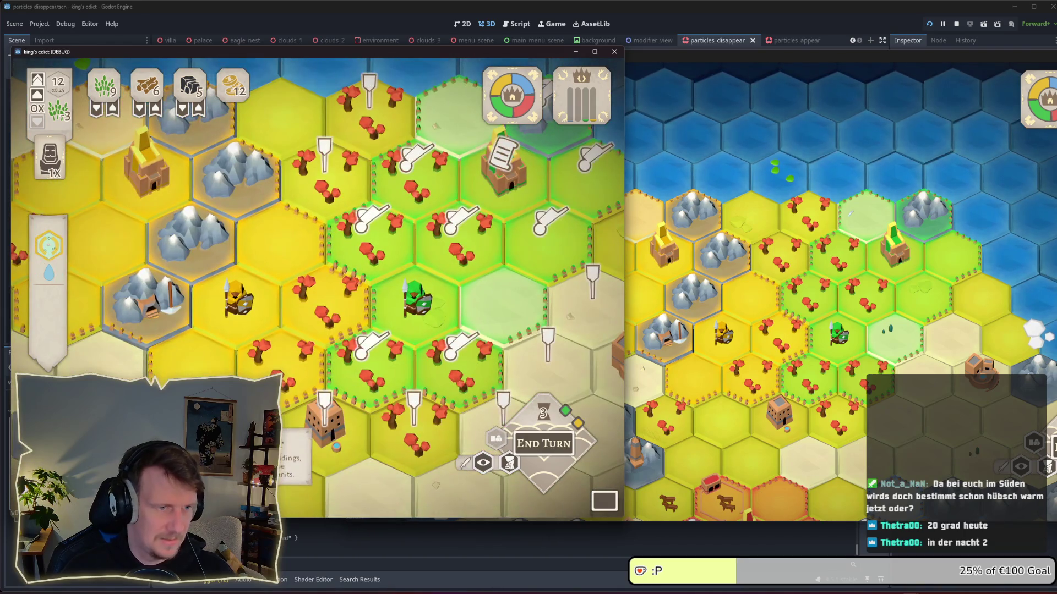
scroll(355, 250, down, 3)
Step: Build a forest on a central tile, end the turn, and stop the running game
click(355, 250)
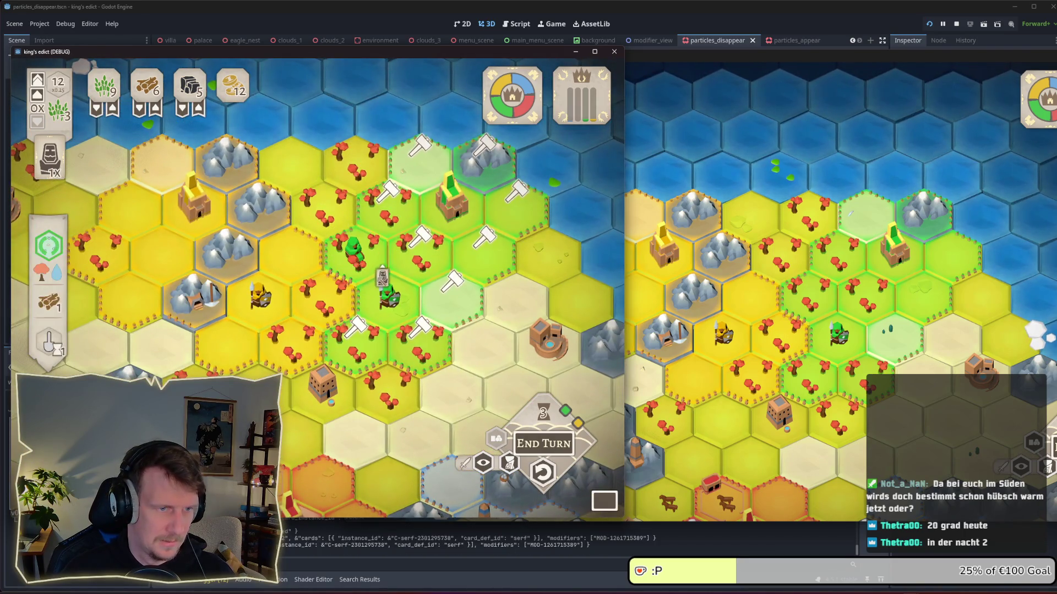
click(421, 251)
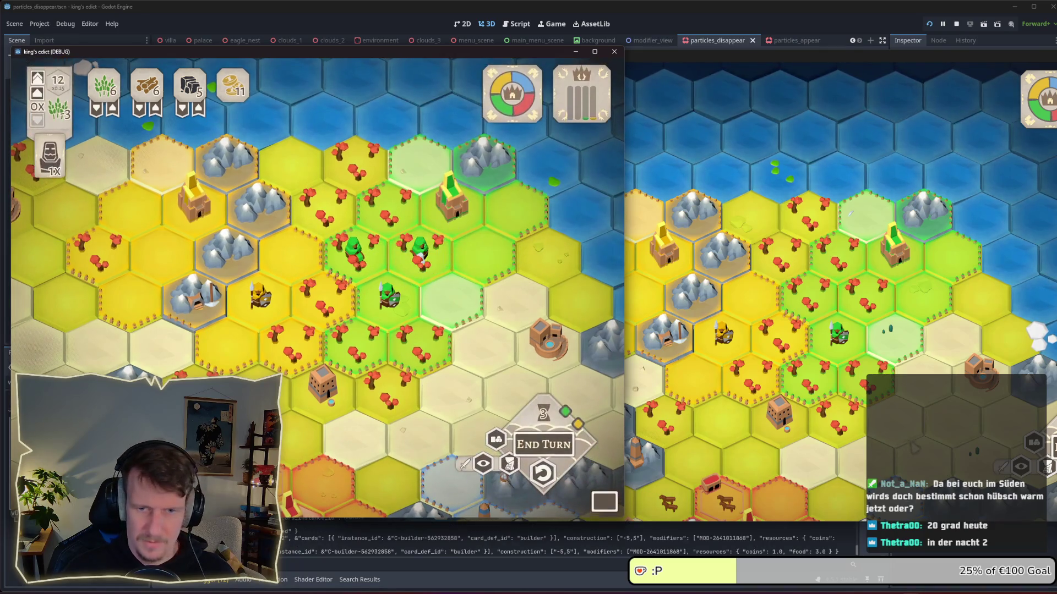
click(544, 444)
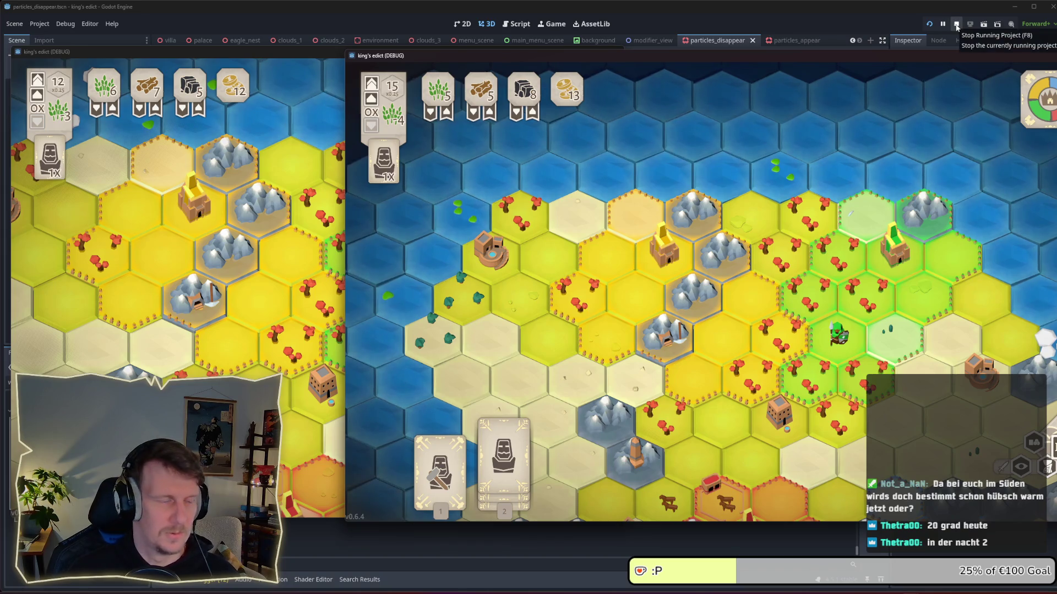
click(956, 25)
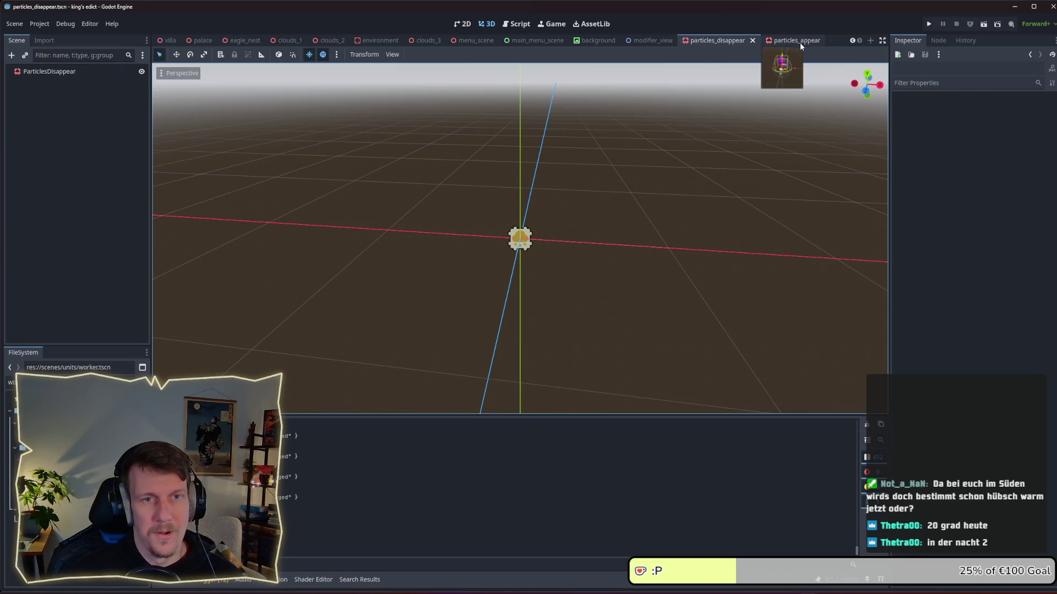
Step: Filter the FileSystem dock with 'a' and open particles_appear.tscn
click(852, 40)
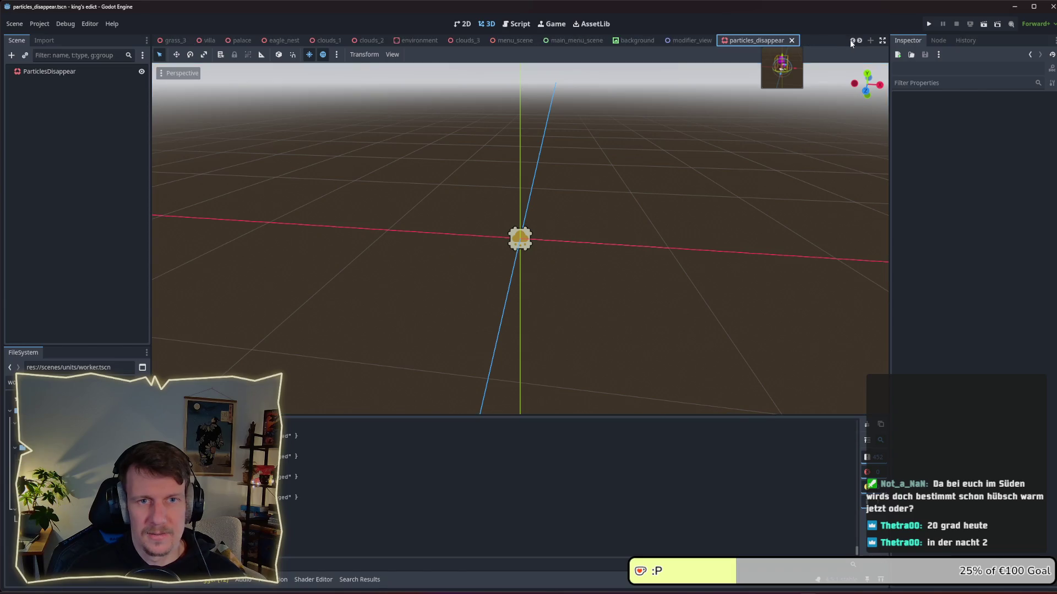
scroll(850, 40, up, 5)
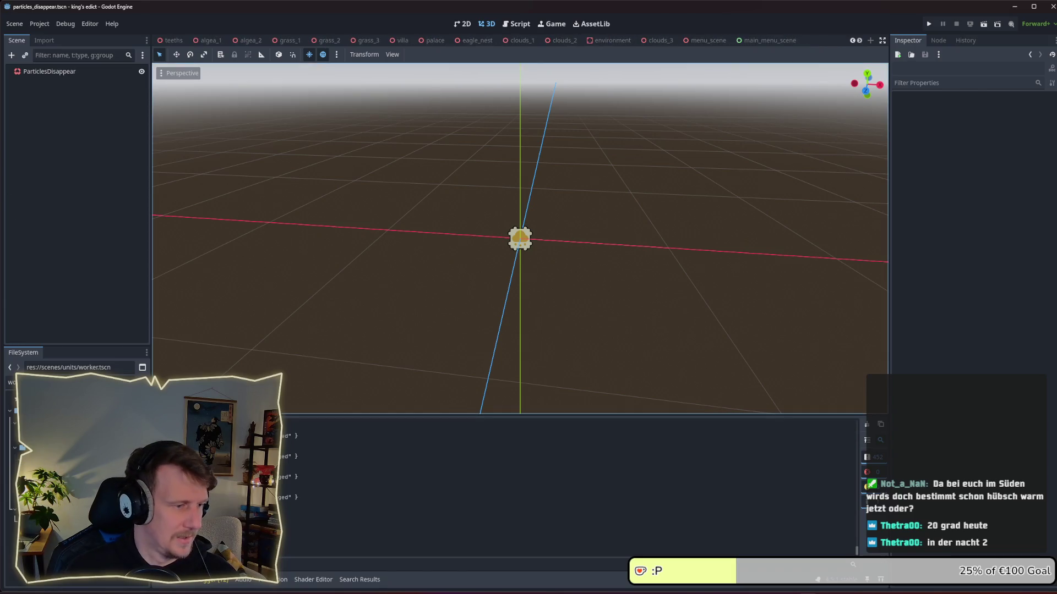
click(11, 382)
text(ap)
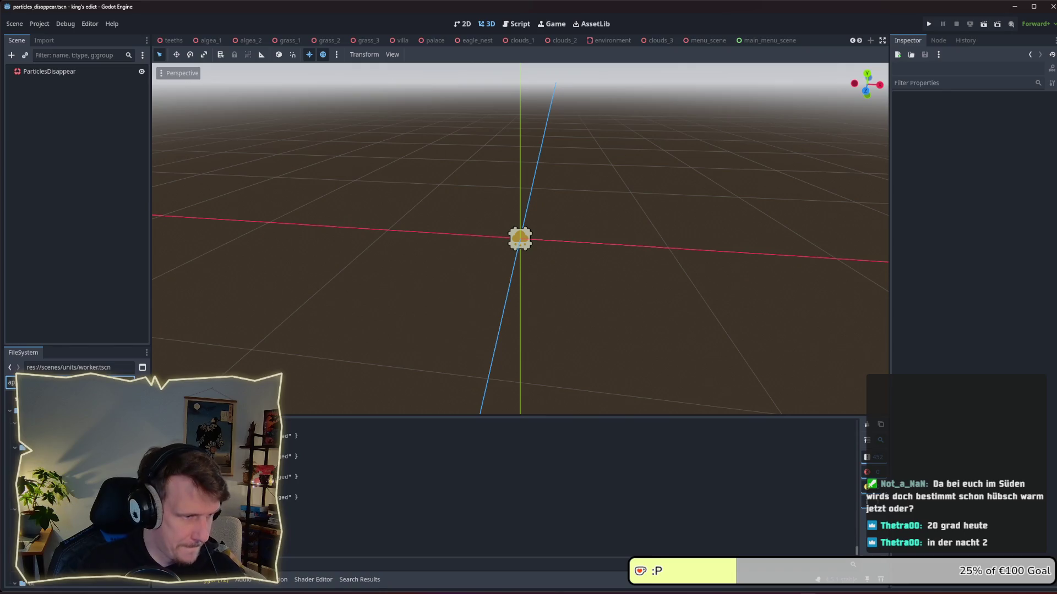
double_click(60, 424)
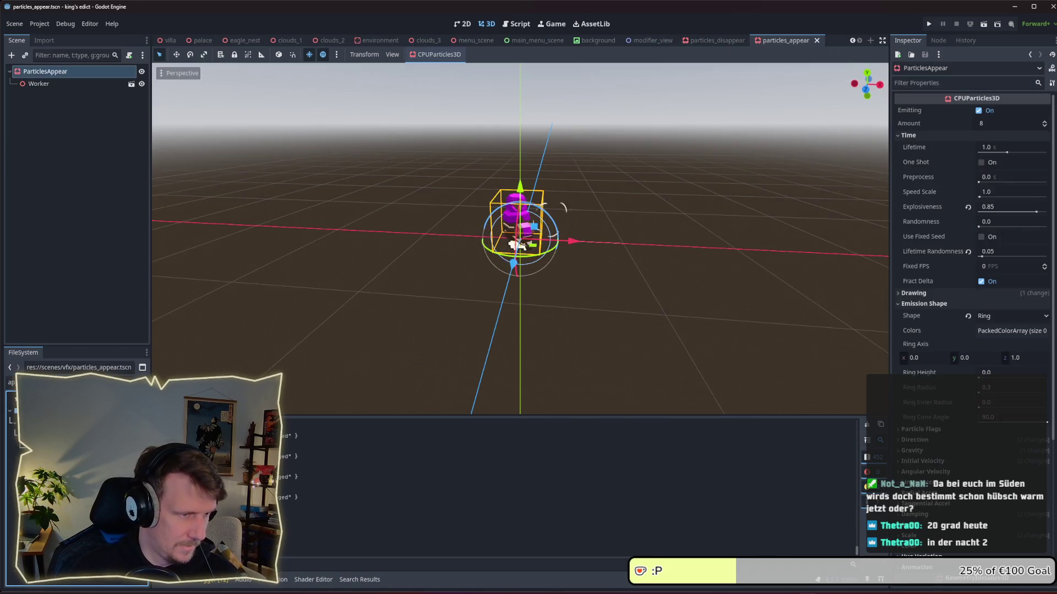
Step: Zoom in and out and orbit down onto the ParticlesAppear emitter, then switch to Affinity Designer
scroll(535, 193, up, 3)
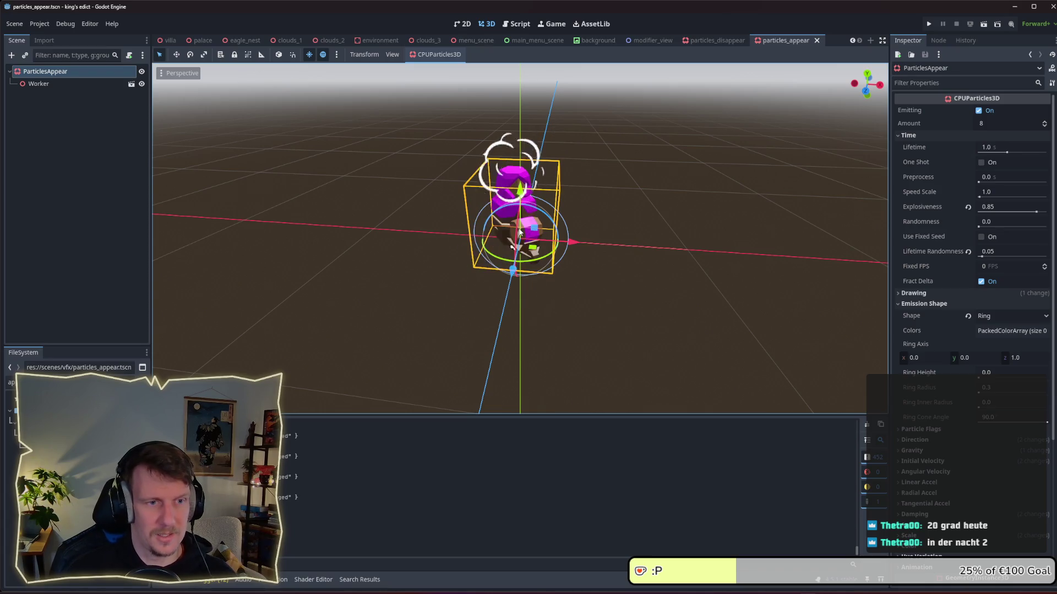
scroll(520, 232, down, 8)
scroll(520, 232, down, 5)
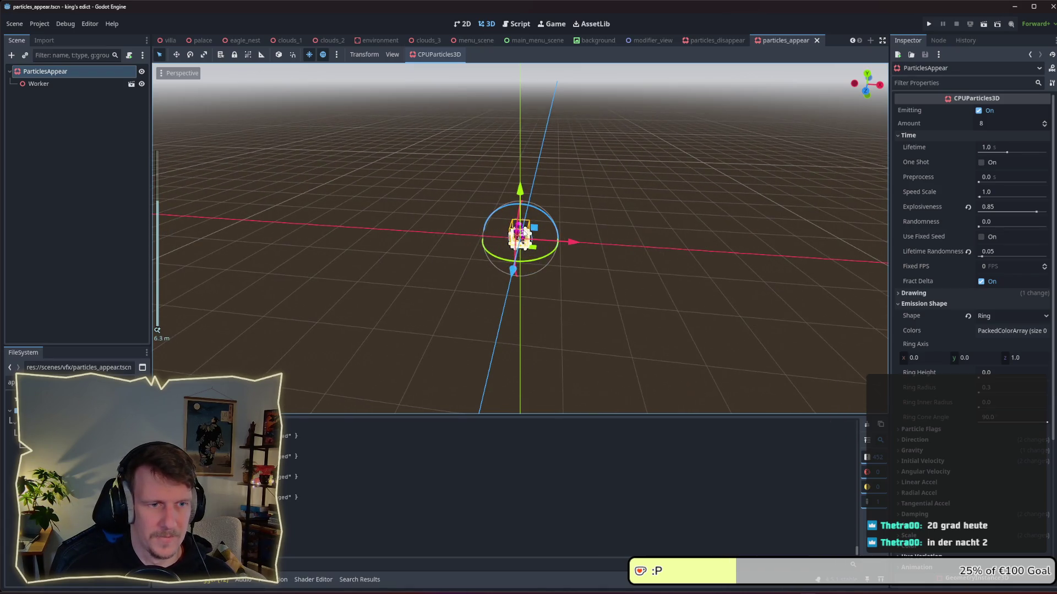
scroll(519, 231, up, 10)
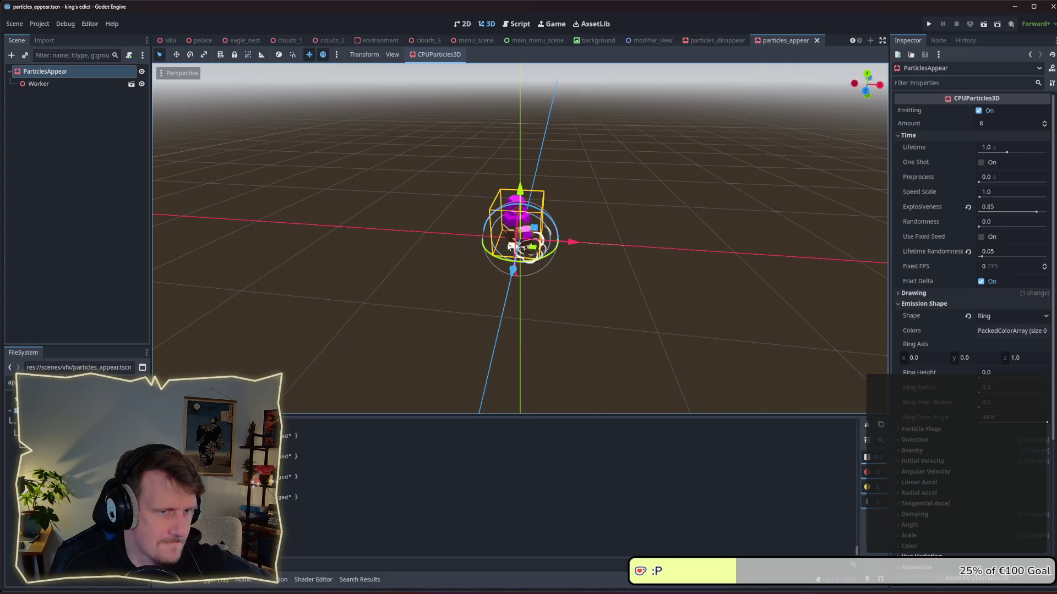
mouse_move(562, 200)
mouse_down()
mouse_move(562, 230)
mouse_move(562, 209)
mouse_move(544, 234)
mouse_up()
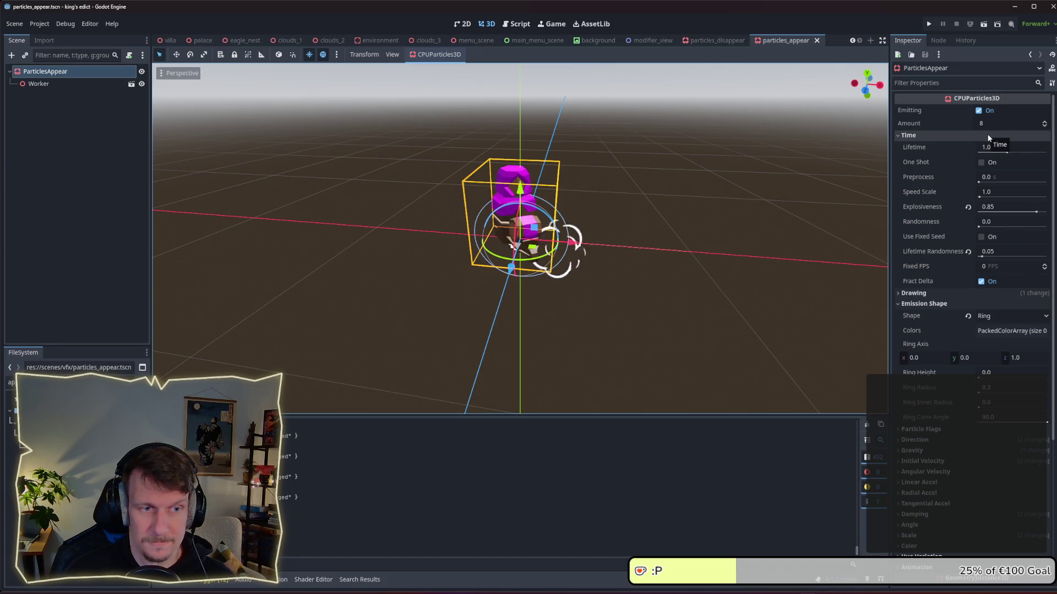
key(alt+Tab)
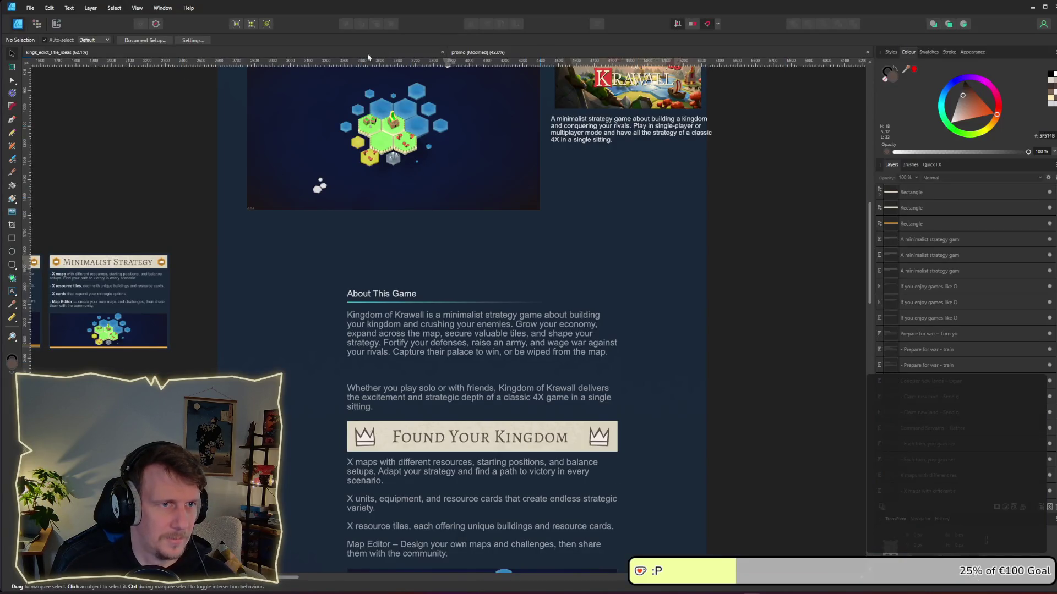
Step: View the kings_edict_title_ideas document, glance at the File menu, then return to Godot
click(58, 51)
click(30, 8)
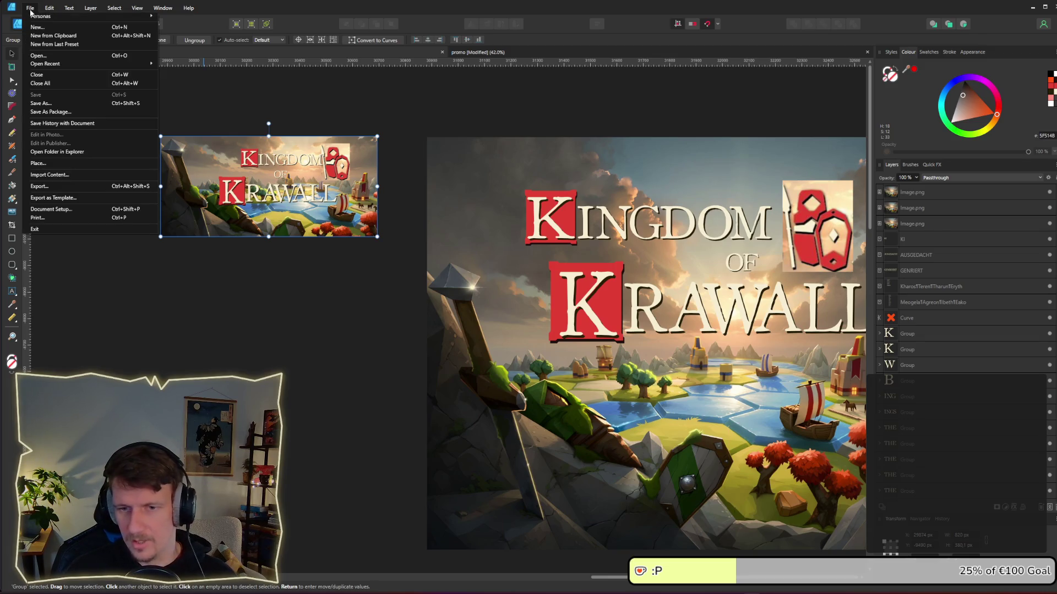
click(155, 325)
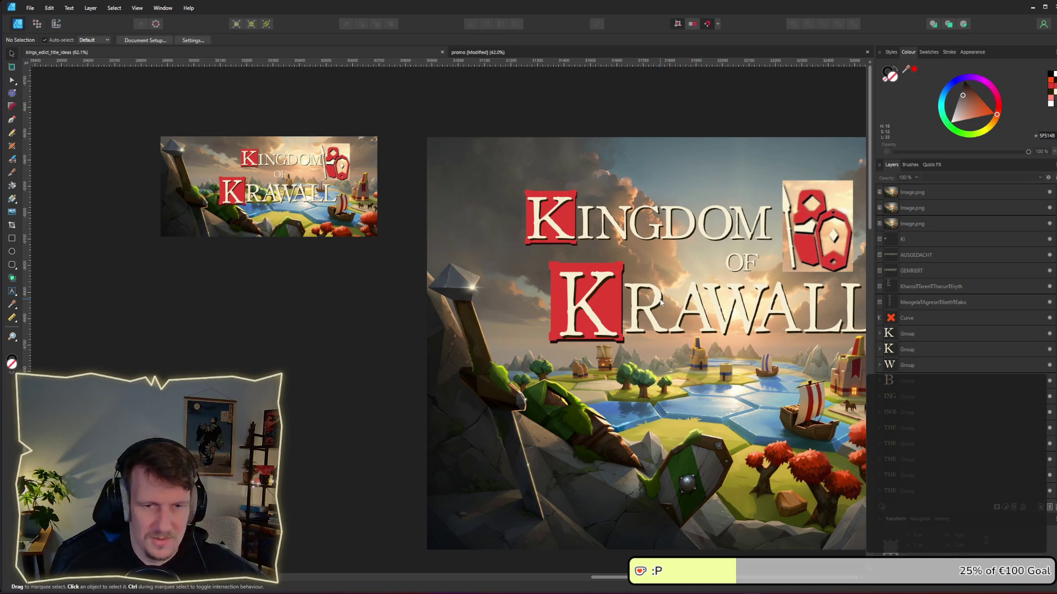
key(alt+Tab)
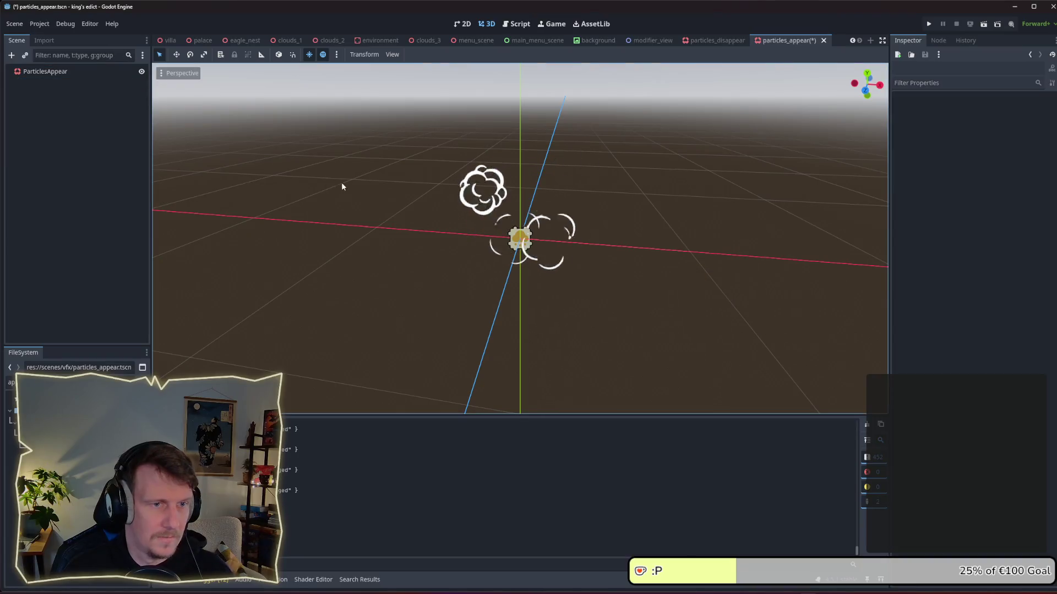
Step: Enable One Shot on ParticlesAppear, save particles_appear, and minimize the Godot editor
click(45, 72)
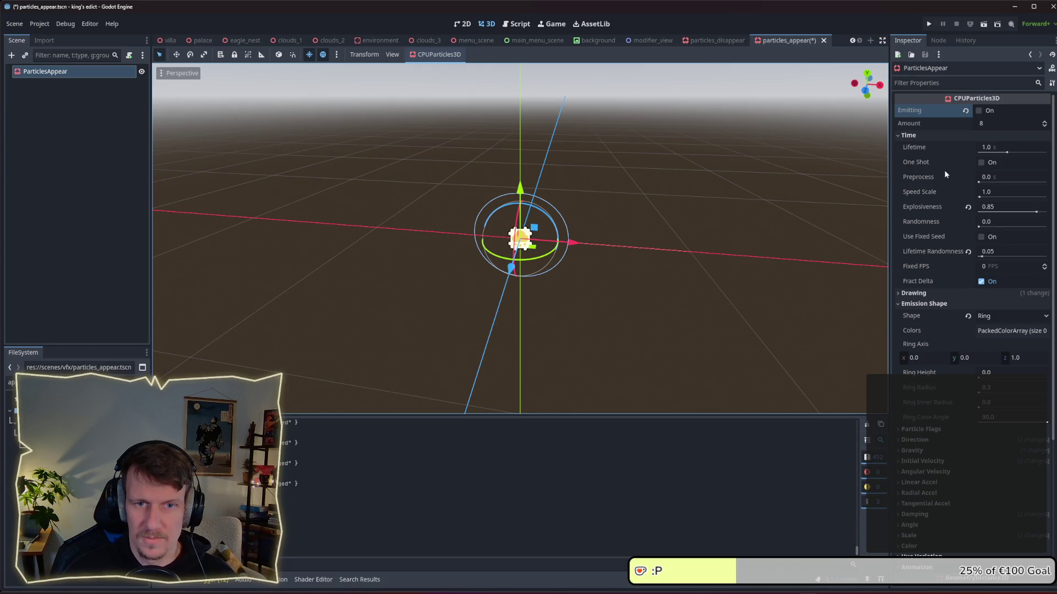
click(980, 163)
key(ctrl+s)
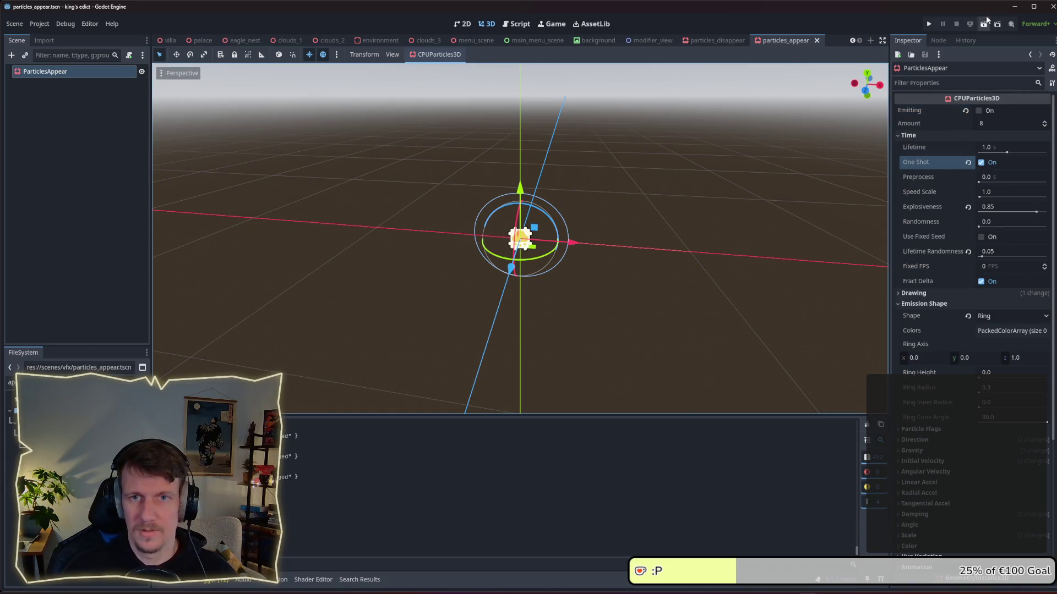
click(1014, 7)
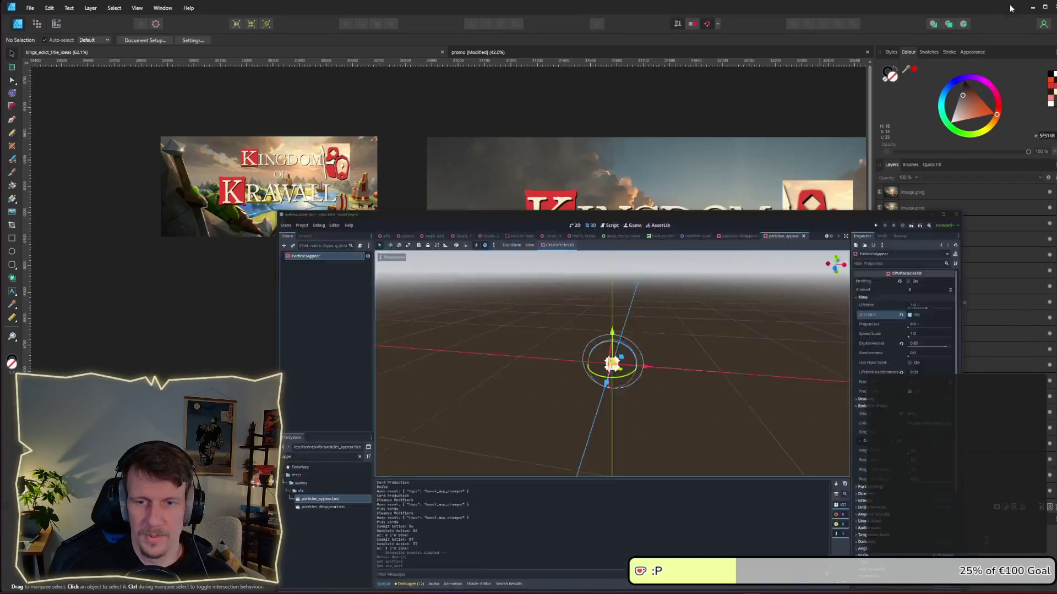
Step: Pan across the Kingdom of Krawall artwork, then bring up Steam's Heat Signature page
scroll(590, 220, right, 5)
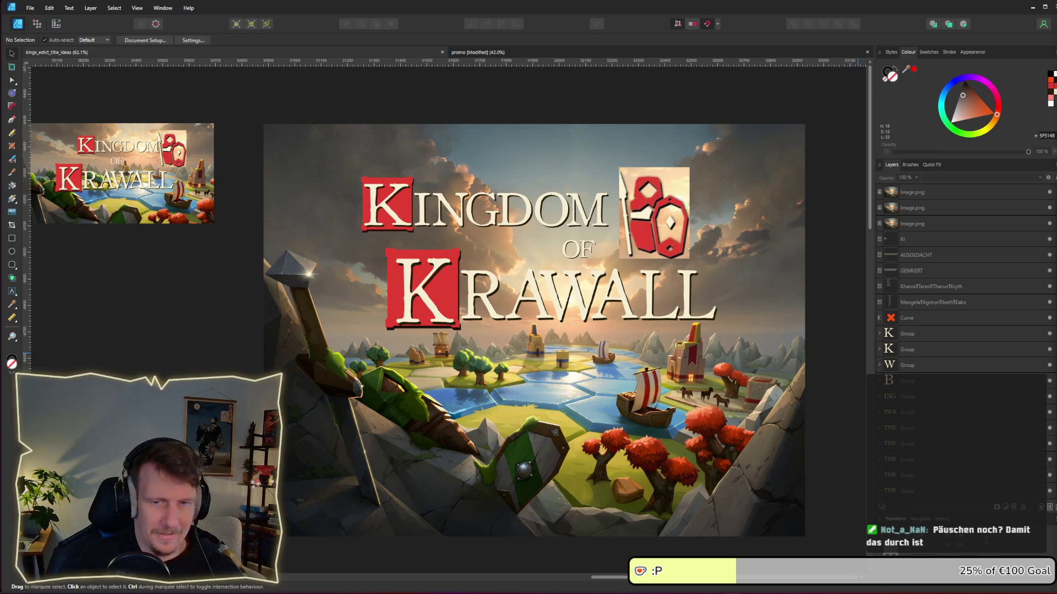
key(alt+Tab)
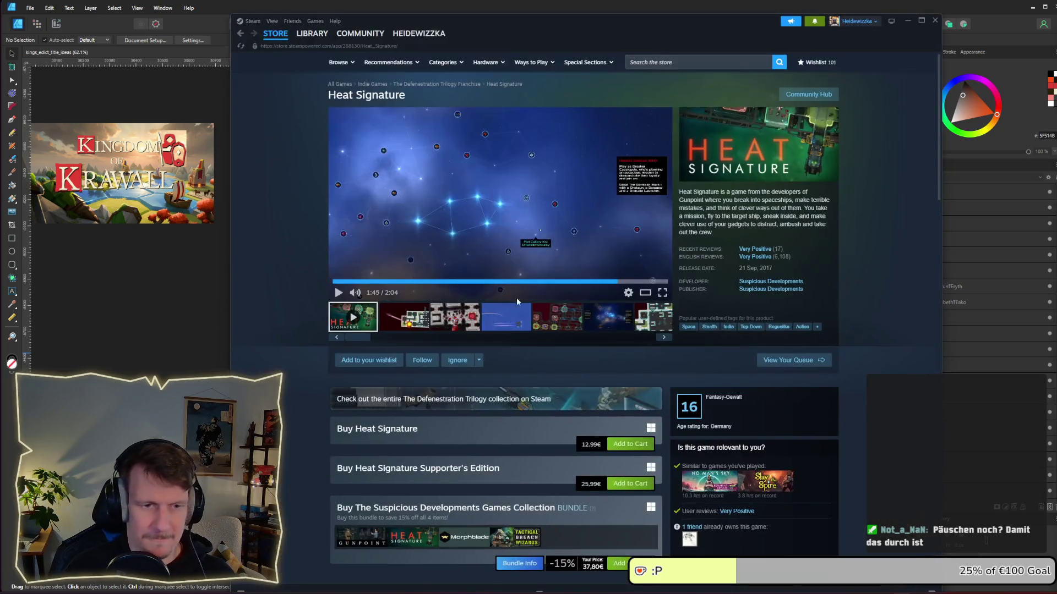
Step: Launch the Typhon: Bot vs Bot Demo from the Steam library
mouse_move(275, 34)
click(311, 34)
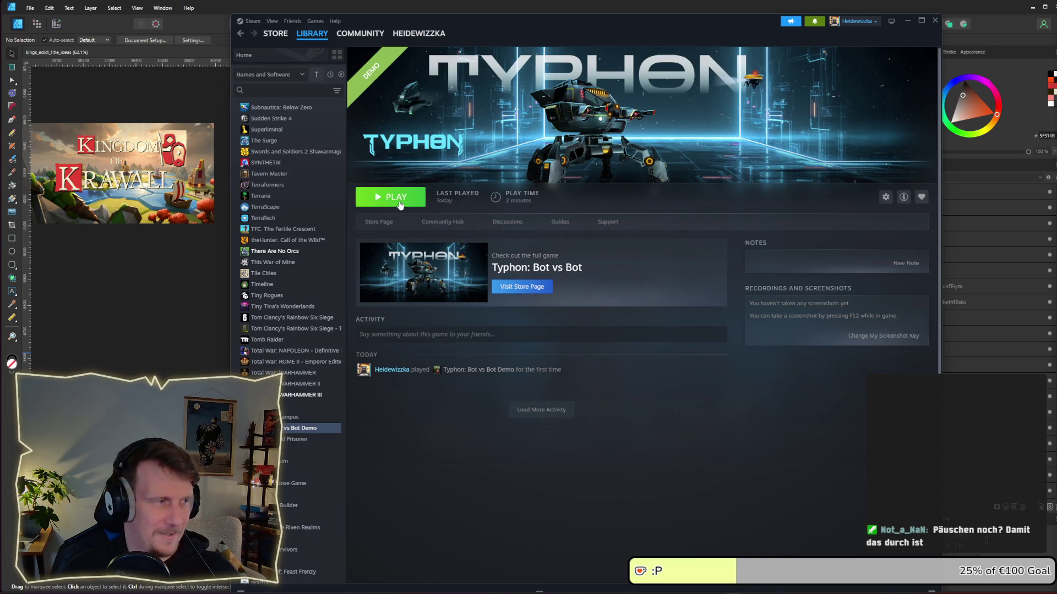
click(400, 204)
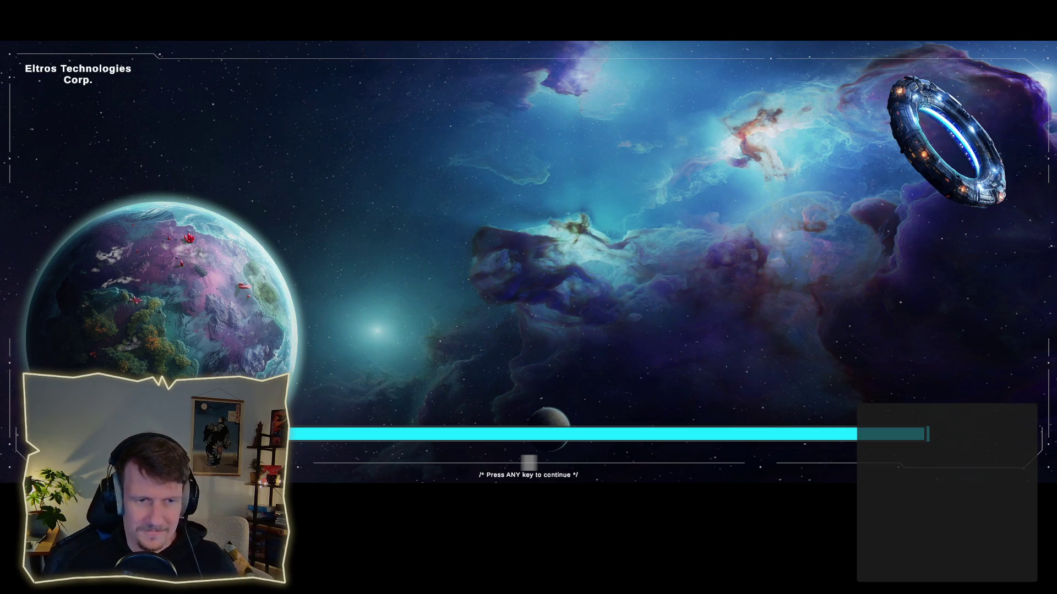
Step: Get past the Eltros loading screen and bring up the Missions list showing First Steps
click(495, 321)
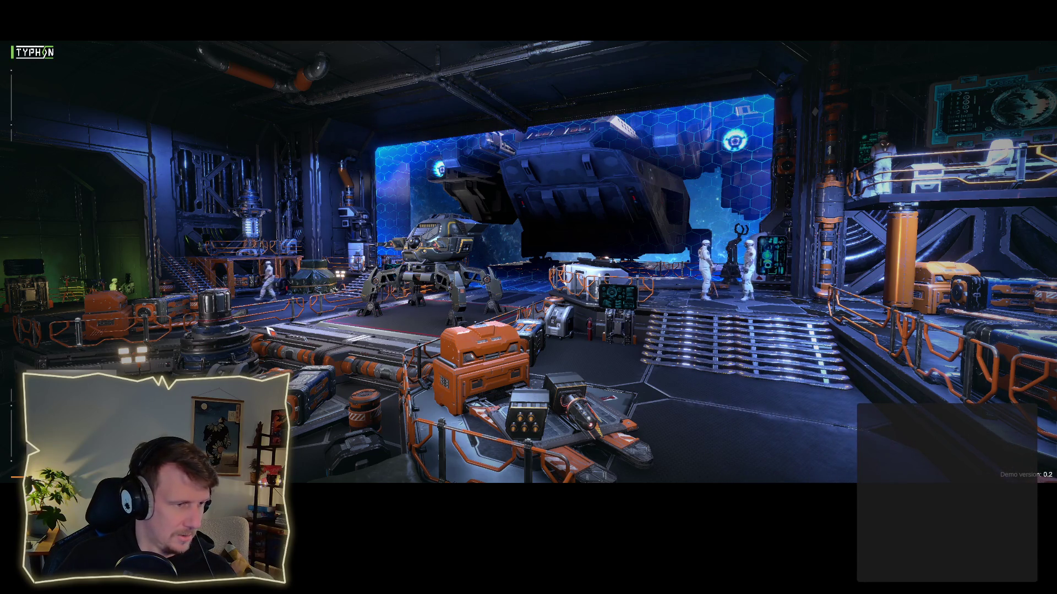
click(149, 346)
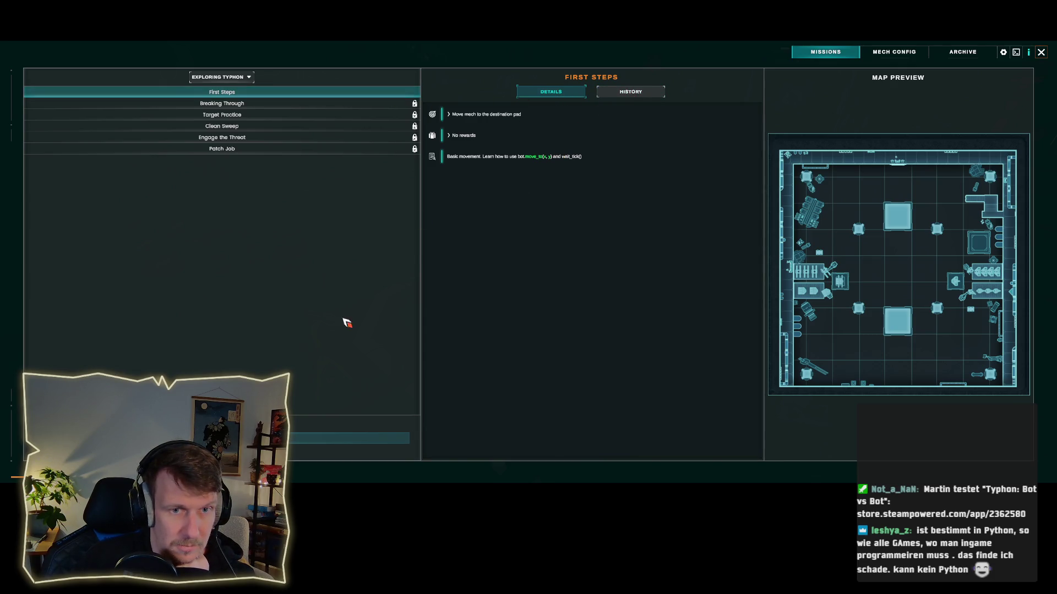
Step: Start the First Steps mission
click(292, 440)
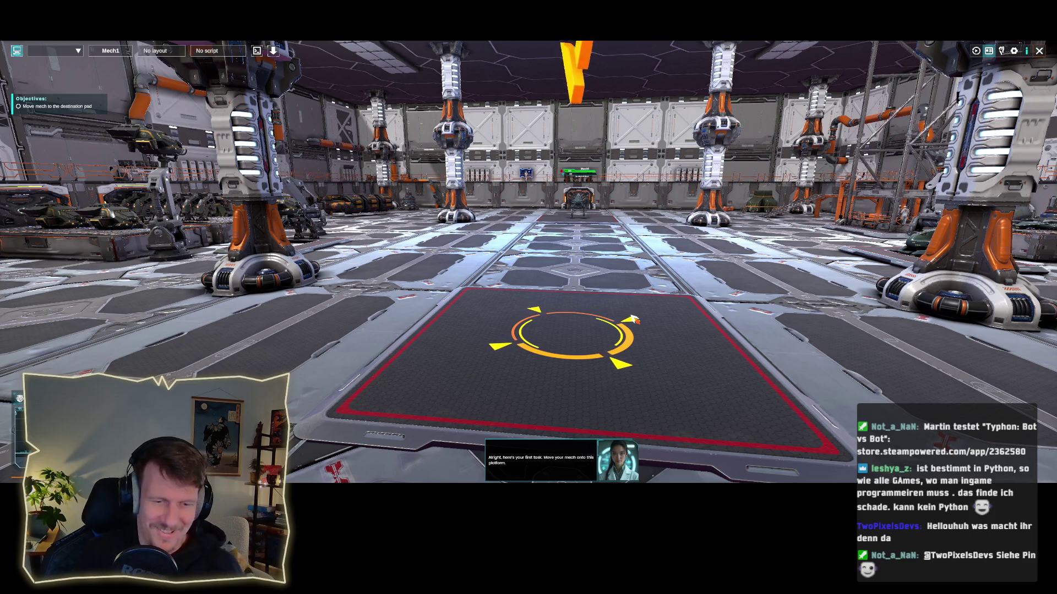
scroll(633, 319, up, 2)
scroll(632, 317, up, 5)
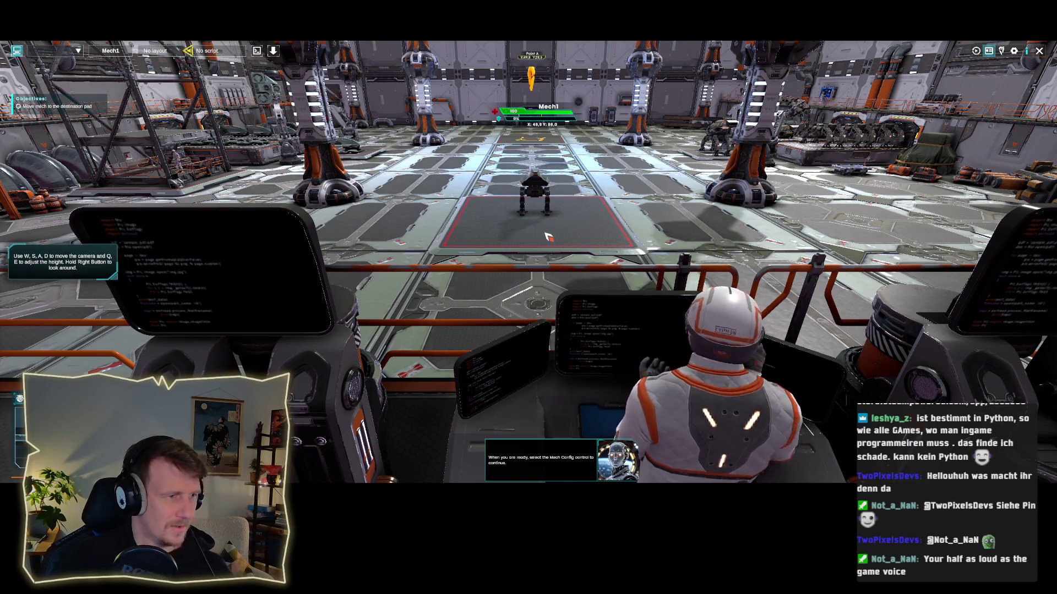
Step: Orbit and move the camera around the hangar toward the mech pad
key(s)
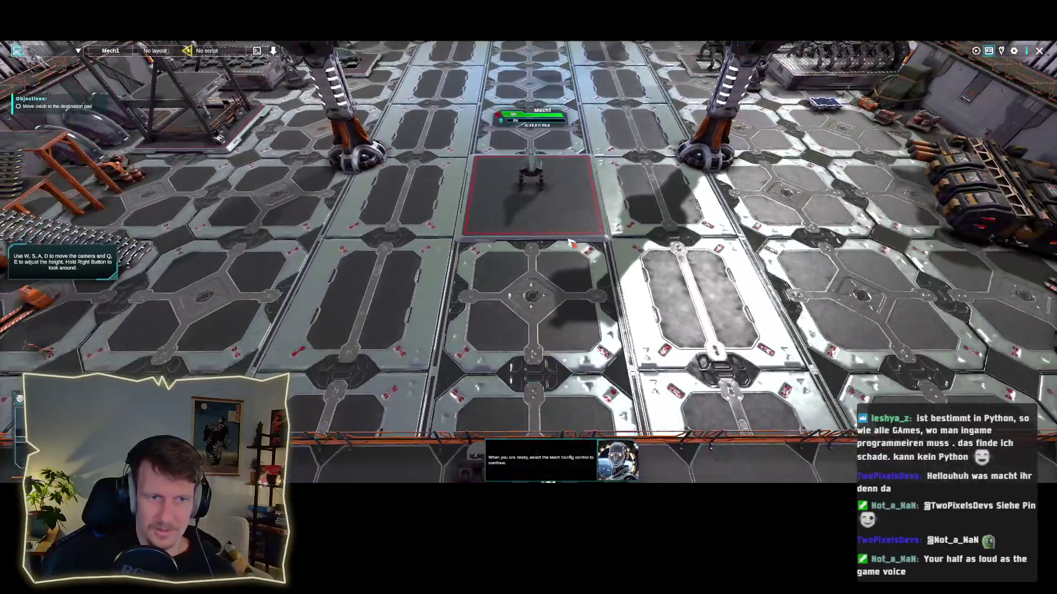
key(w)
drag(565, 211, 568, 147)
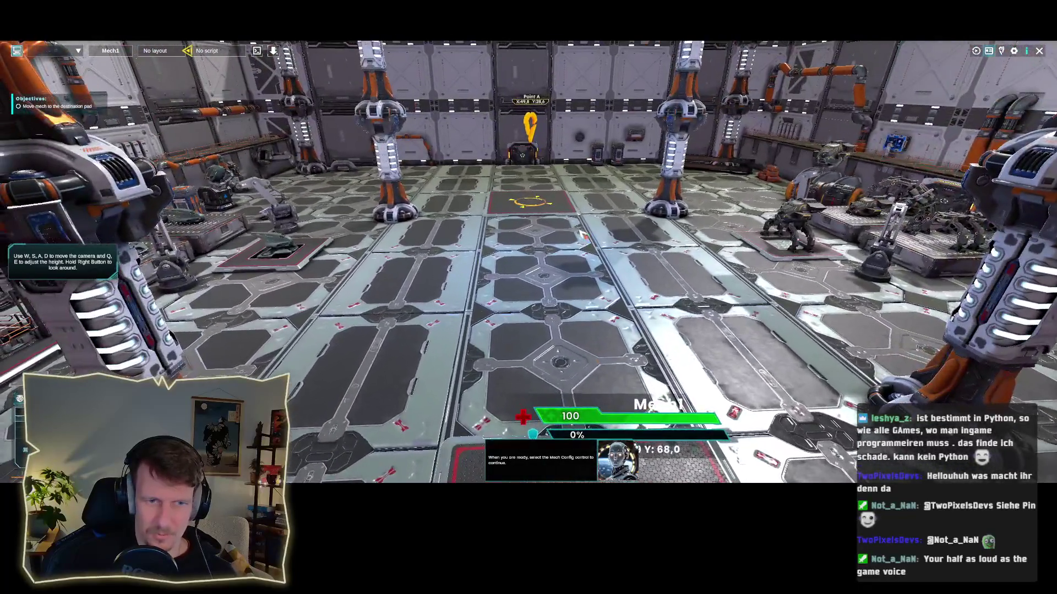
drag(581, 234, 716, 248)
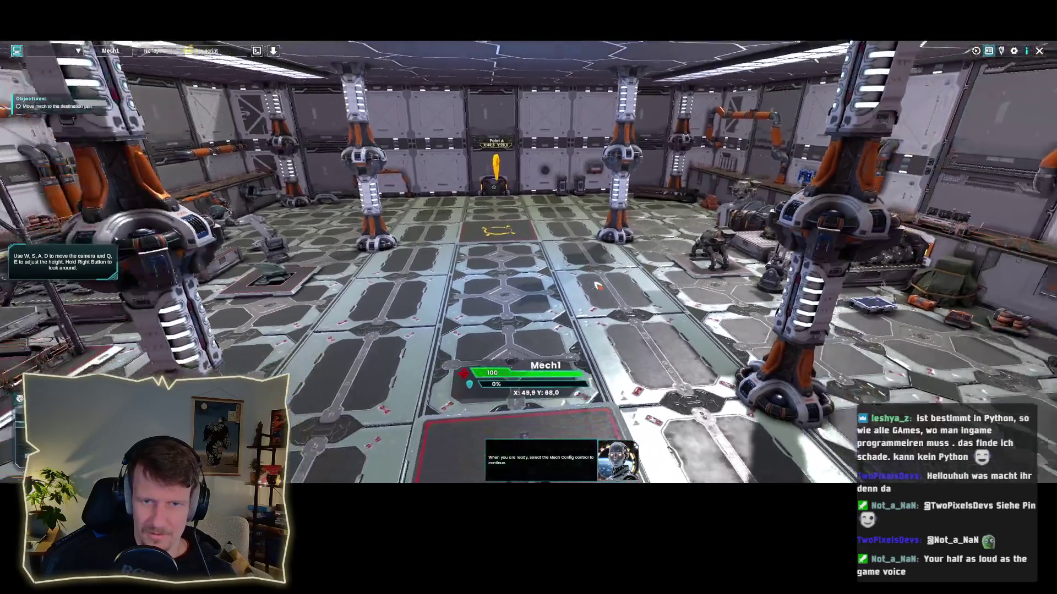
mouse_move(596, 285)
mouse_down()
mouse_move(627, 270)
mouse_move(541, 270)
mouse_move(318, 331)
mouse_up()
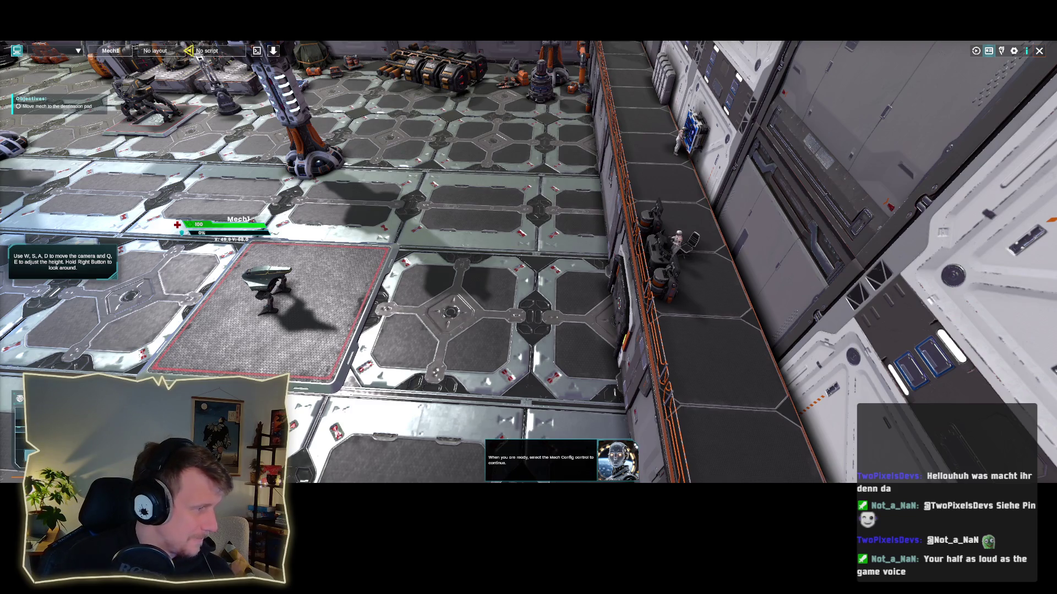
key(a)
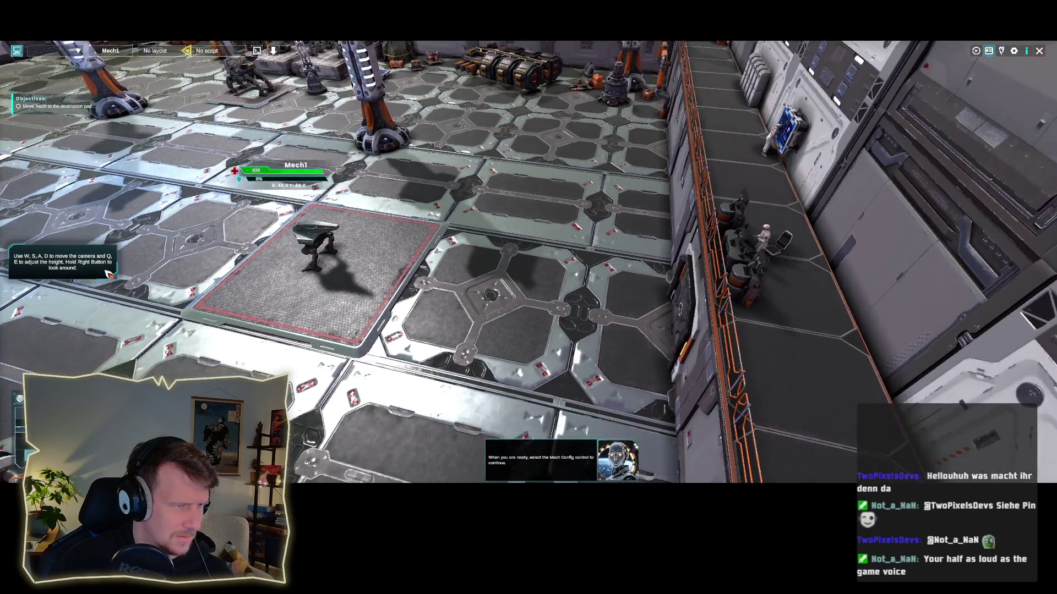
key(a)
key(a)
key(w)
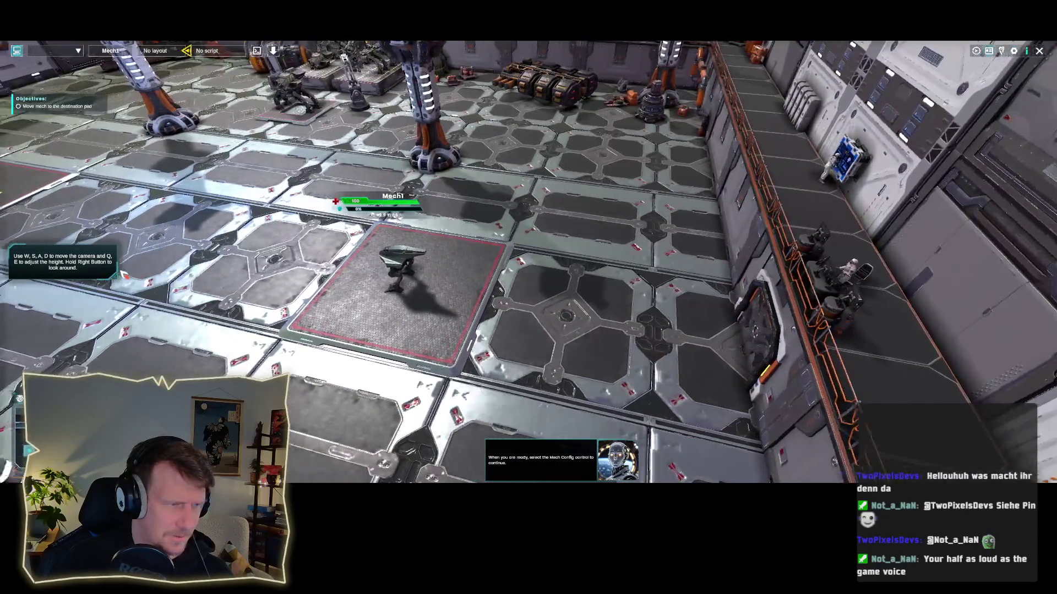
Step: Pan the camera across the hangar, then bring up Mech1's Mech Config screen
key(d)
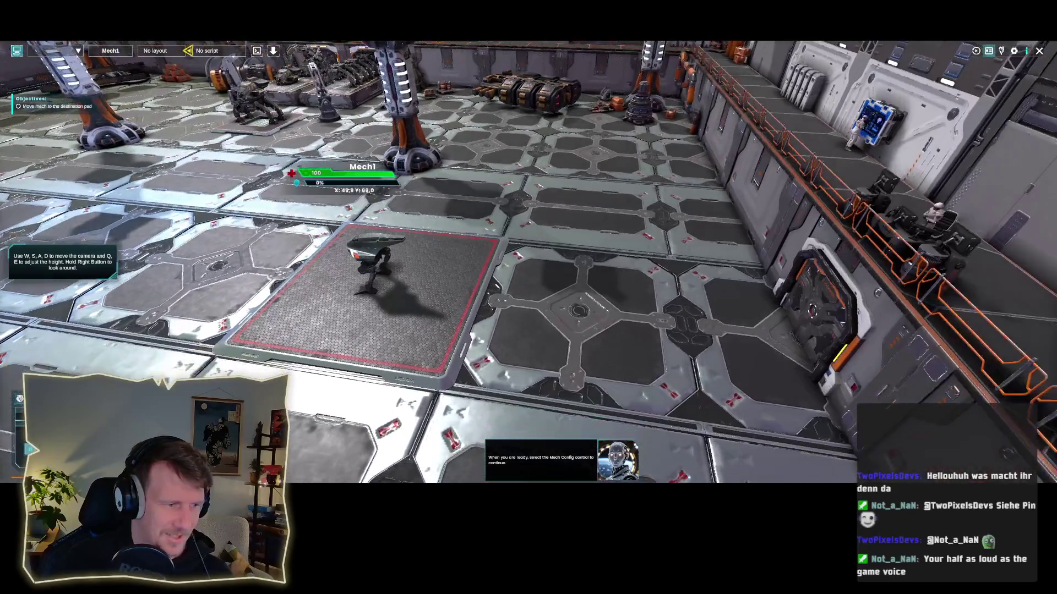
key(d)
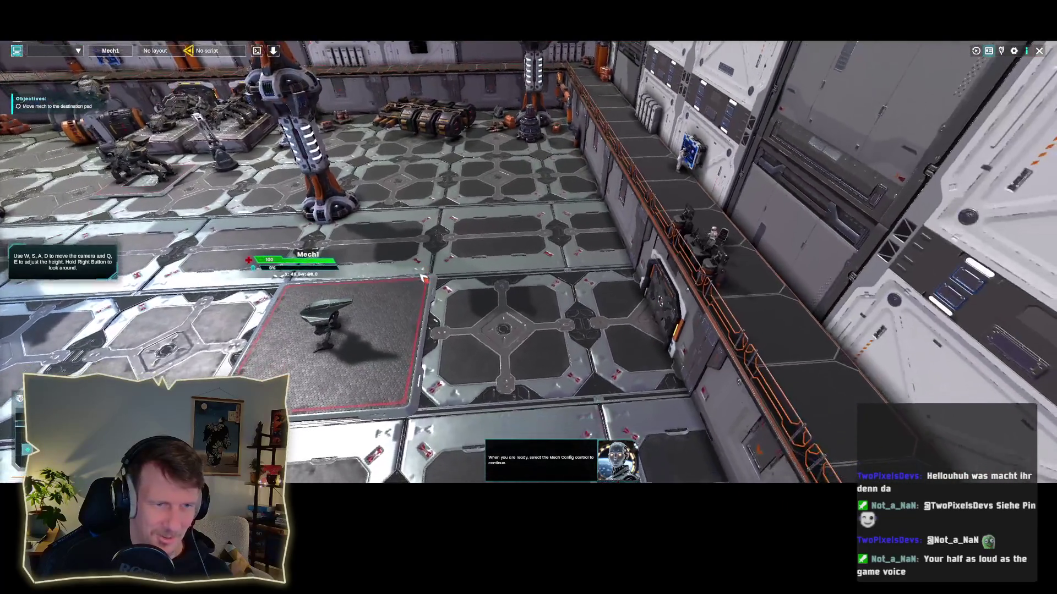
key(s)
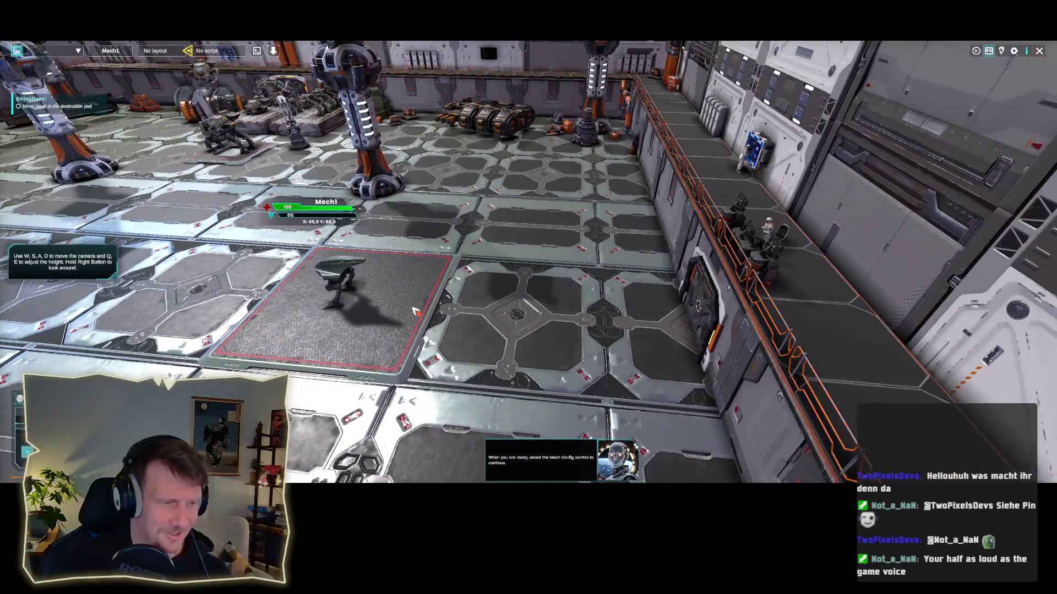
key(s)
key(w)
key(w)
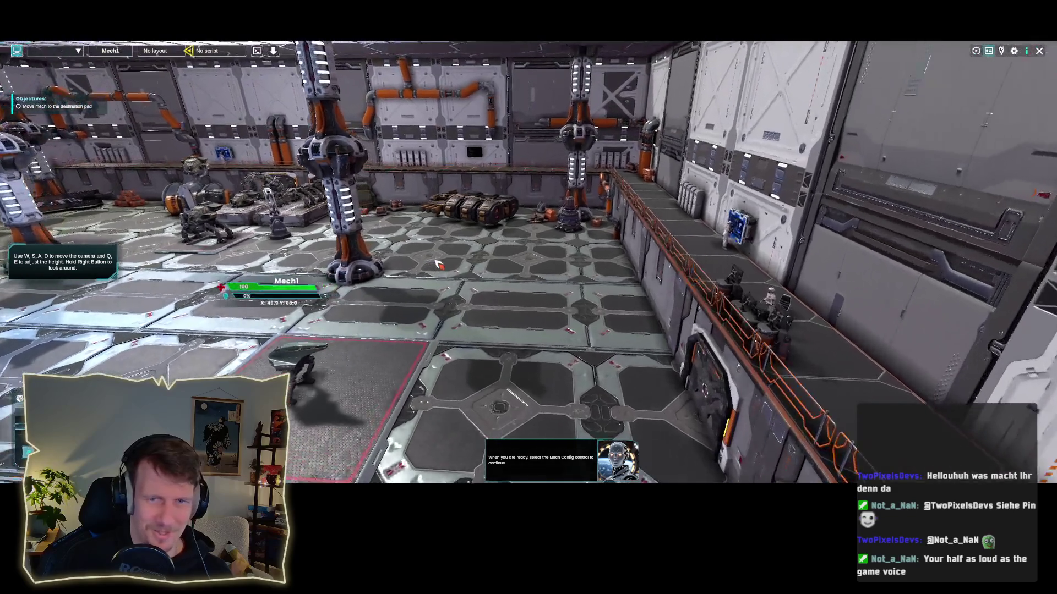
key(a)
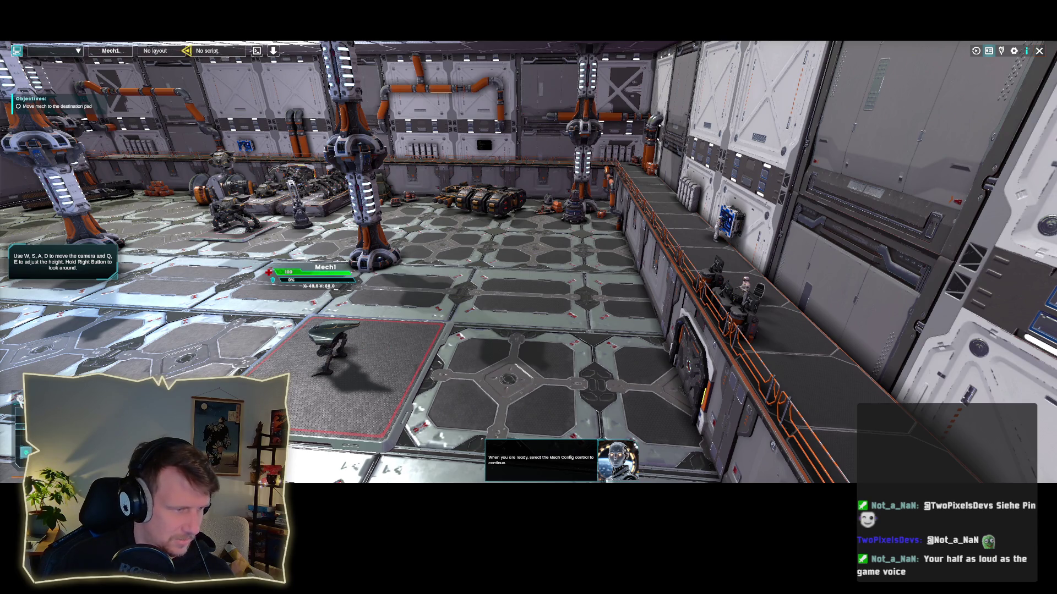
click(154, 51)
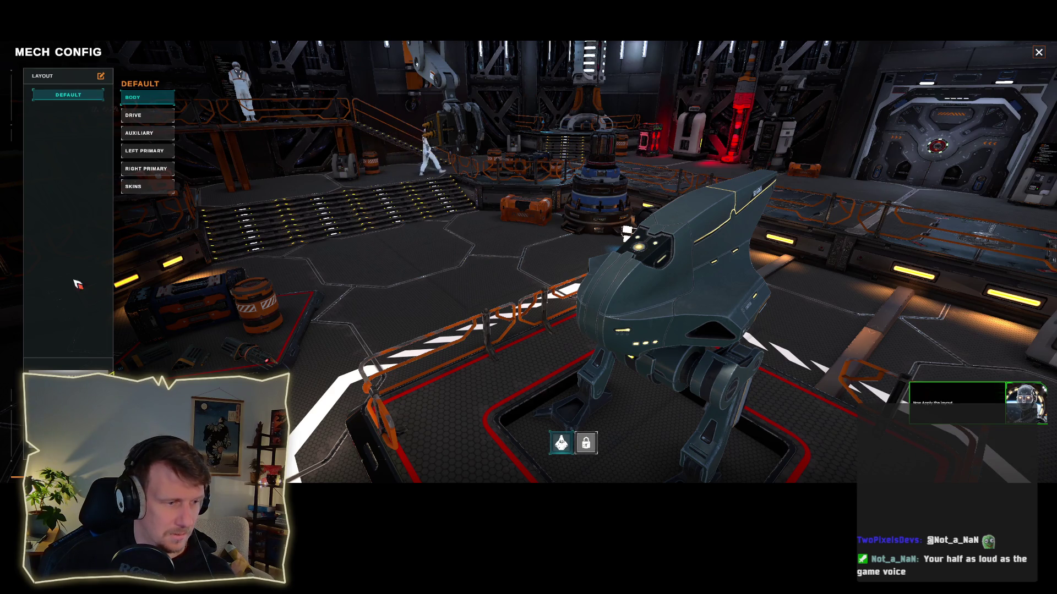
Step: Assign the OC_Mission_1 script to Mech1 and open OC_Mission_1.py in the editor
click(69, 366)
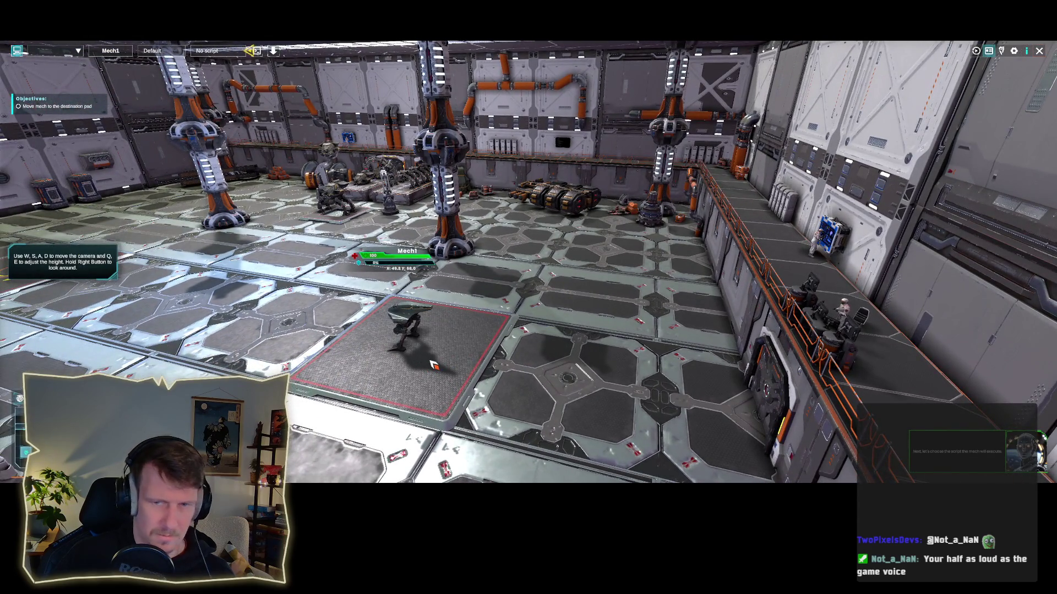
click(215, 53)
click(532, 201)
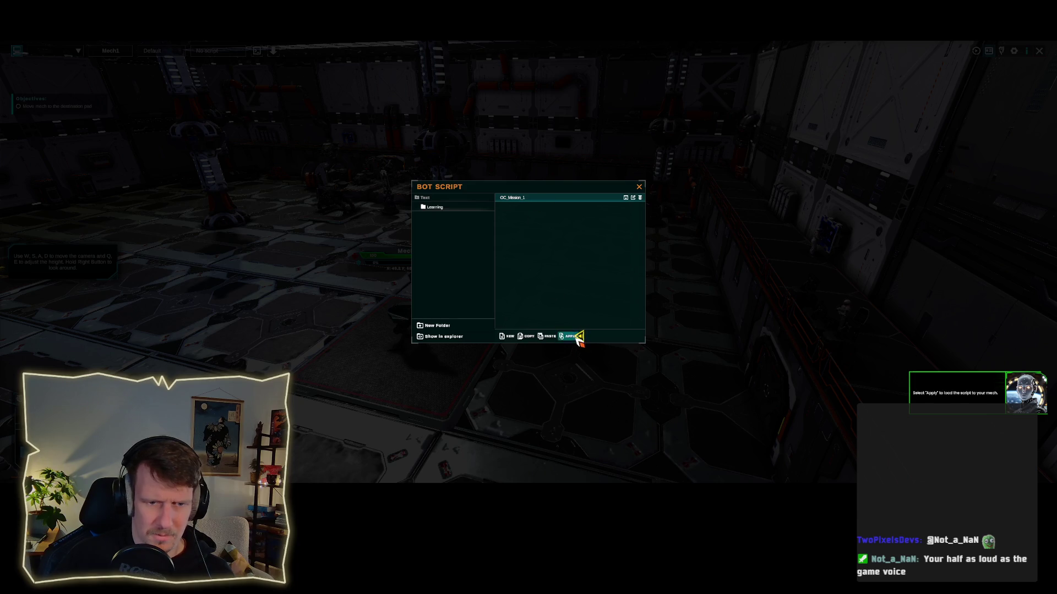
click(570, 336)
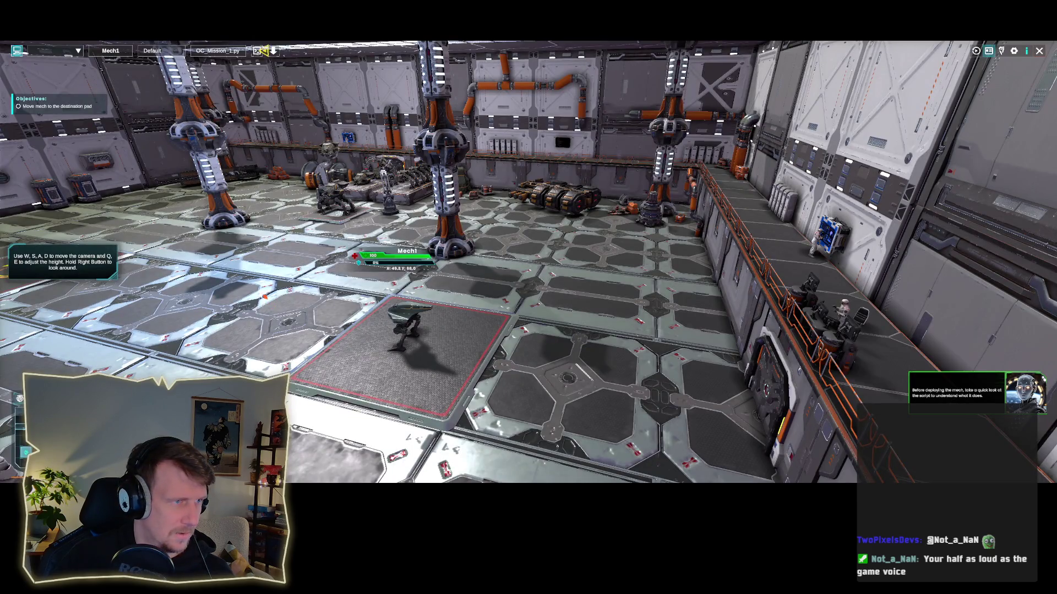
click(257, 51)
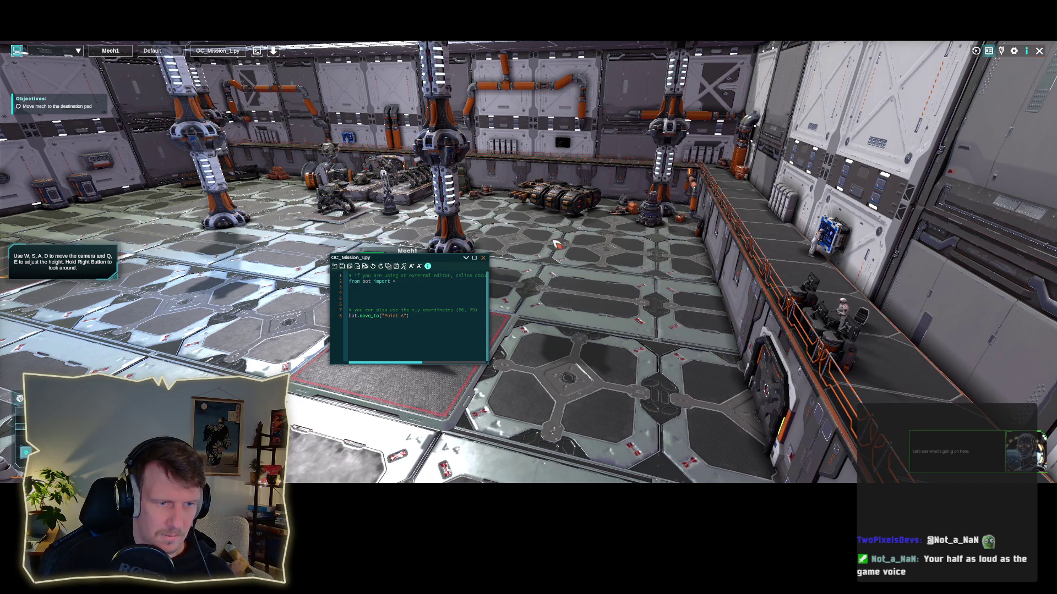
Step: Open the Codex reference at its General page and scroll through it
key(a)
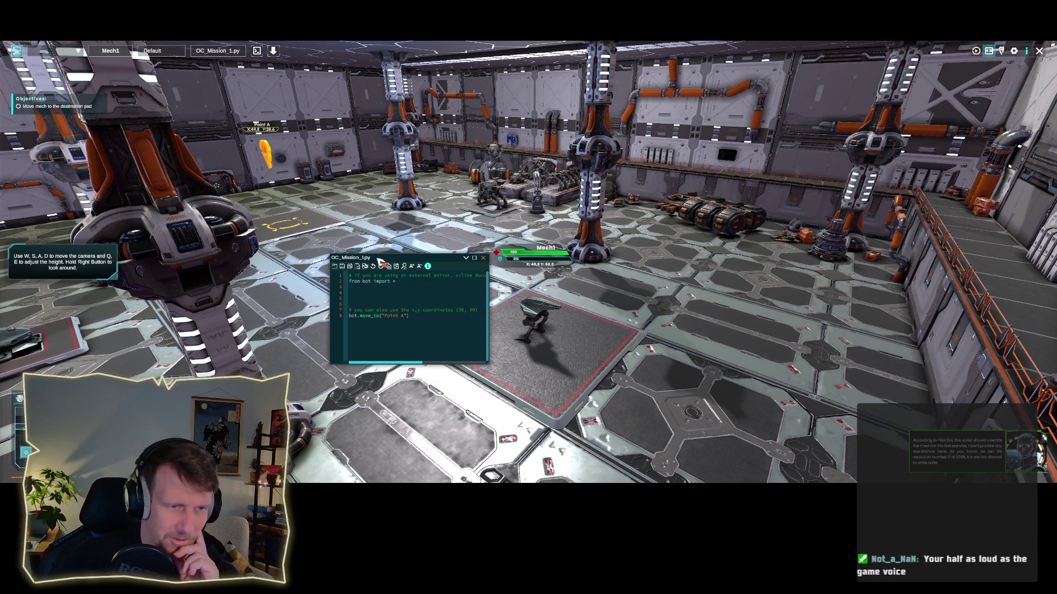
click(429, 267)
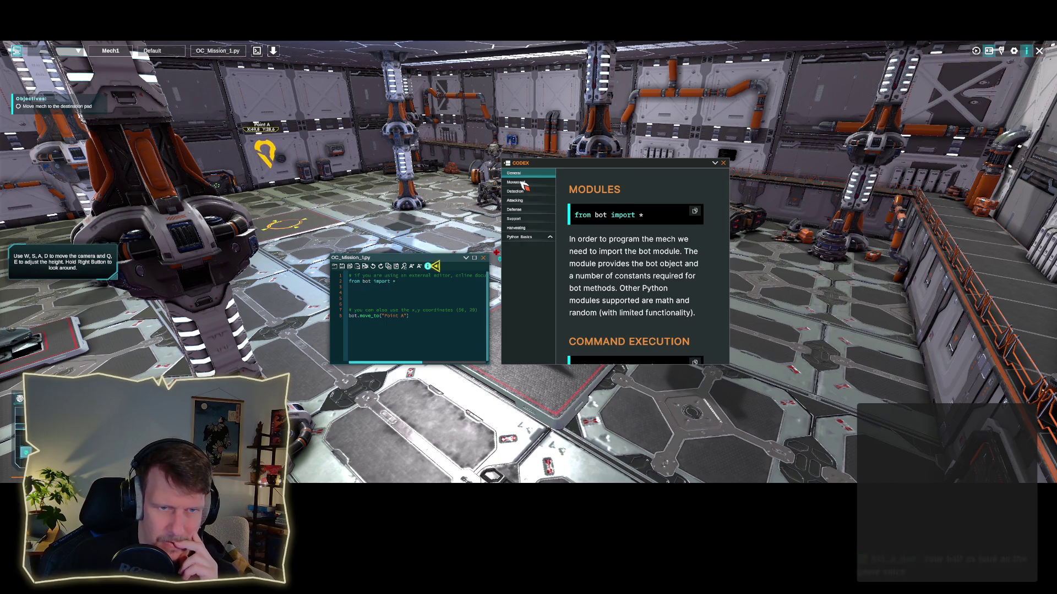
click(428, 266)
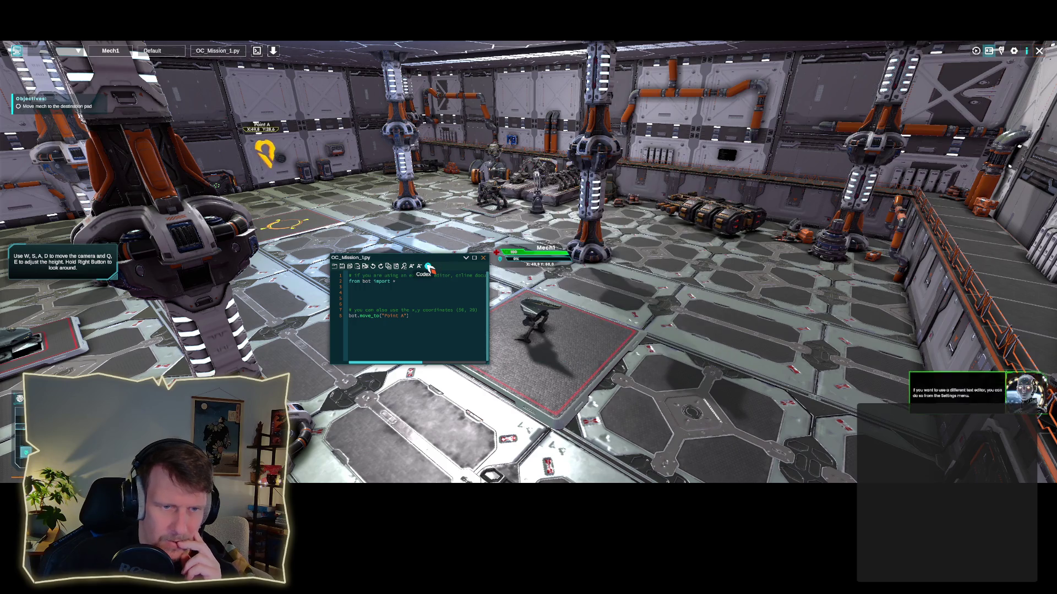
click(428, 266)
scroll(660, 250, down, 5)
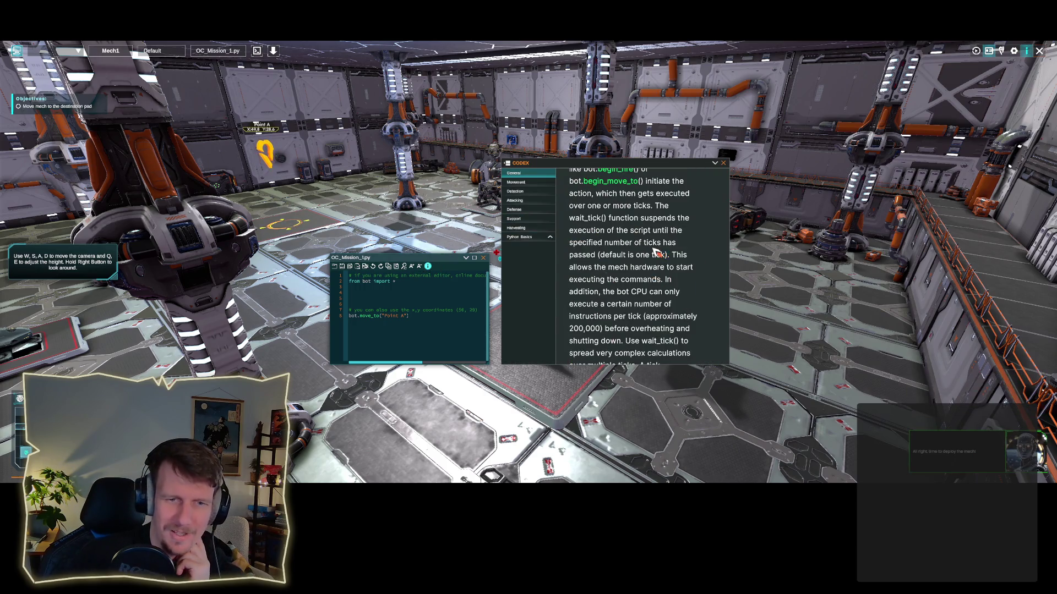
scroll(655, 251, up, 5)
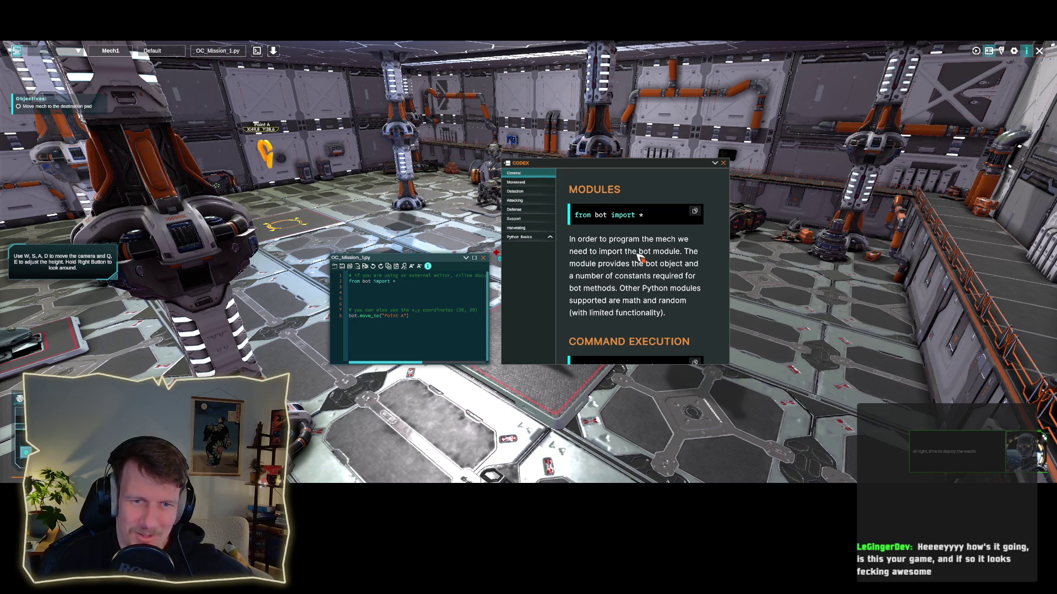
scroll(634, 286, down, 2)
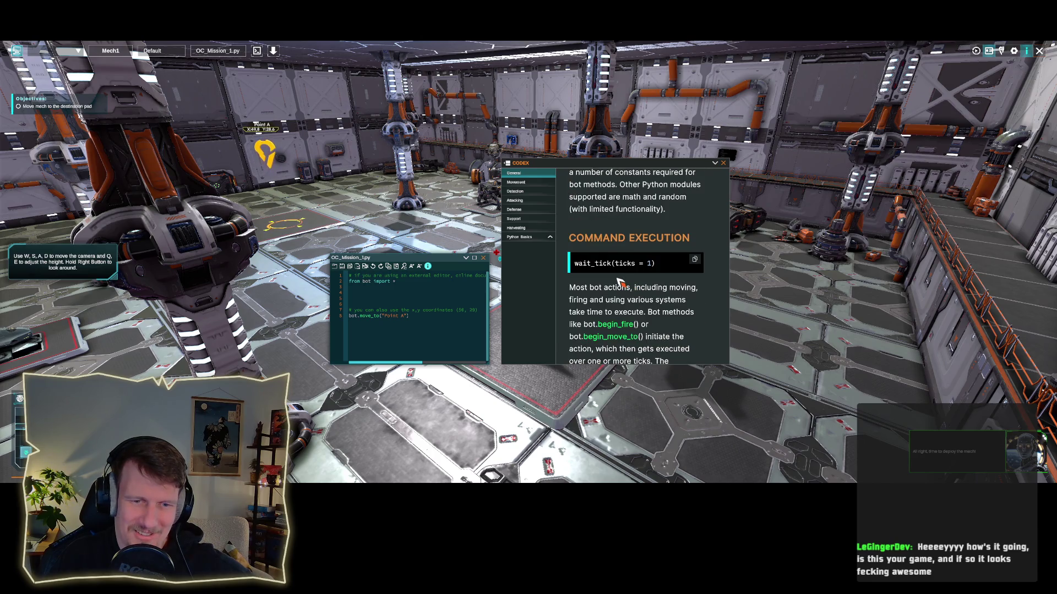
scroll(620, 282, down, 1)
scroll(620, 283, down, 1)
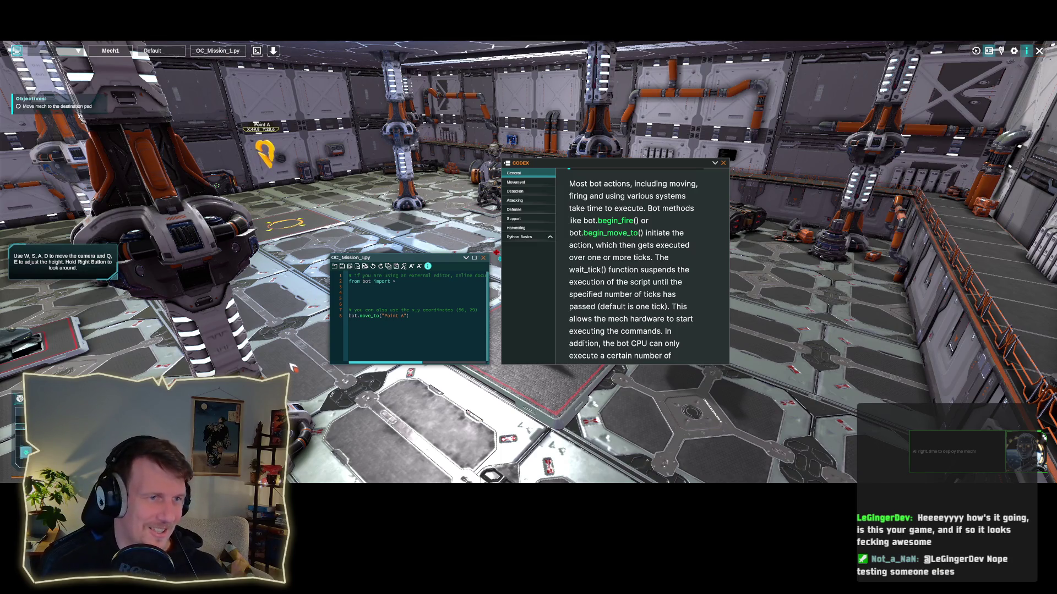
Step: Reposition and enlarge the script editor and increase the code font size
key(a)
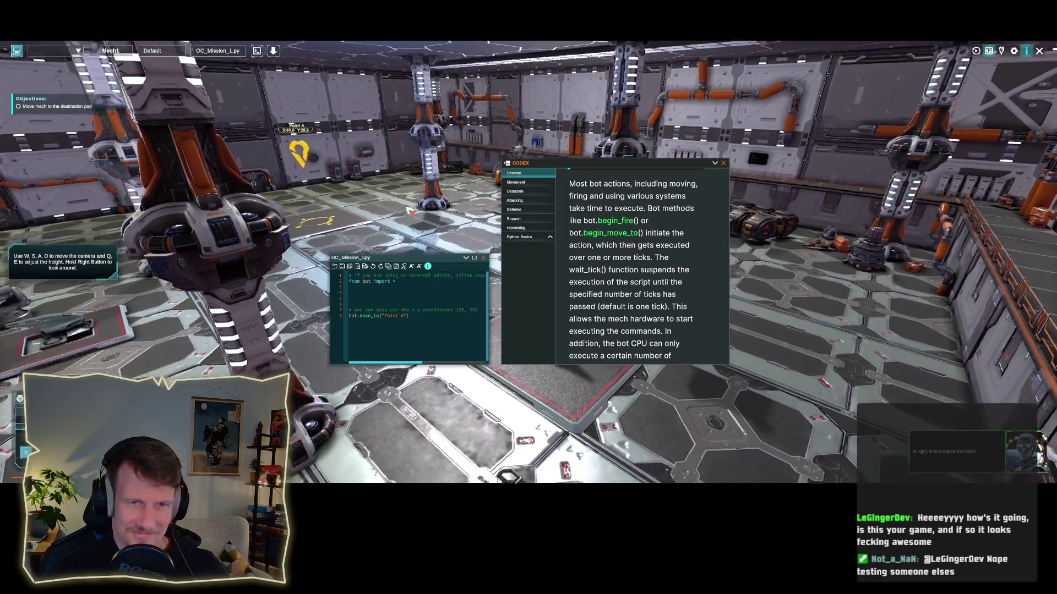
key(d)
key(d)
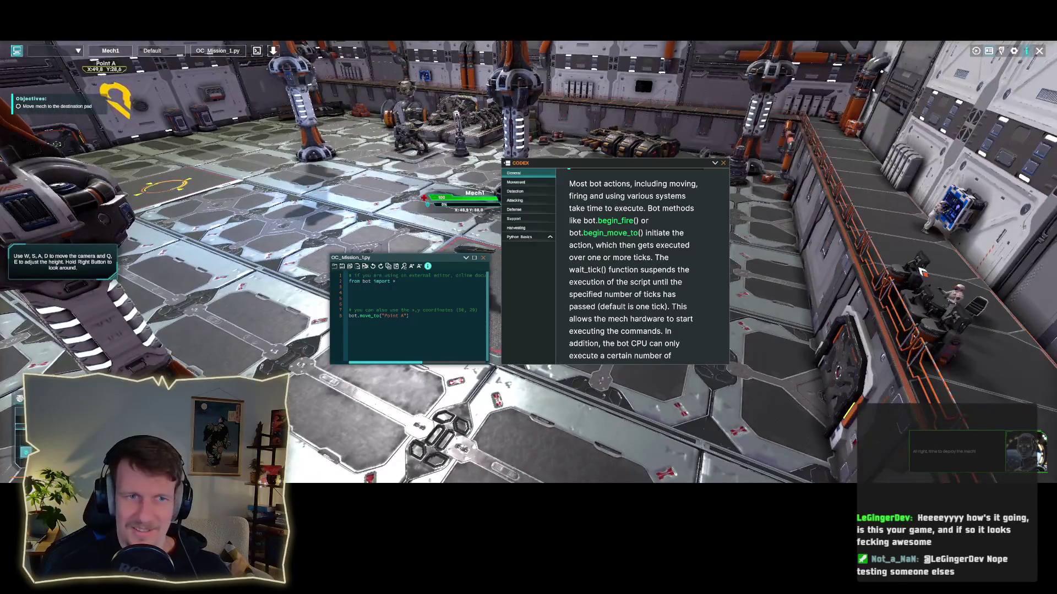
drag(921, 272, 855, 227)
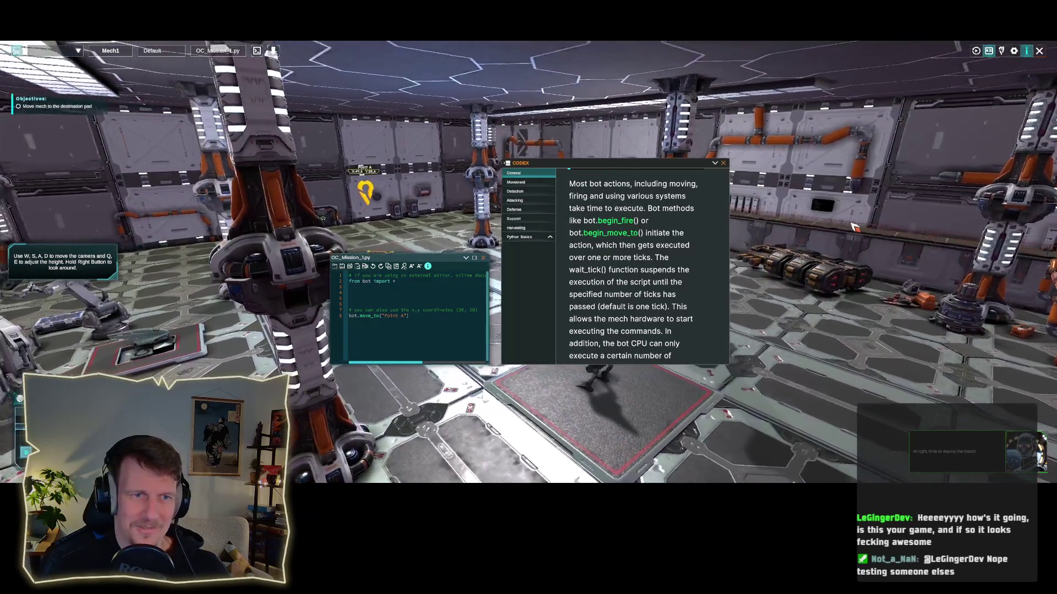
key(d)
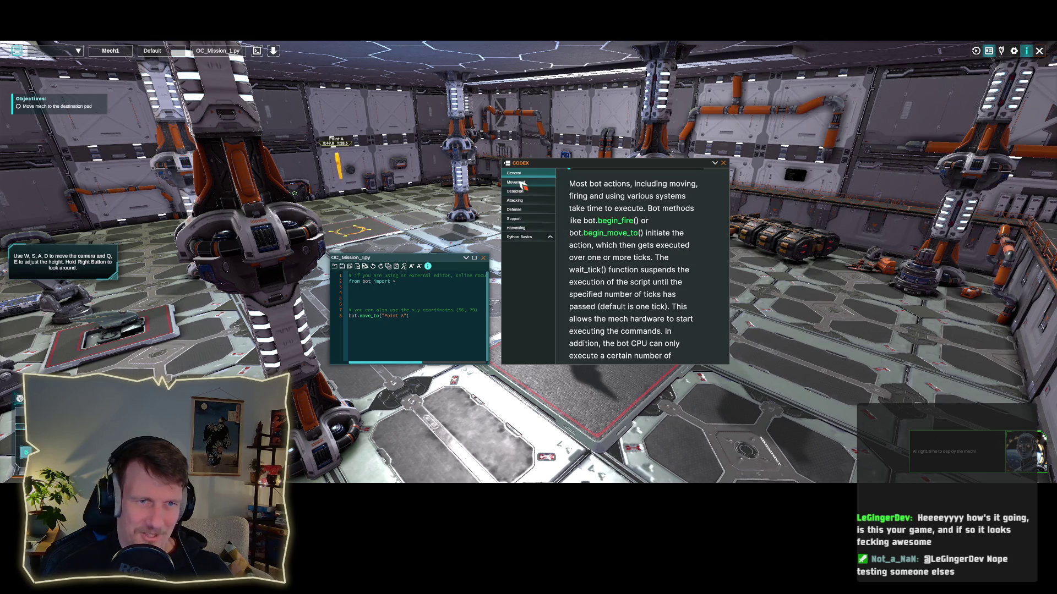
drag(443, 259, 372, 221)
drag(415, 325, 479, 384)
click(340, 228)
click(340, 228)
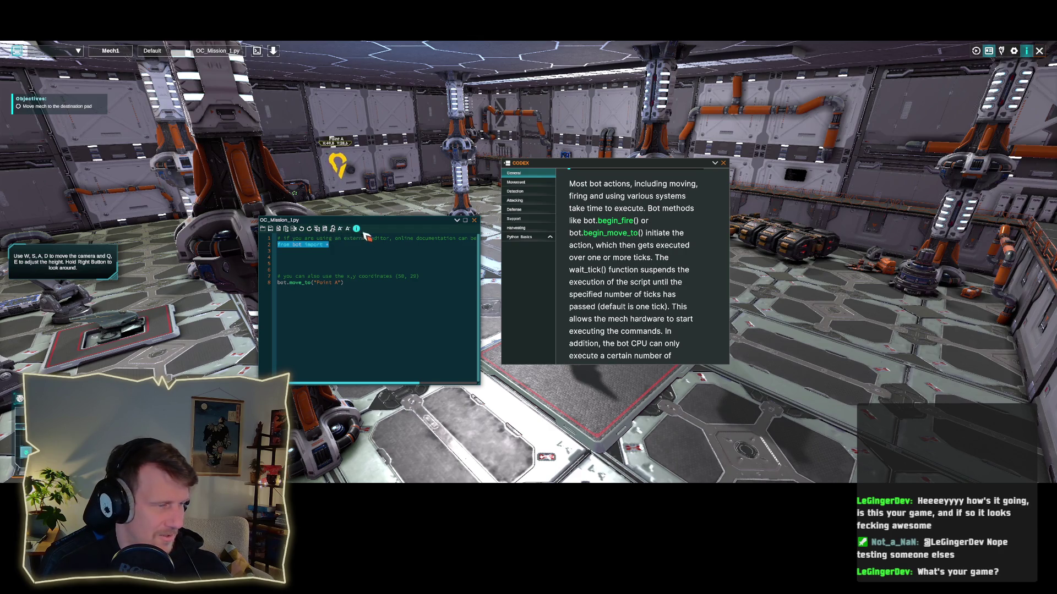
Step: Reposition the script editor beside the mech and close the Codex panel
mouse_move(330, 220)
mouse_down()
mouse_move(392, 208)
mouse_move(333, 168)
mouse_move(425, 203)
mouse_move(350, 165)
mouse_up()
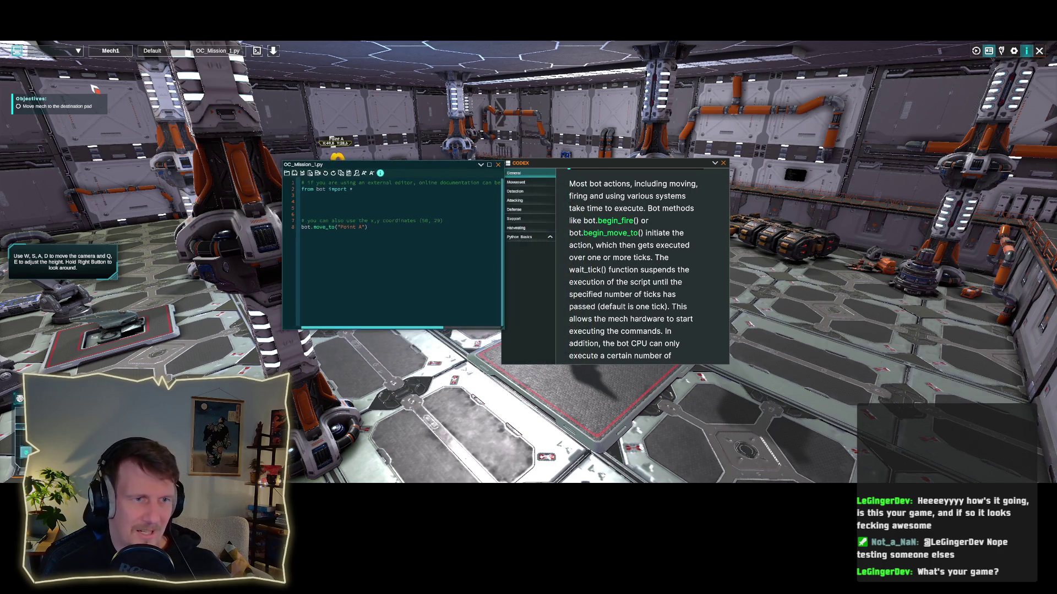
drag(473, 168, 428, 204)
mouse_move(330, 196)
mouse_down()
mouse_move(330, 154)
mouse_move(693, 151)
mouse_move(694, 220)
mouse_move(347, 220)
mouse_move(328, 216)
mouse_move(327, 143)
mouse_up()
mouse_move(276, 46)
mouse_down()
mouse_move(325, 152)
mouse_move(297, 109)
mouse_up()
scroll(635, 266, down, 4)
scroll(643, 272, down, 5)
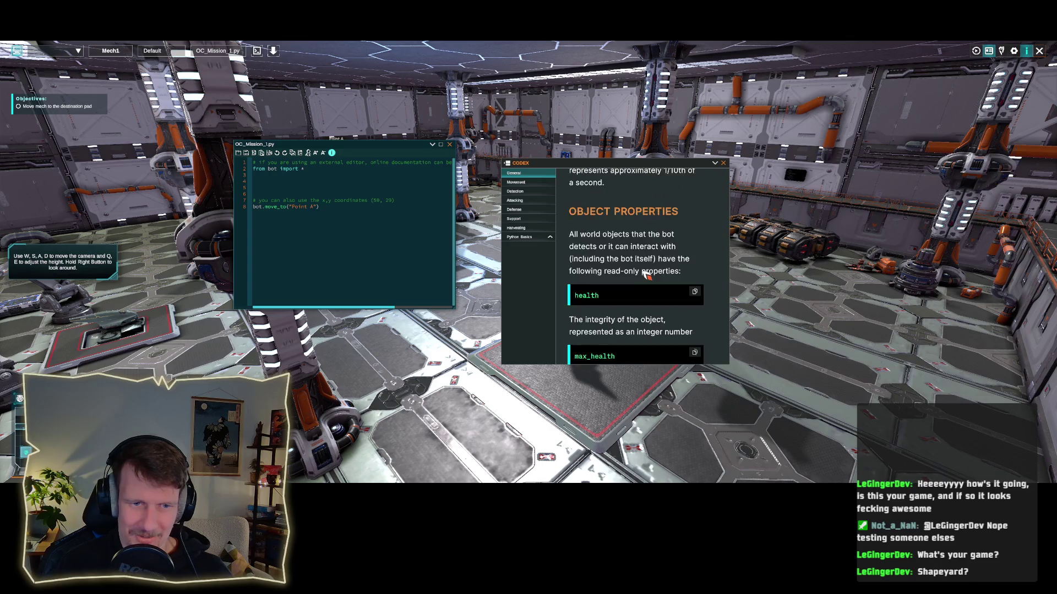
click(723, 164)
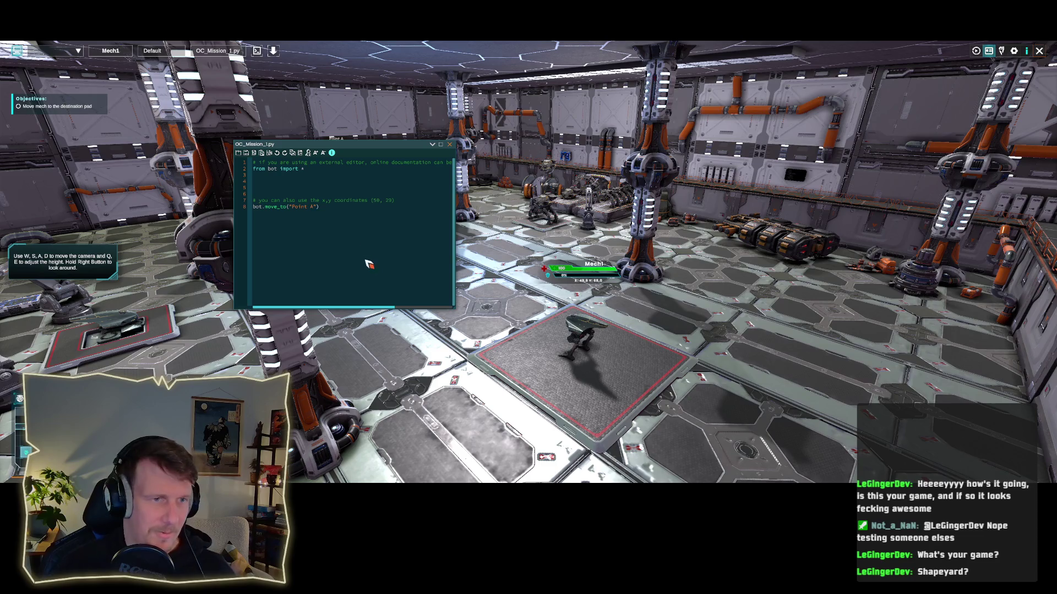
mouse_move(379, 145)
mouse_down()
mouse_move(464, 218)
mouse_move(550, 218)
mouse_move(635, 195)
mouse_move(415, 202)
mouse_up()
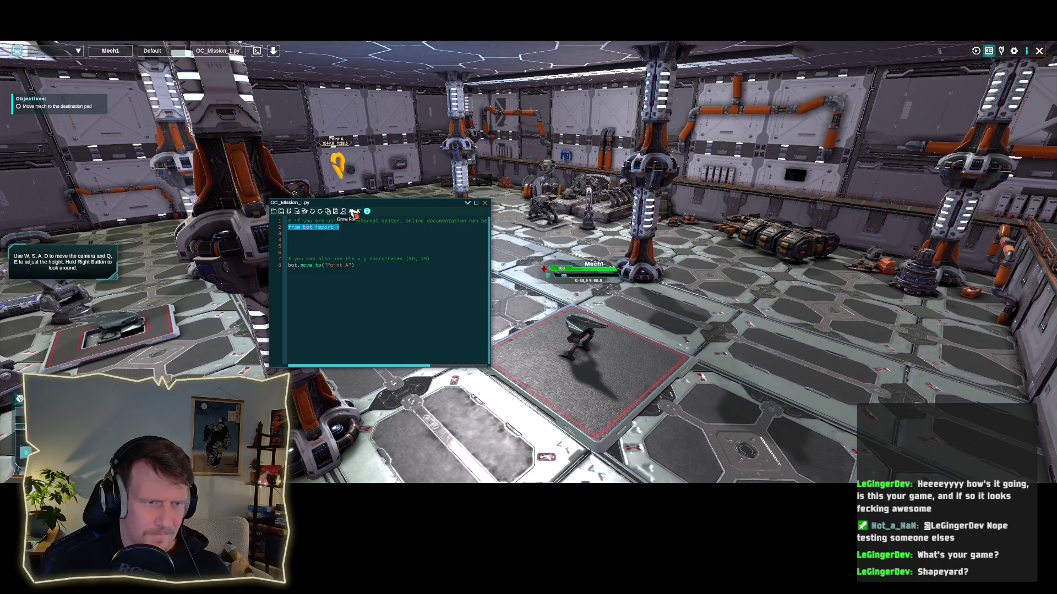
Step: Look over the bot.move_to("Point A") code, then close the script editor
click(346, 228)
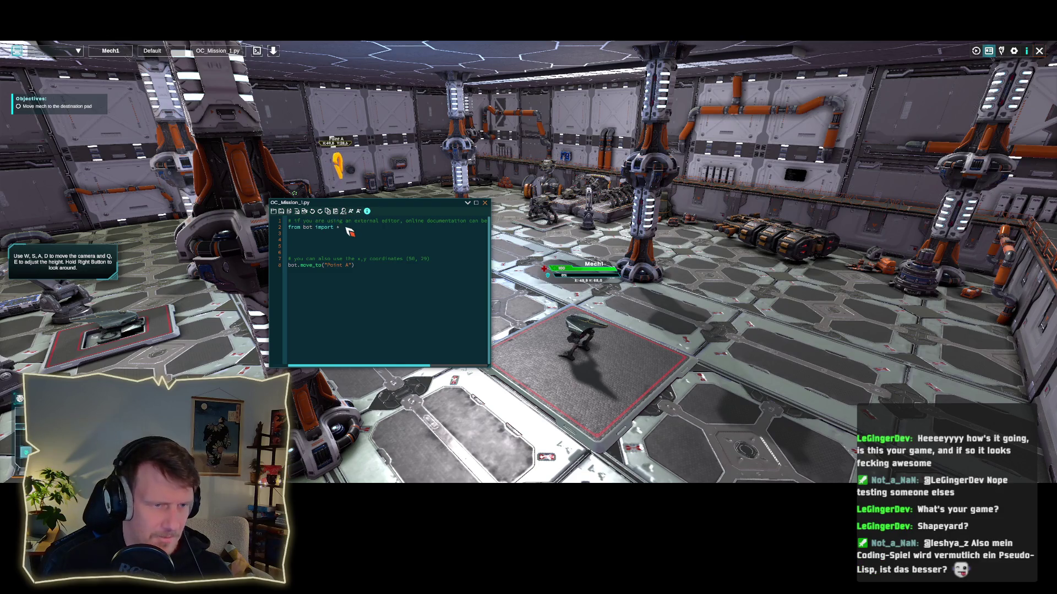
drag(358, 266, 284, 268)
click(376, 270)
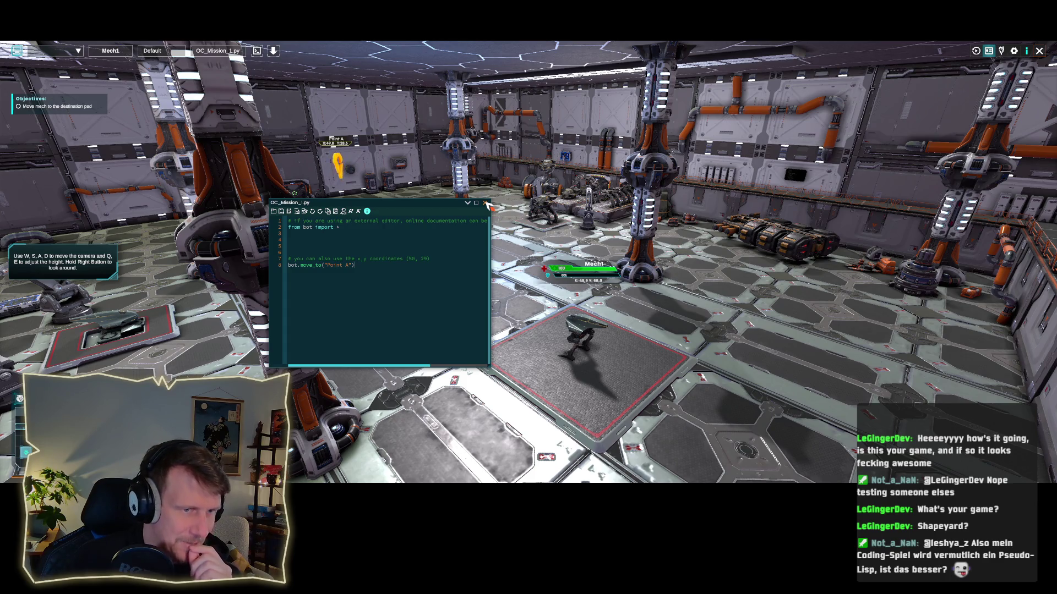
mouse_move(417, 203)
mouse_down()
mouse_move(478, 216)
mouse_move(439, 220)
mouse_up()
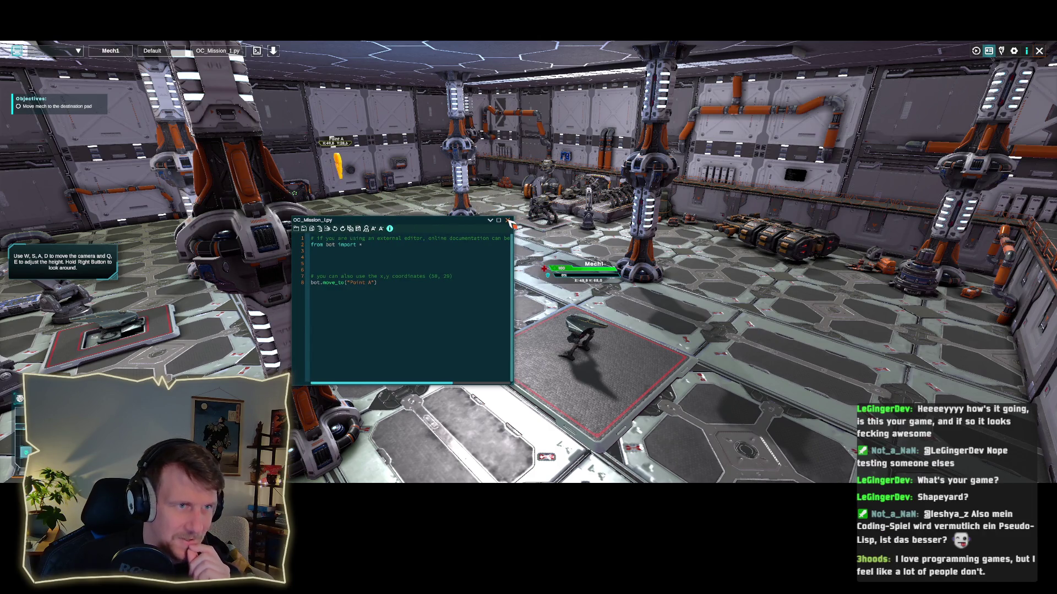
mouse_move(389, 287)
mouse_down()
mouse_move(319, 264)
mouse_move(292, 240)
mouse_up()
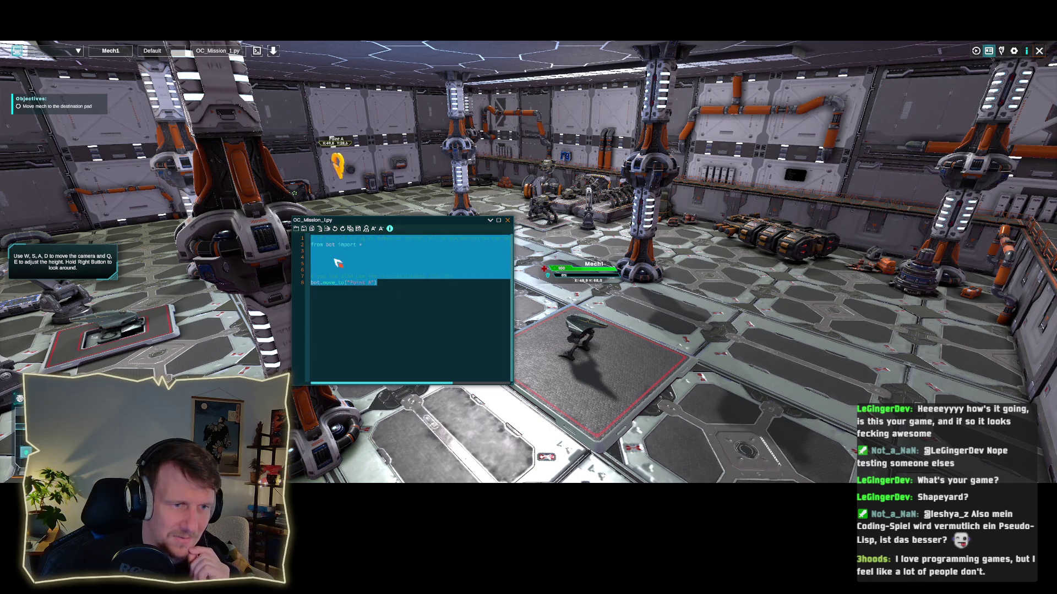
click(357, 260)
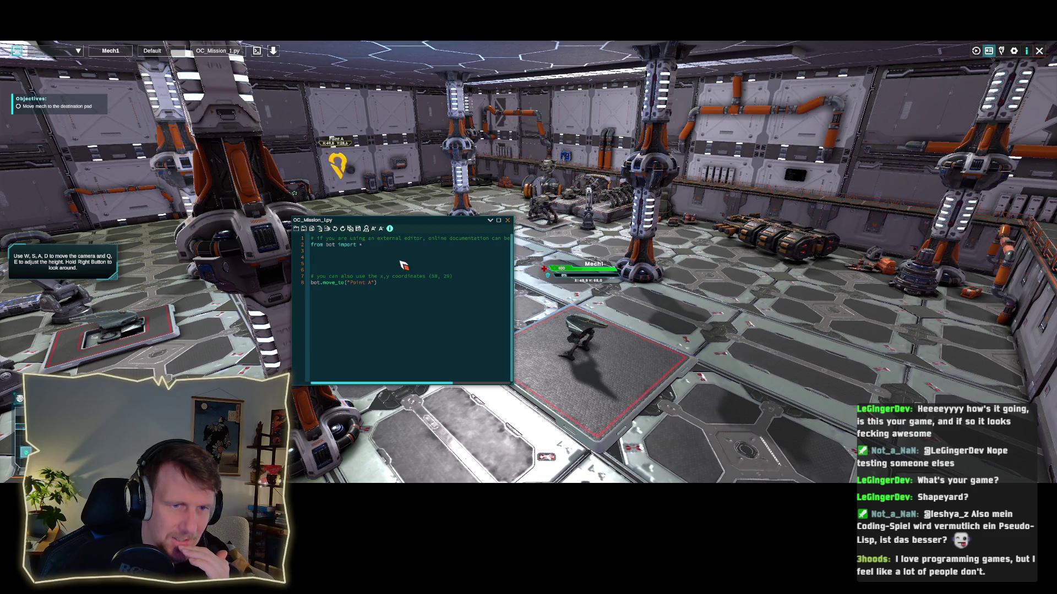
click(507, 221)
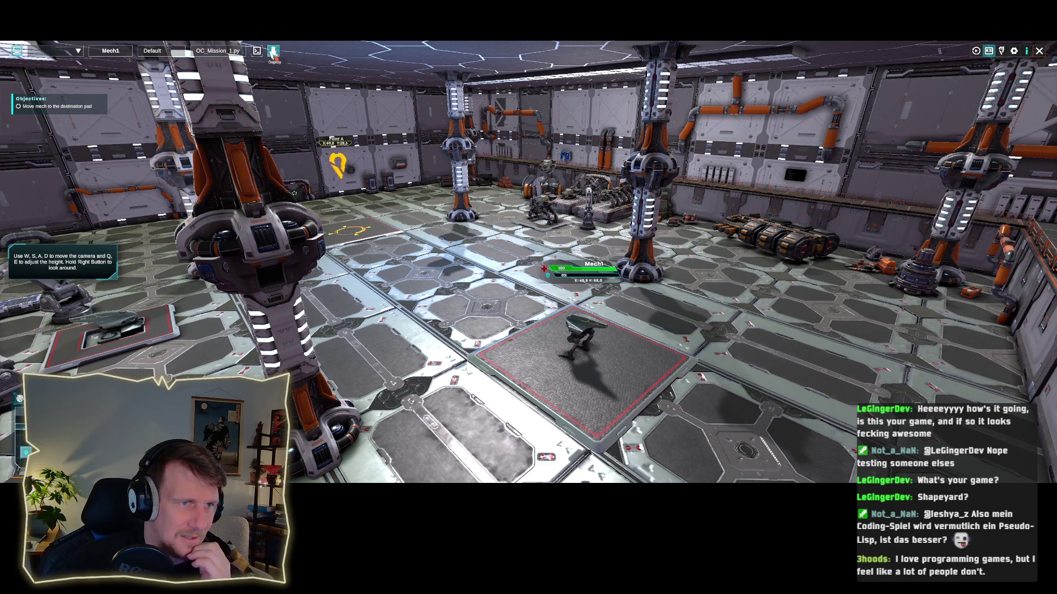
Step: Deploy the OC_Mission_1 script and replay the run until First Steps reports MISSION COMPLETE
click(273, 51)
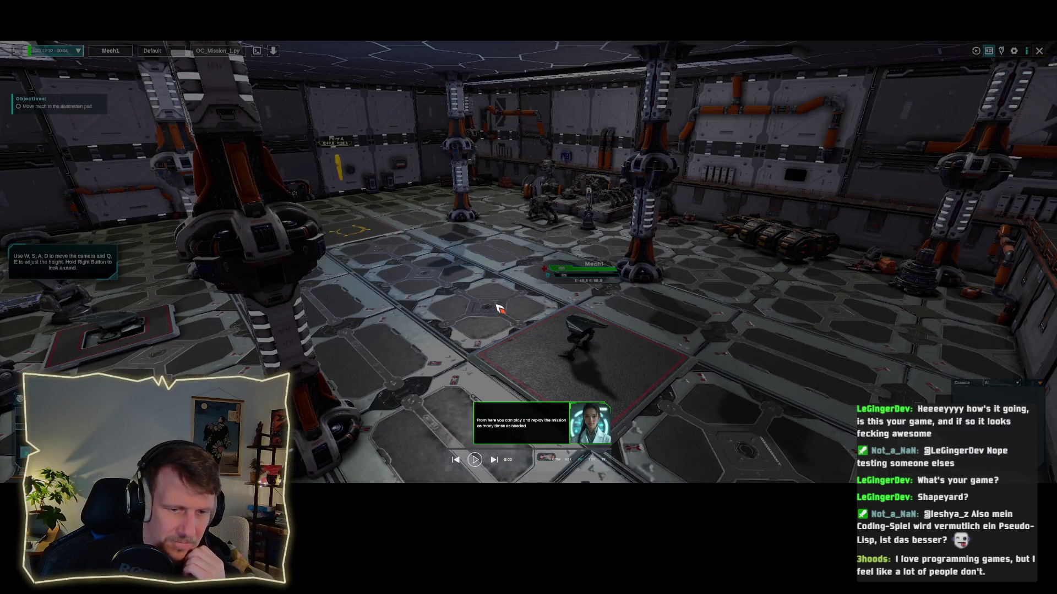
click(494, 460)
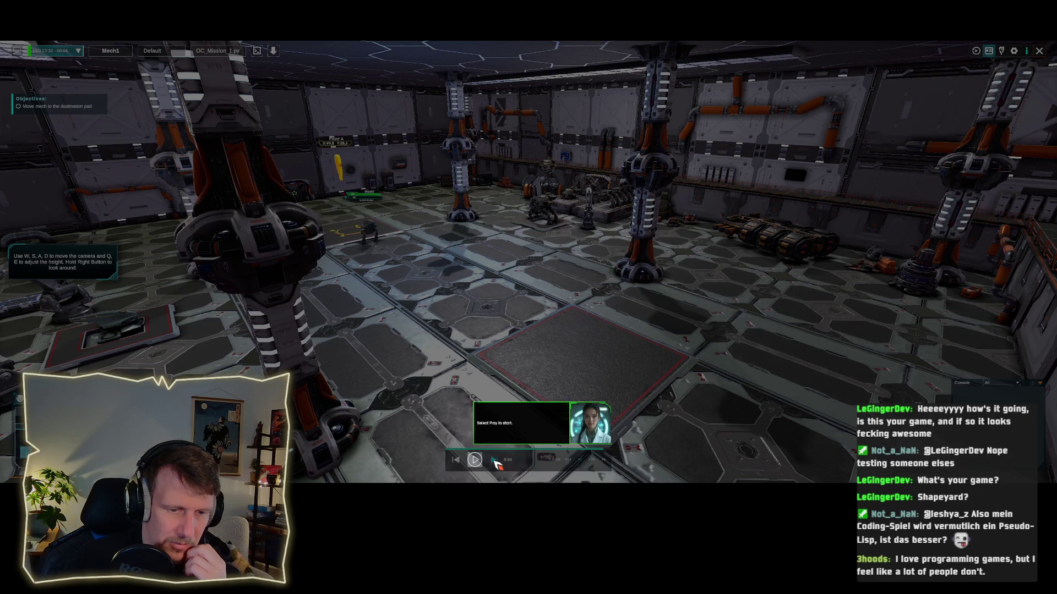
click(475, 460)
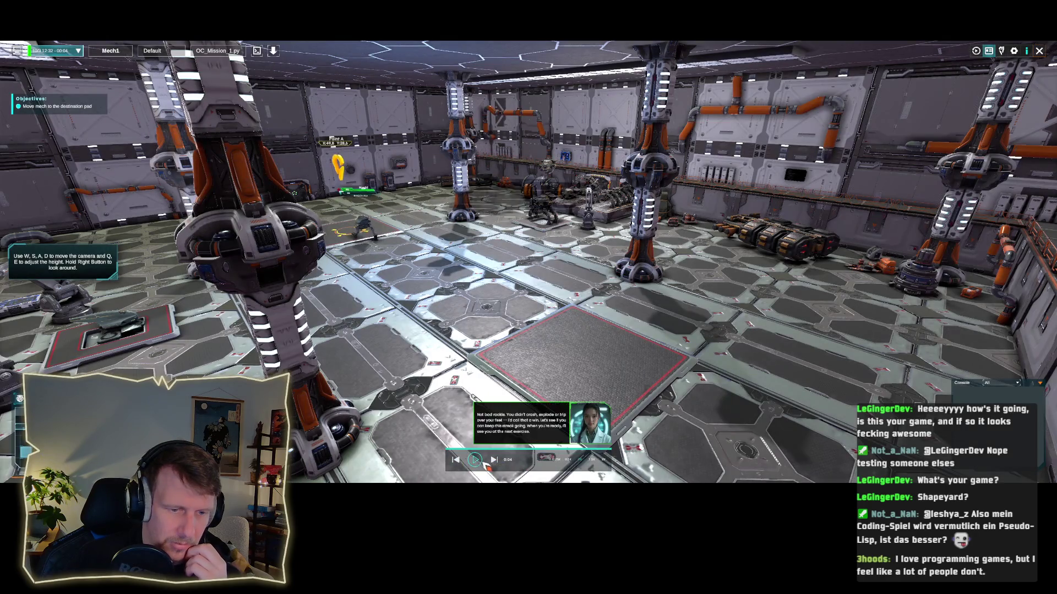
click(457, 461)
click(475, 460)
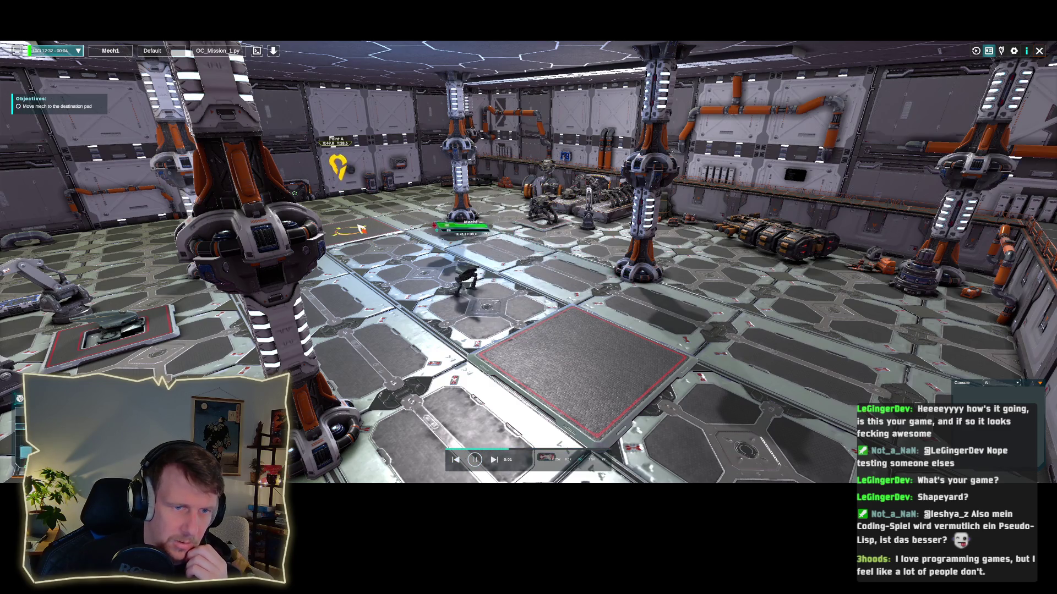
scroll(364, 237, up, 3)
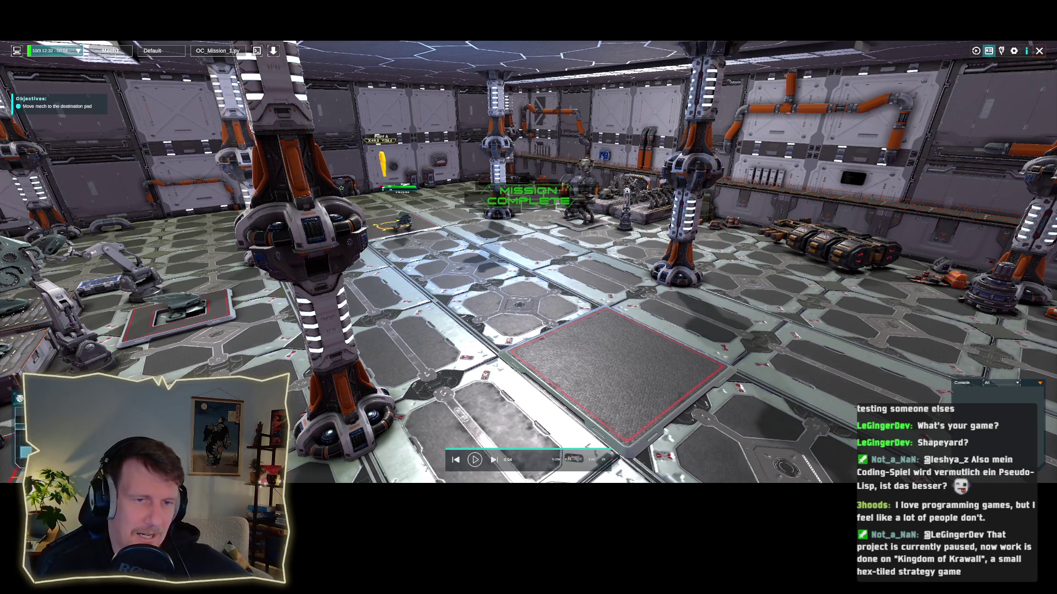
key(Tab)
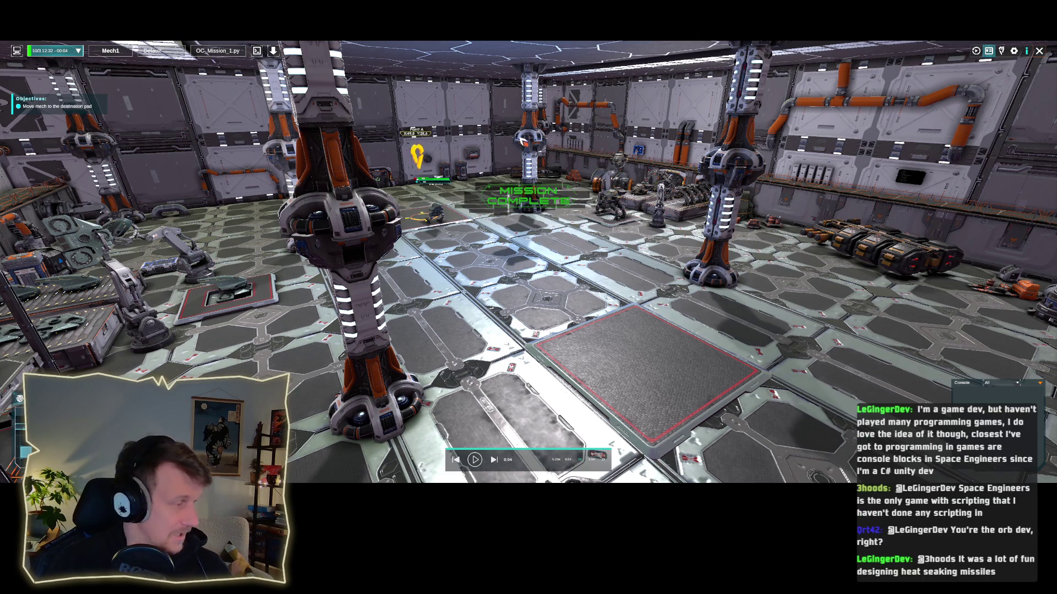
key(s)
key(d)
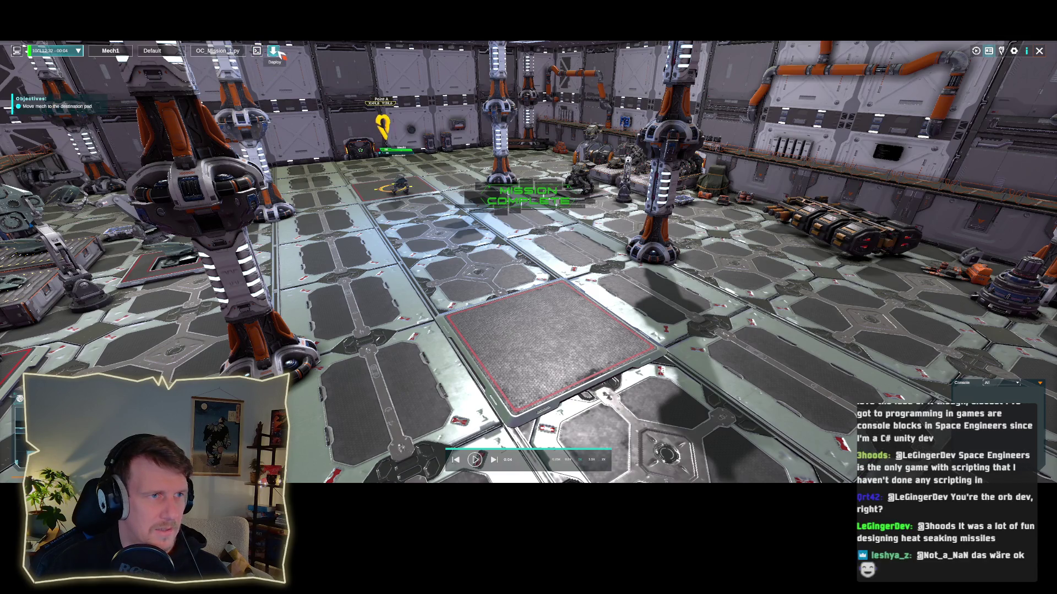
Step: Reset the First Steps mission and deploy the Mission 1 script again
drag(425, 209, 486, 221)
scroll(487, 221, down, 5)
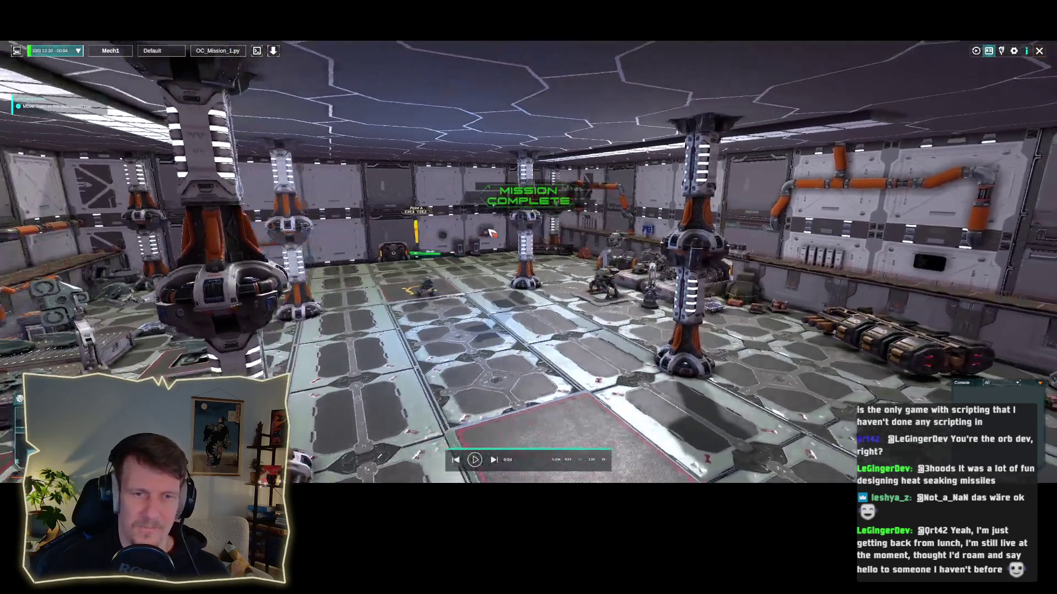
scroll(489, 234, up, 3)
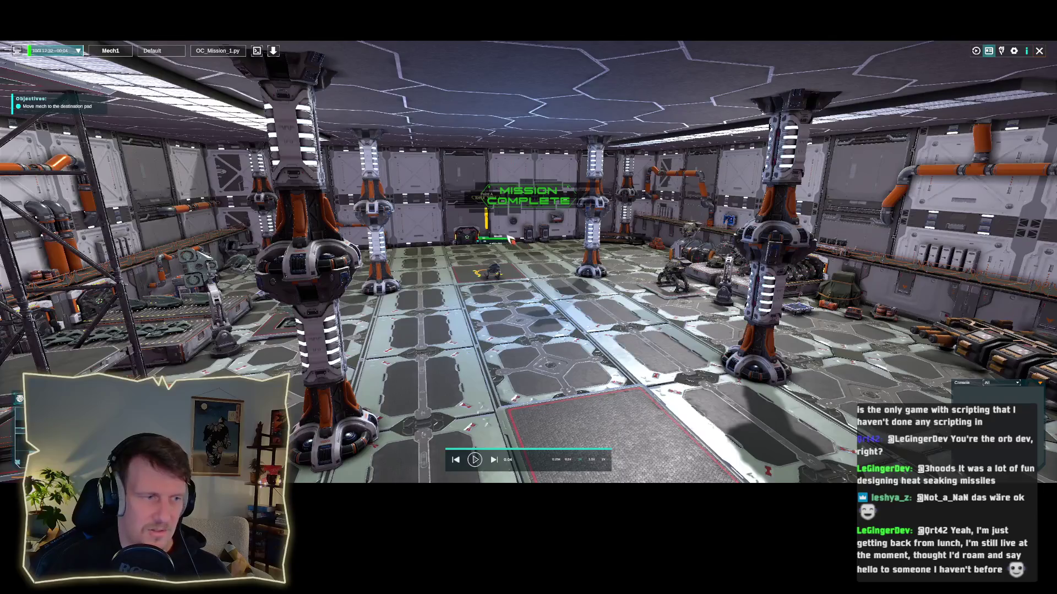
scroll(489, 282, up, 2)
scroll(495, 259, down, 1)
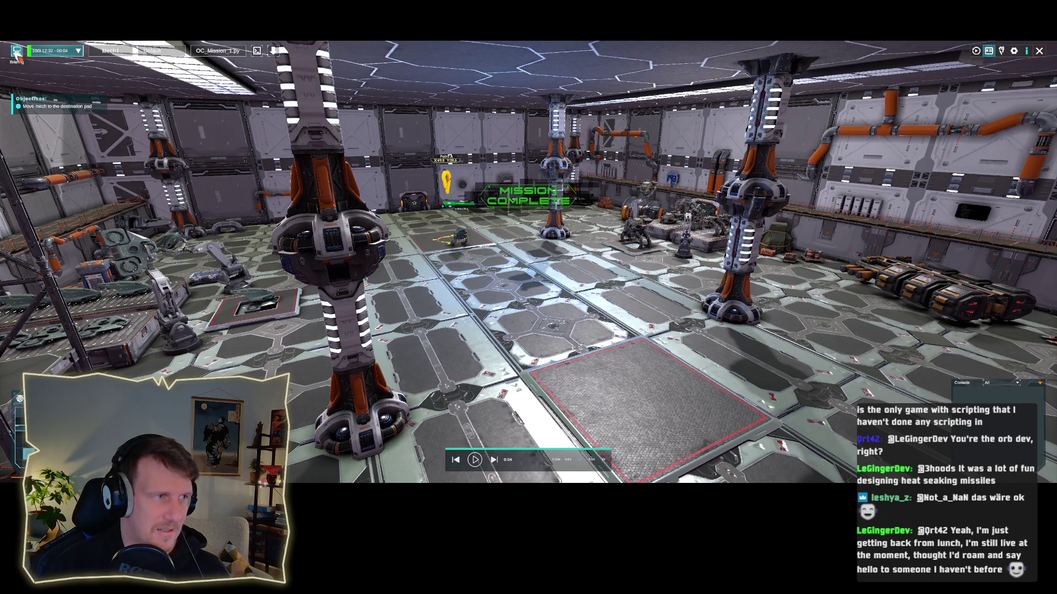
click(16, 54)
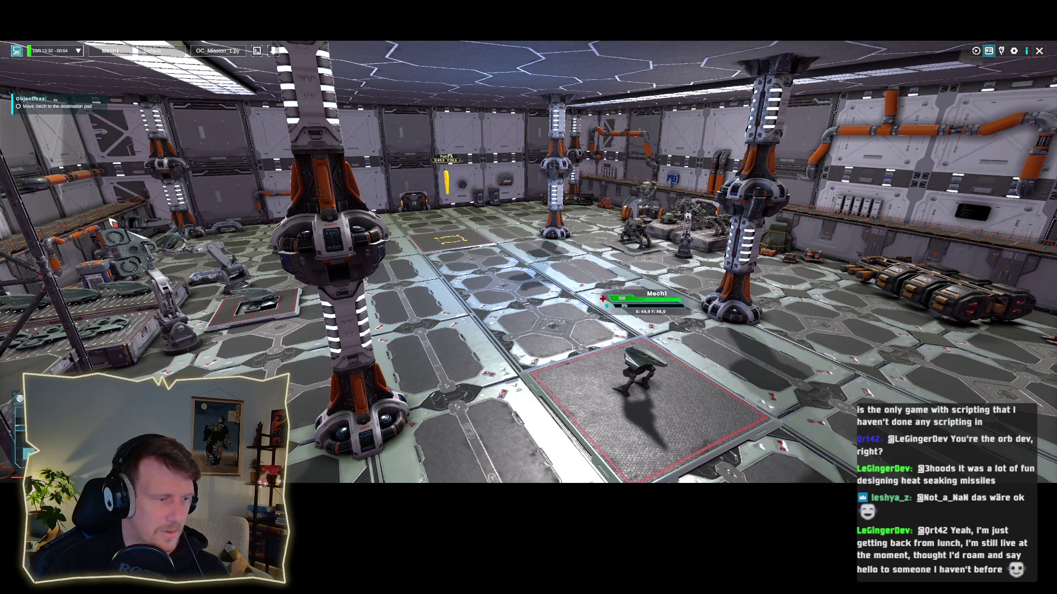
drag(223, 235, 278, 227)
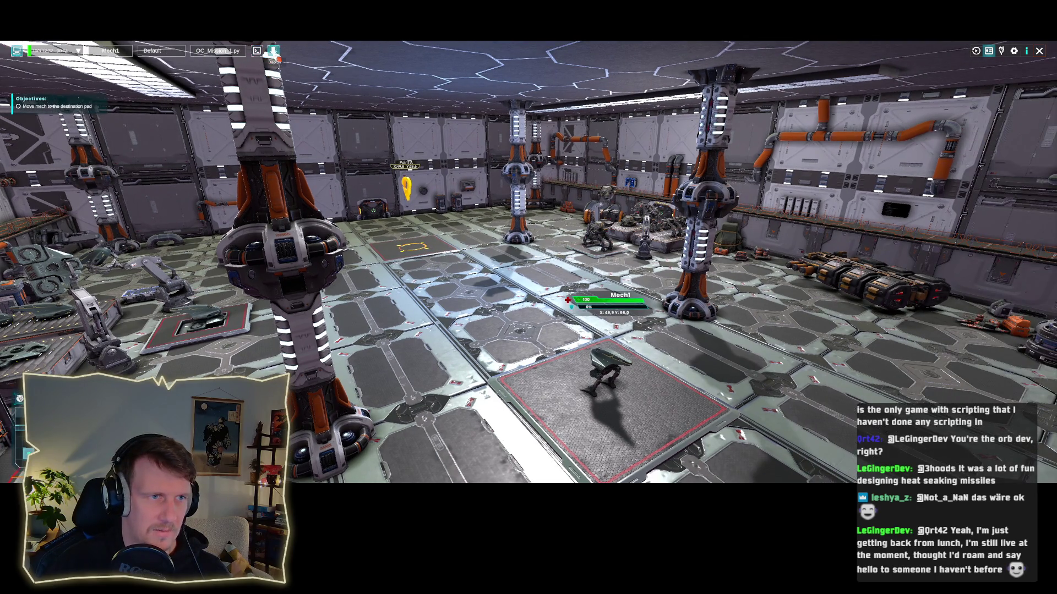
click(273, 51)
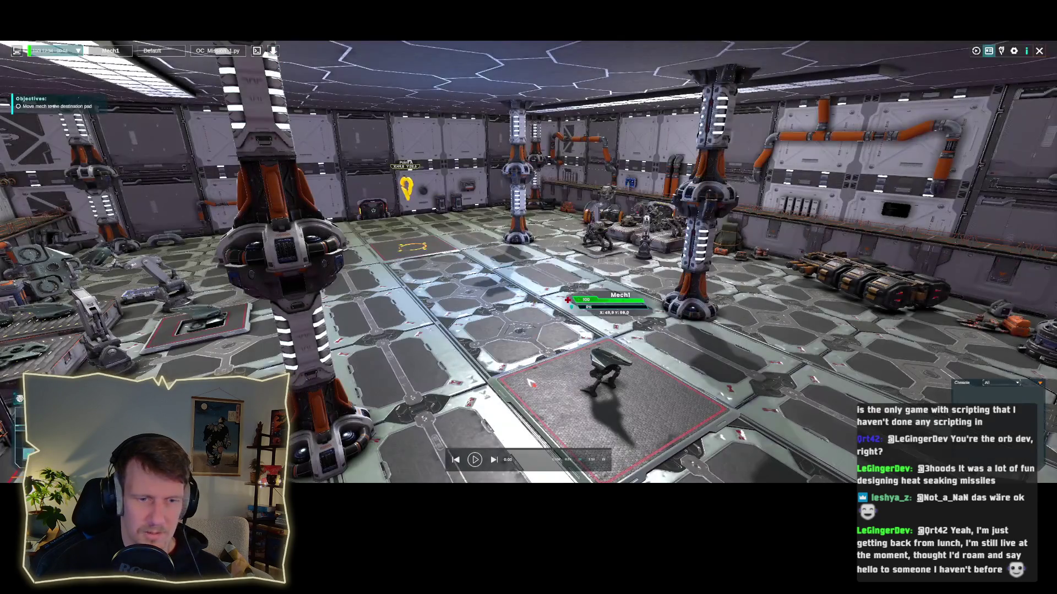
Step: Open and close Mech Config, hide the playback bar, and exit to the Missions list
mouse_move(560, 313)
mouse_down()
mouse_move(557, 343)
mouse_move(362, 246)
mouse_up()
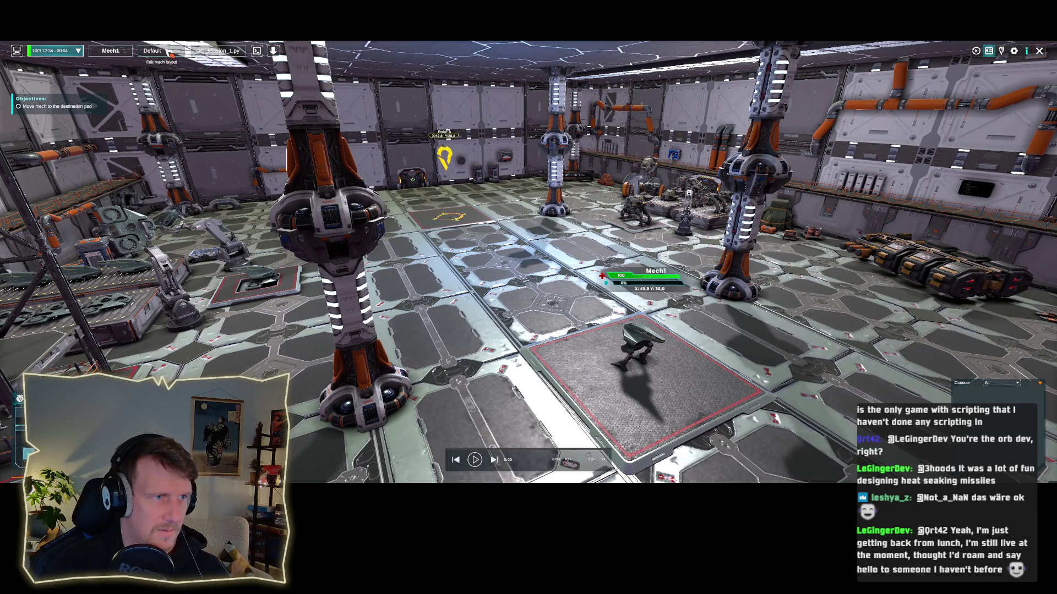
click(169, 53)
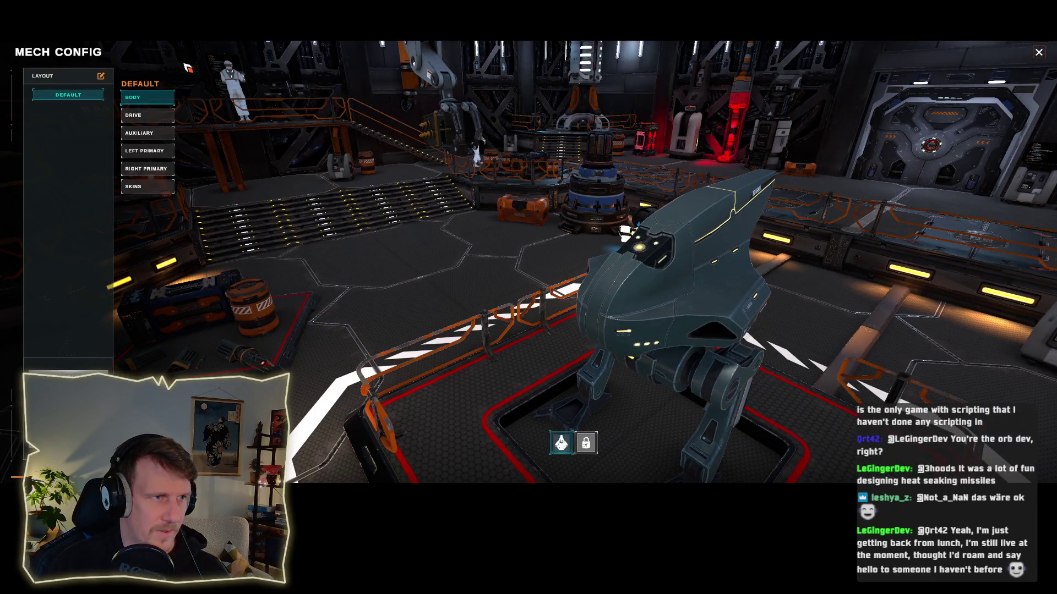
key(Escape)
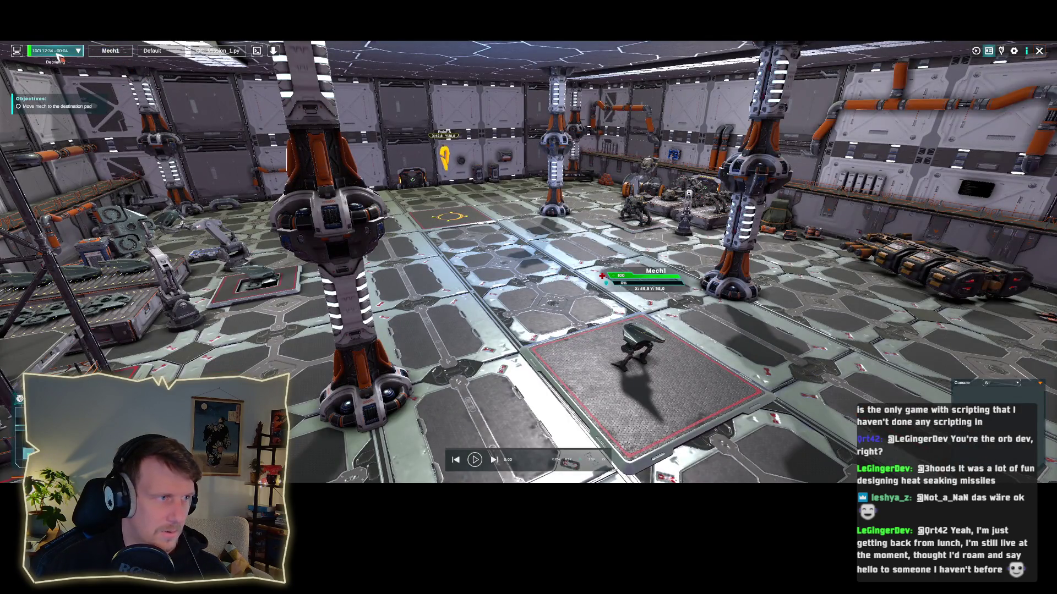
click(17, 50)
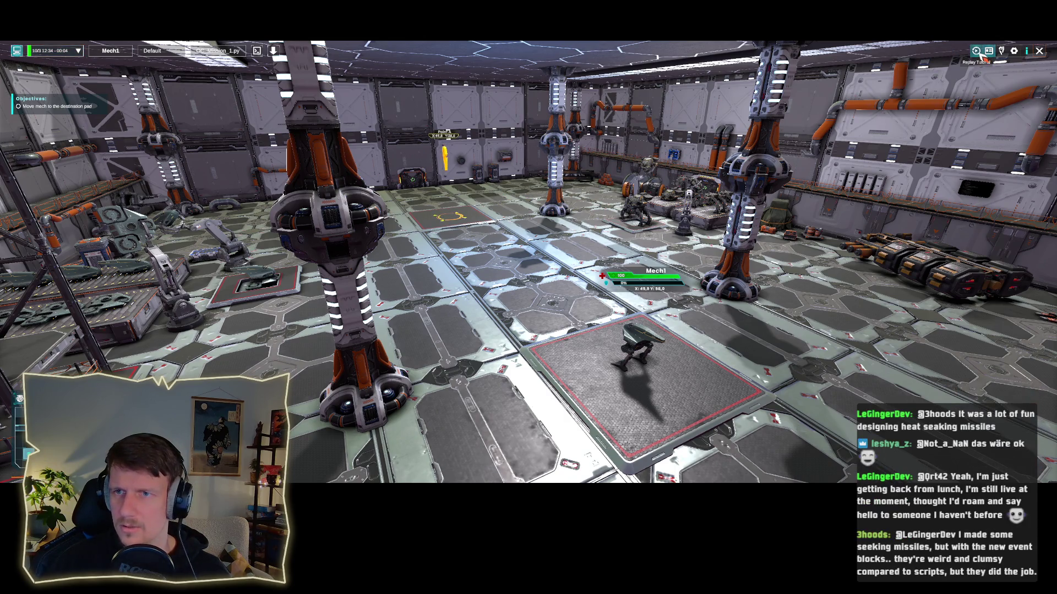
click(1039, 51)
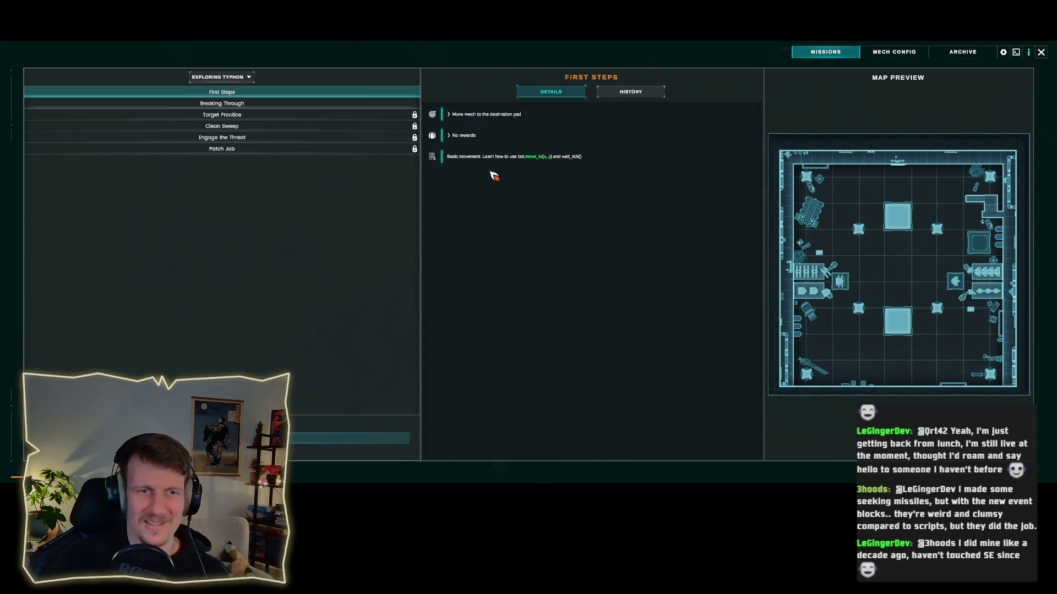
Step: Select and start the Breaking Through mission
click(228, 106)
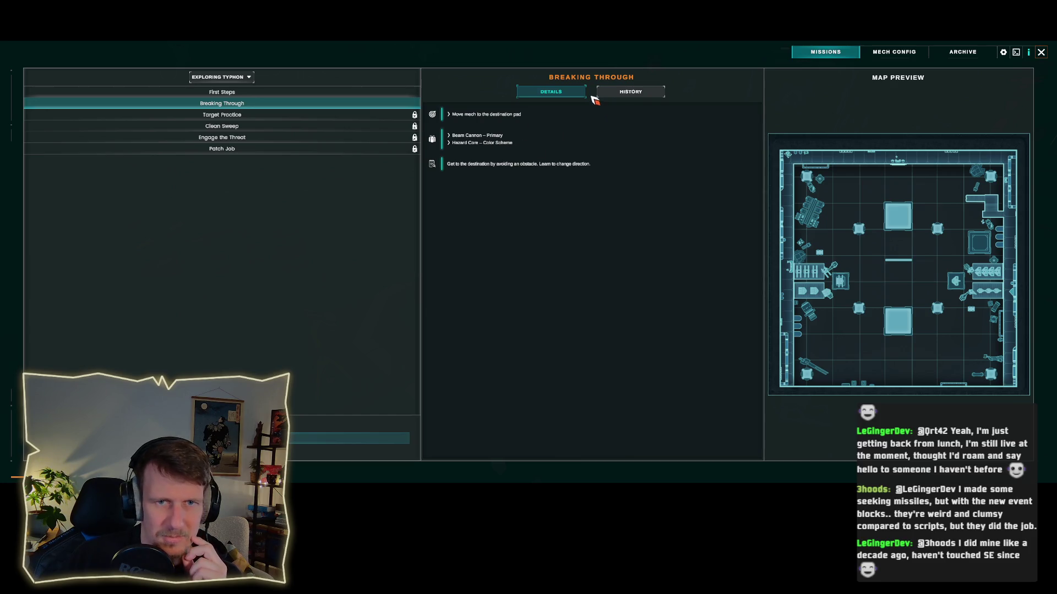
click(347, 438)
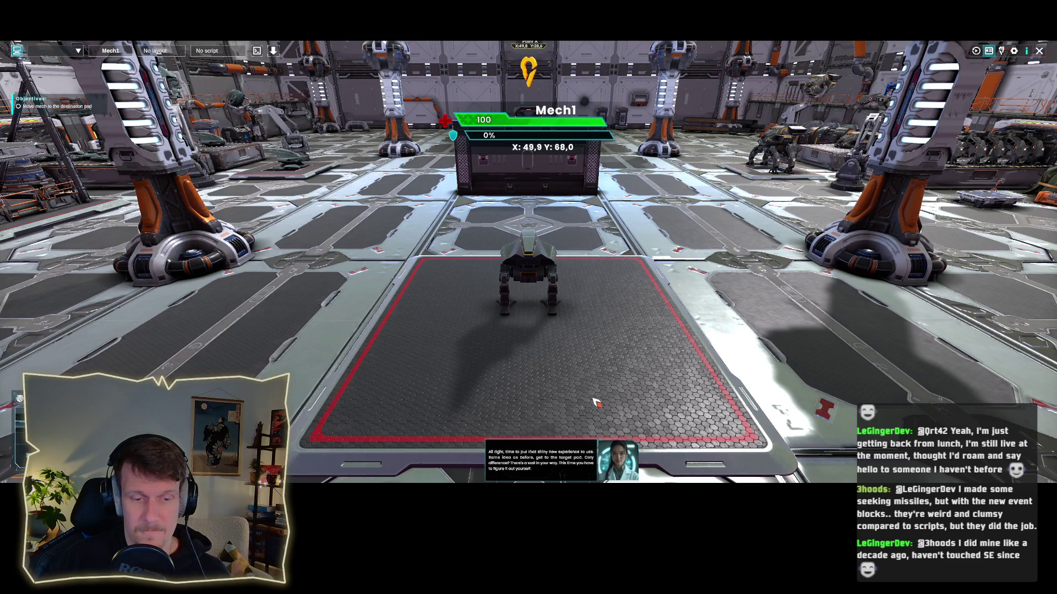
Step: Centre the view behind Mech1 and pick the Custom Marker tool for a floor marker
key(a)
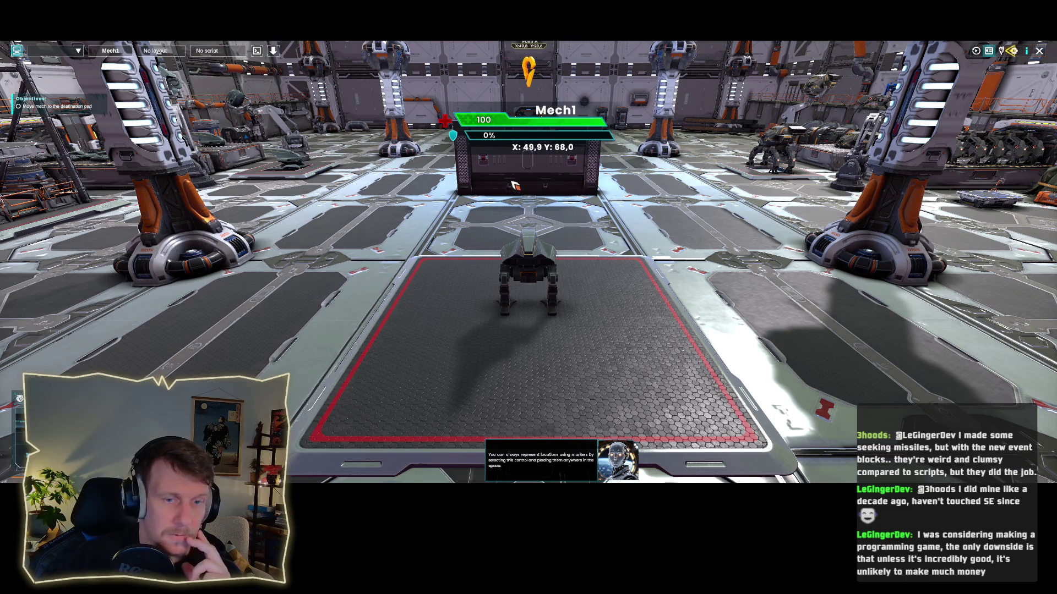
scroll(512, 220, up, 5)
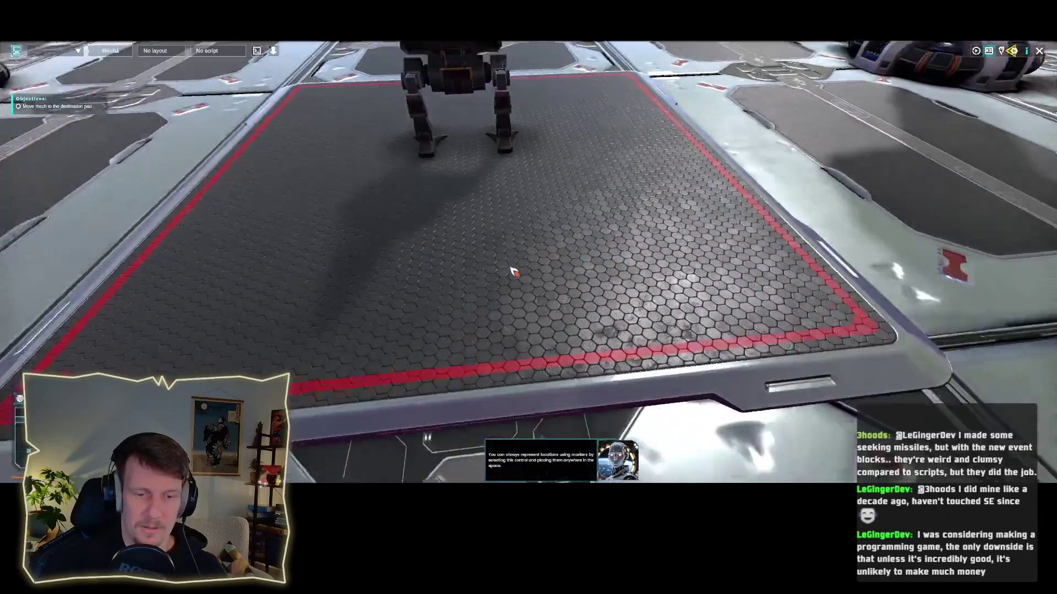
scroll(511, 271, down, 5)
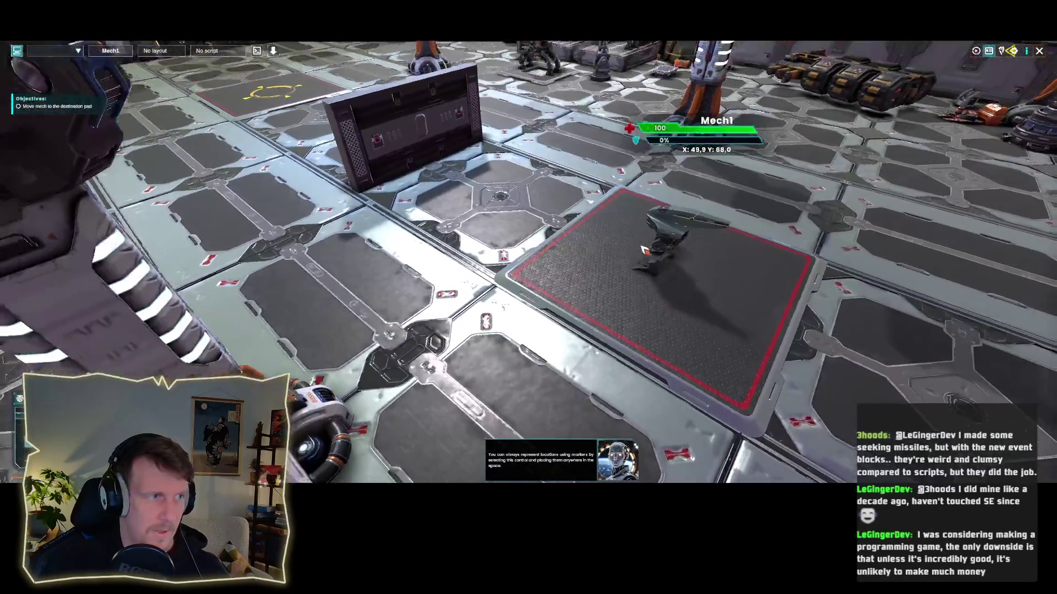
click(644, 250)
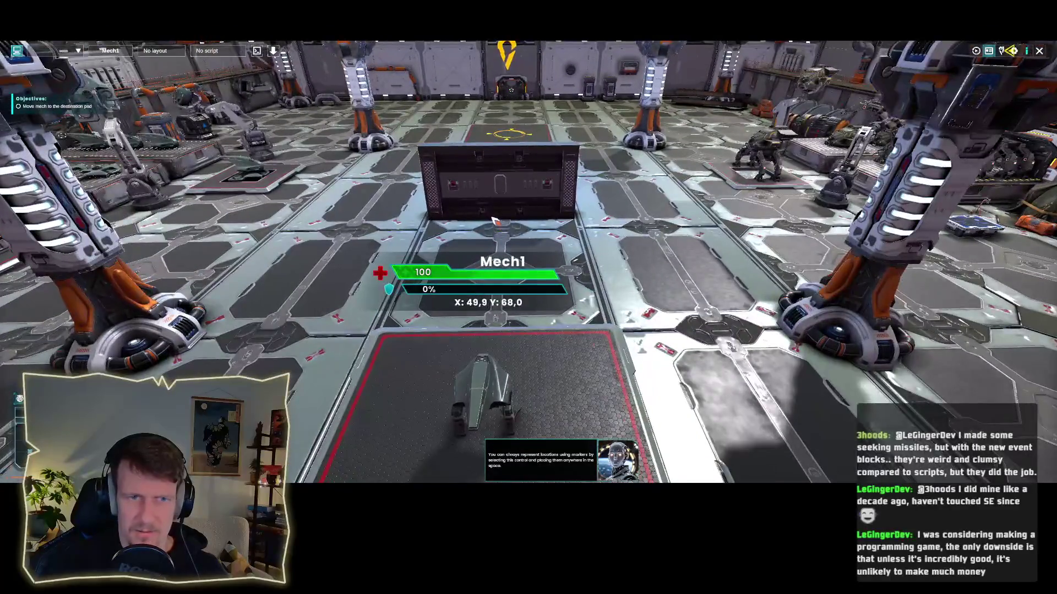
scroll(494, 221, down, 3)
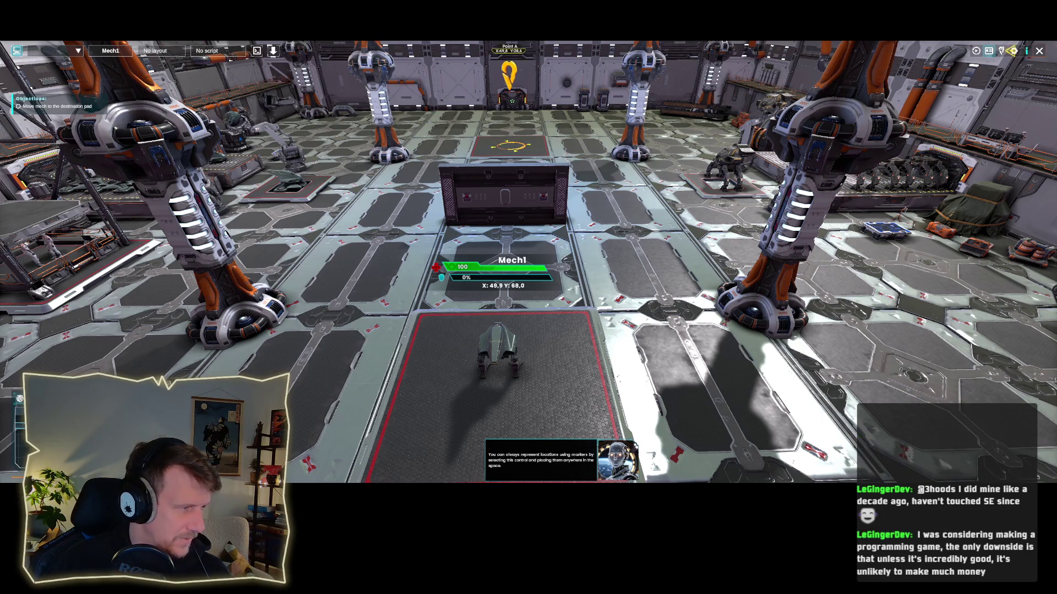
click(1003, 52)
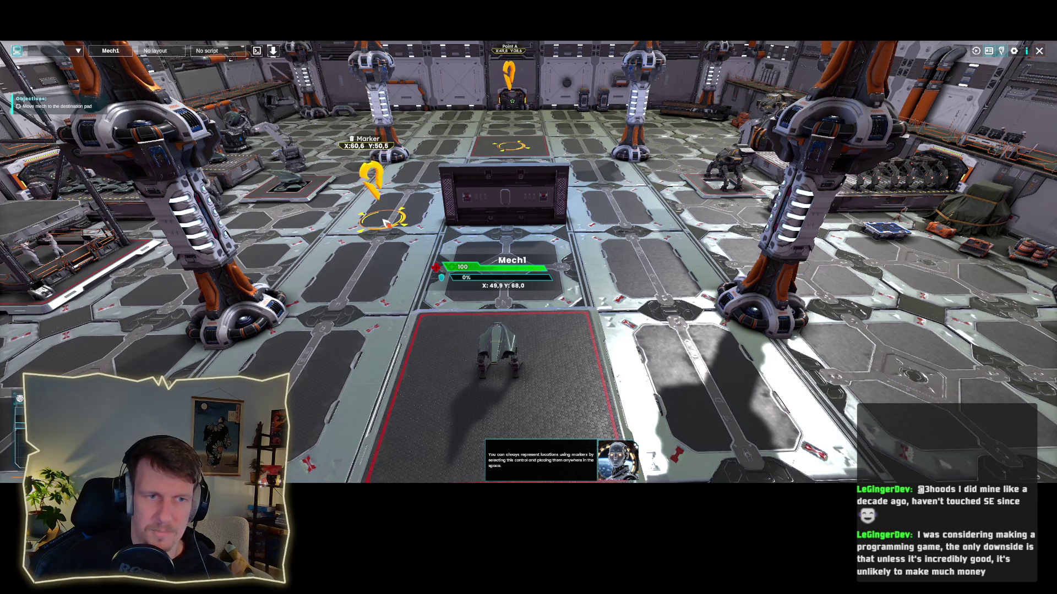
Step: Drop Marker1 on the floor left of the mech, glance at Mech Config, and bring up the bot script list
click(387, 223)
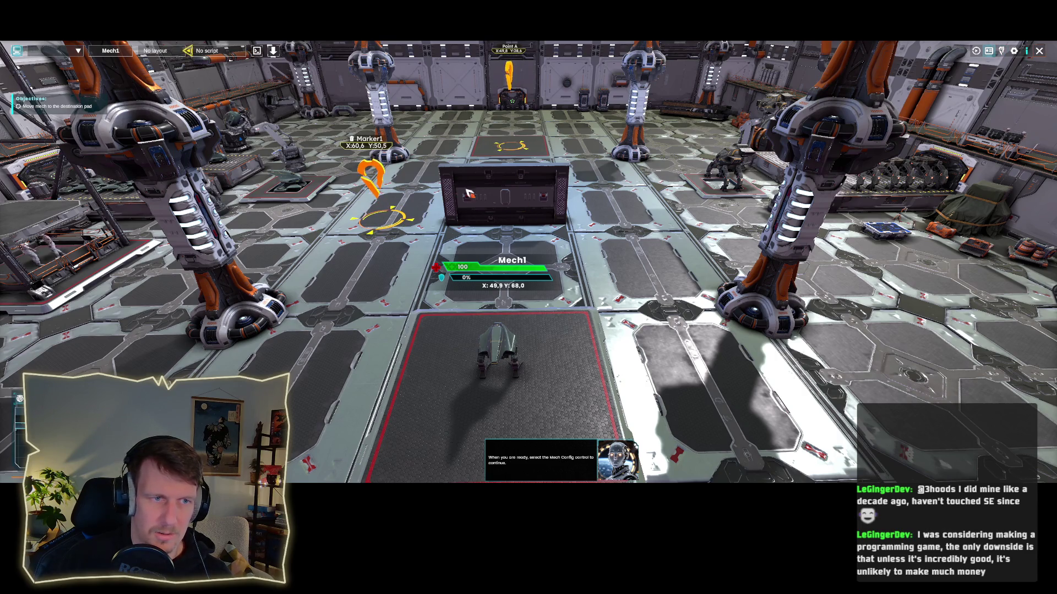
click(162, 53)
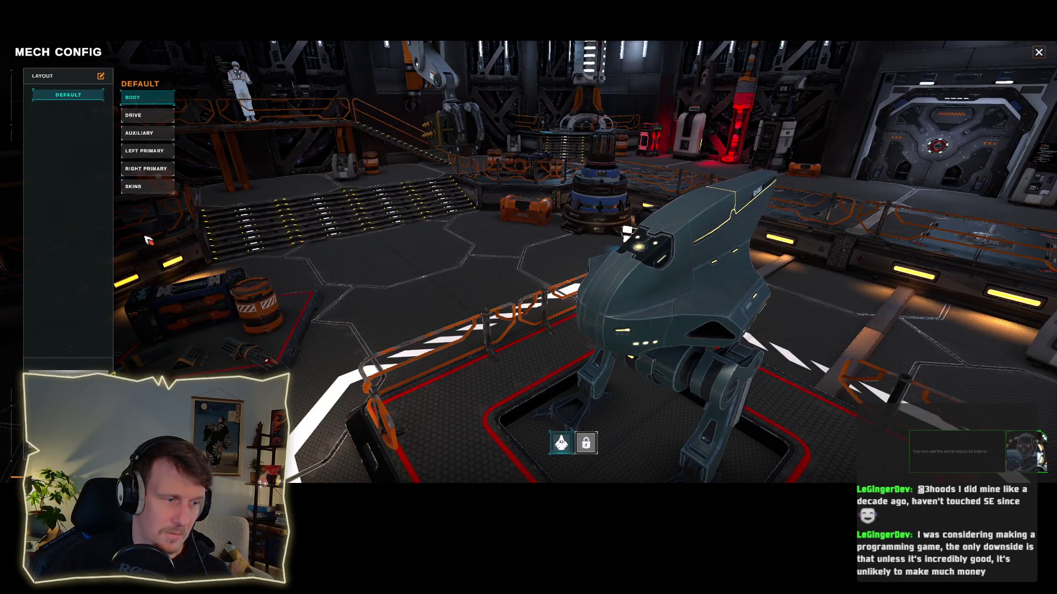
key(Escape)
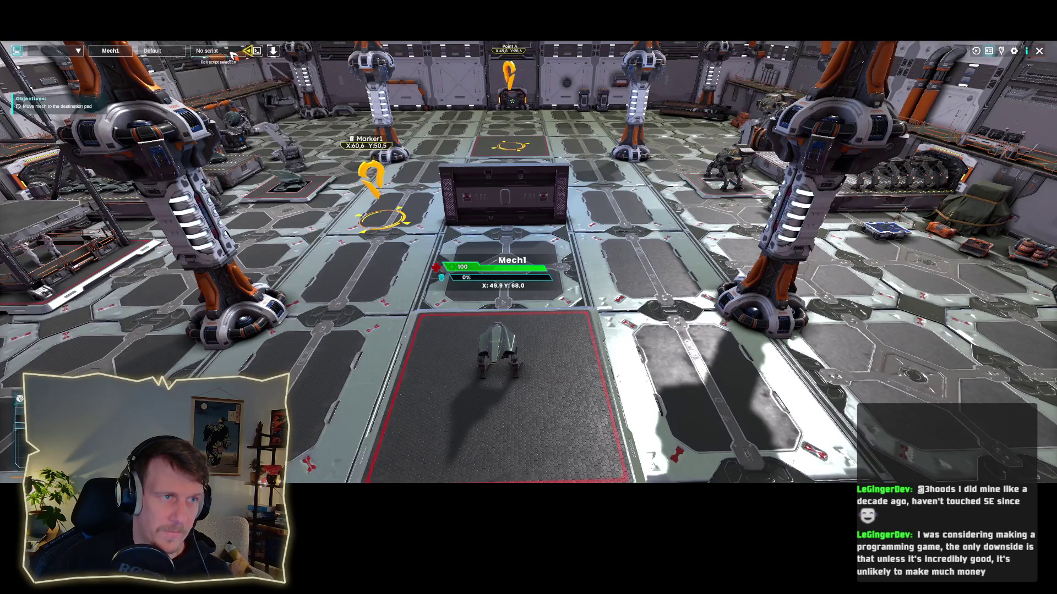
click(256, 51)
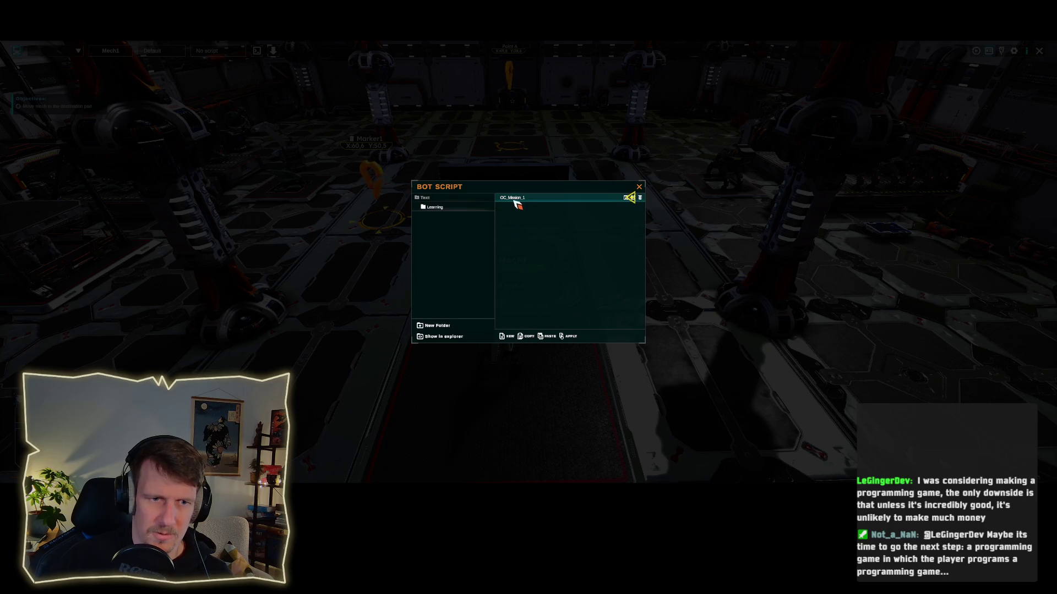
Step: In OC_Mission_1.py, change the move_to target on line 8 to "Marker1"
click(631, 197)
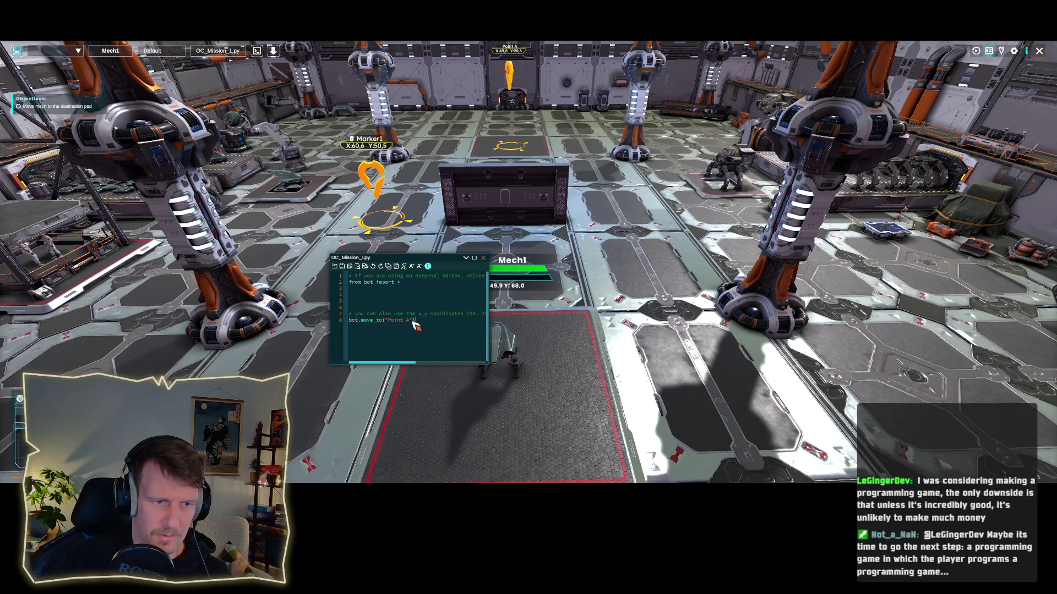
drag(410, 322, 389, 323)
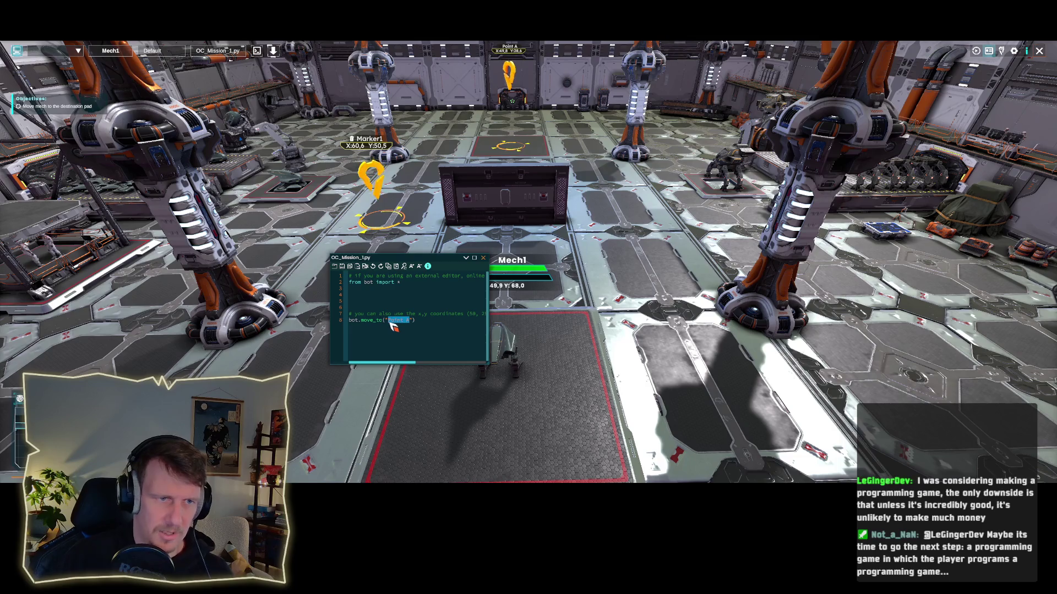
text(Marker1)
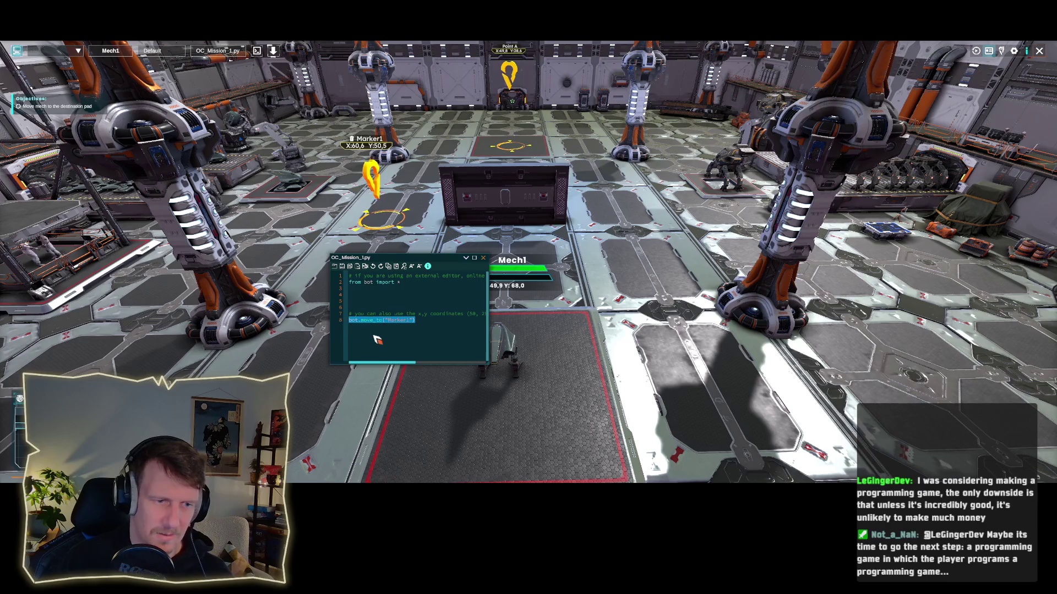
Step: Add a second move_to line targeting "Point A" and deploy the mission run
text(bot.move_to("Marker1"))
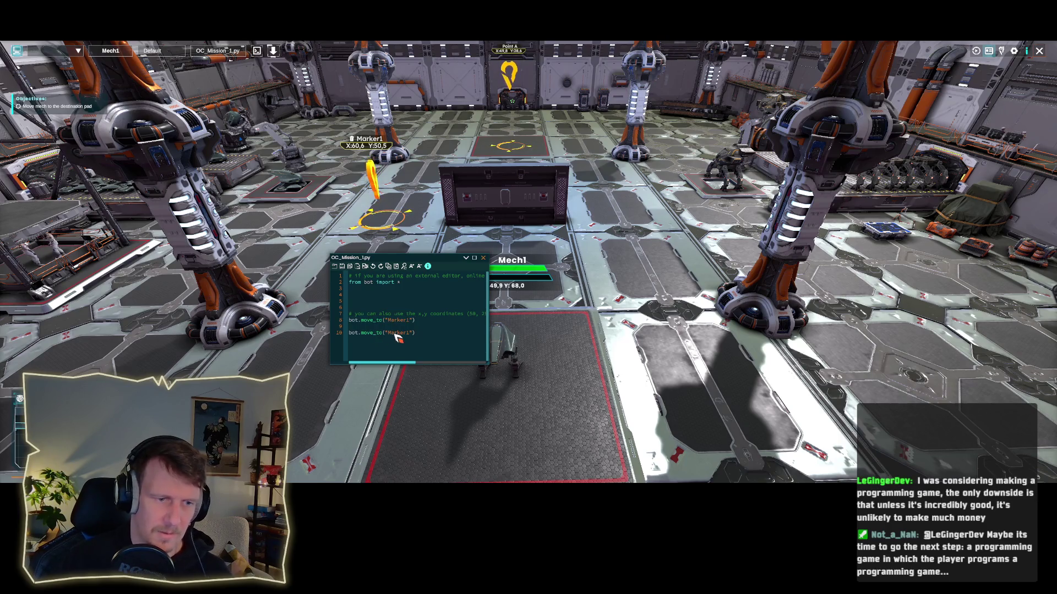
mouse_move(412, 333)
mouse_down()
mouse_move(380, 334)
mouse_move(389, 336)
mouse_up()
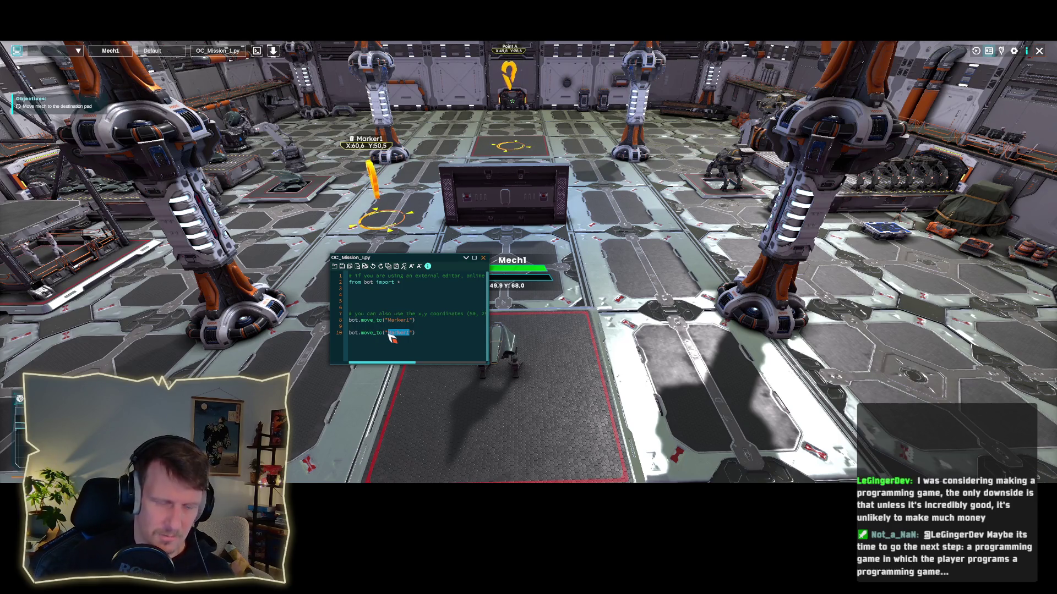
text(Point A)
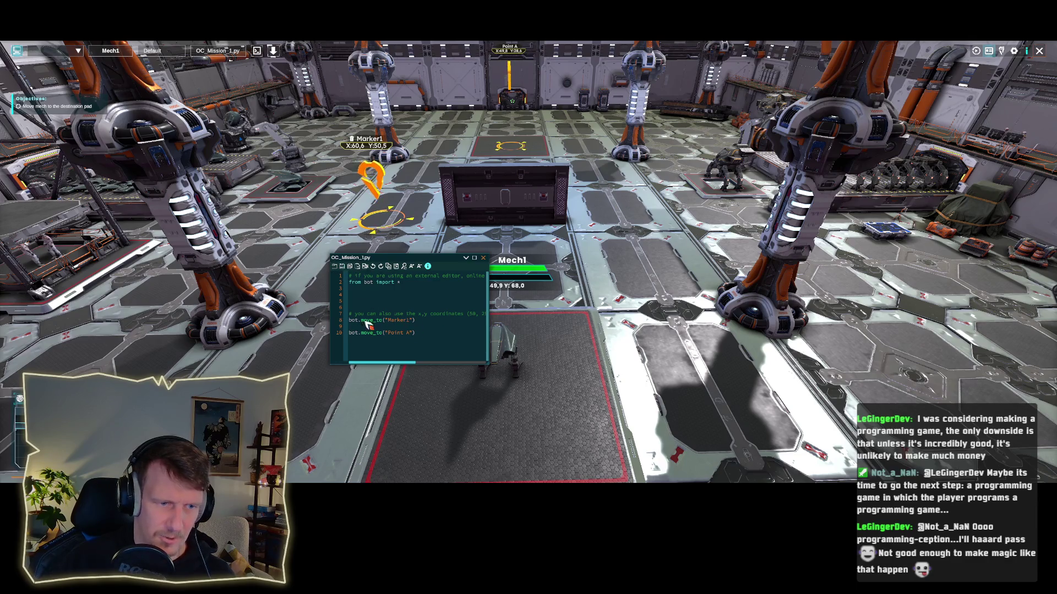
click(274, 51)
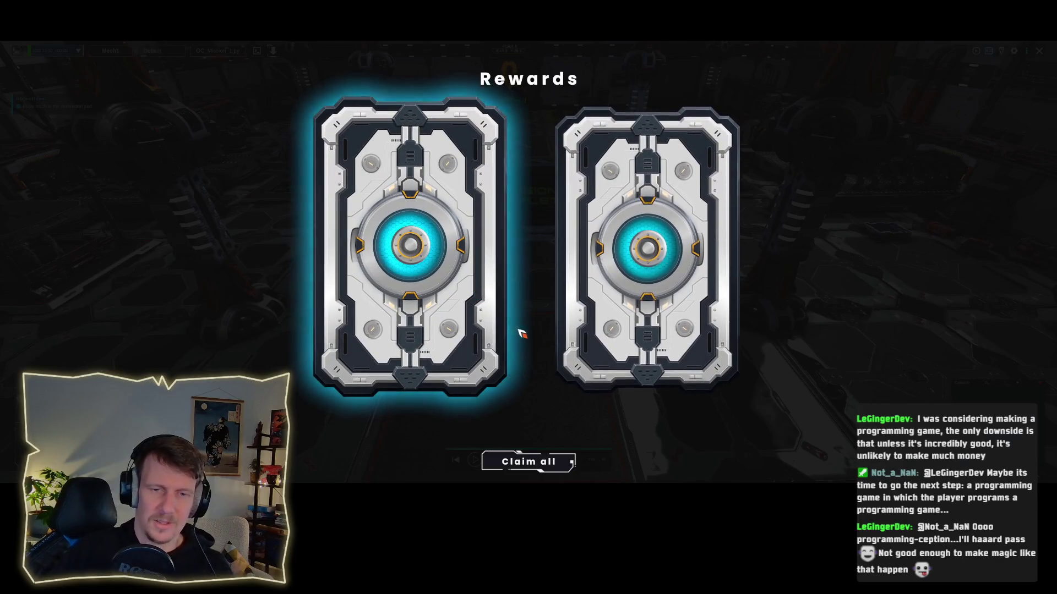
Step: Unlock the first reward card, claim the Beam Cannon and Hazard Core, and close the rewards screen
click(441, 263)
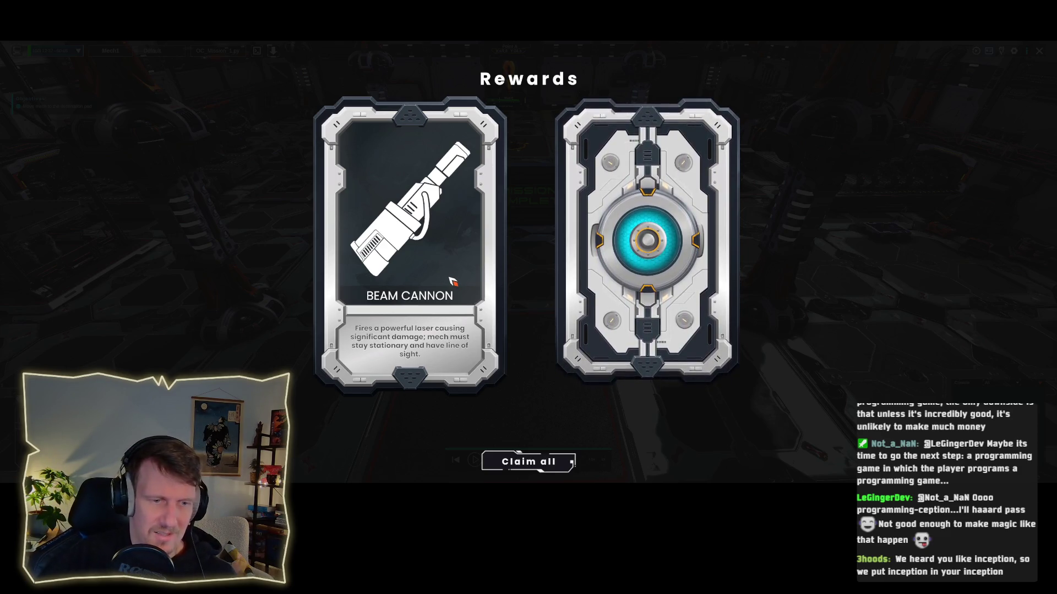
click(536, 464)
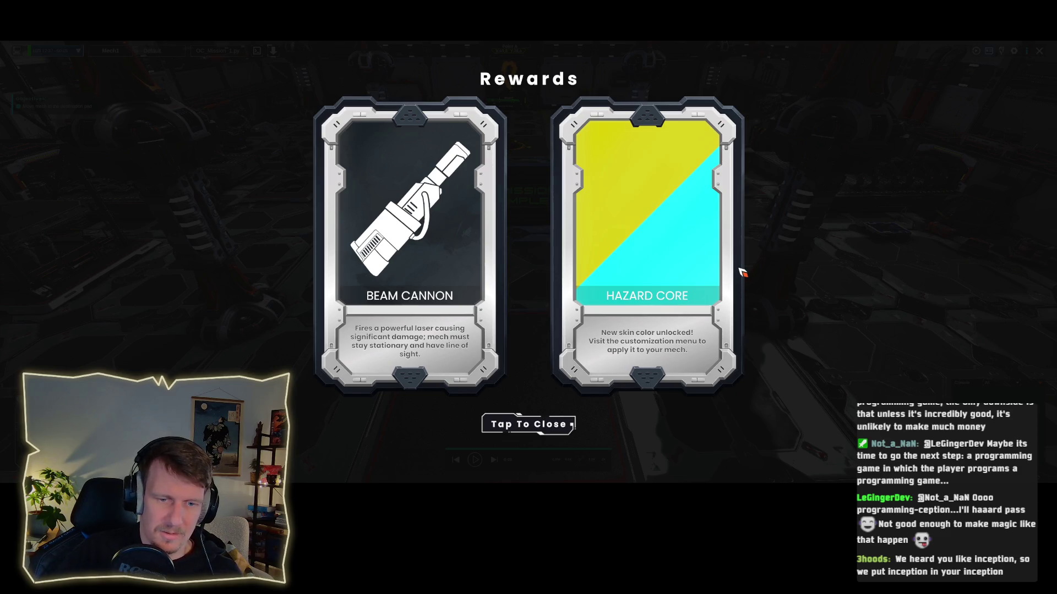
click(528, 424)
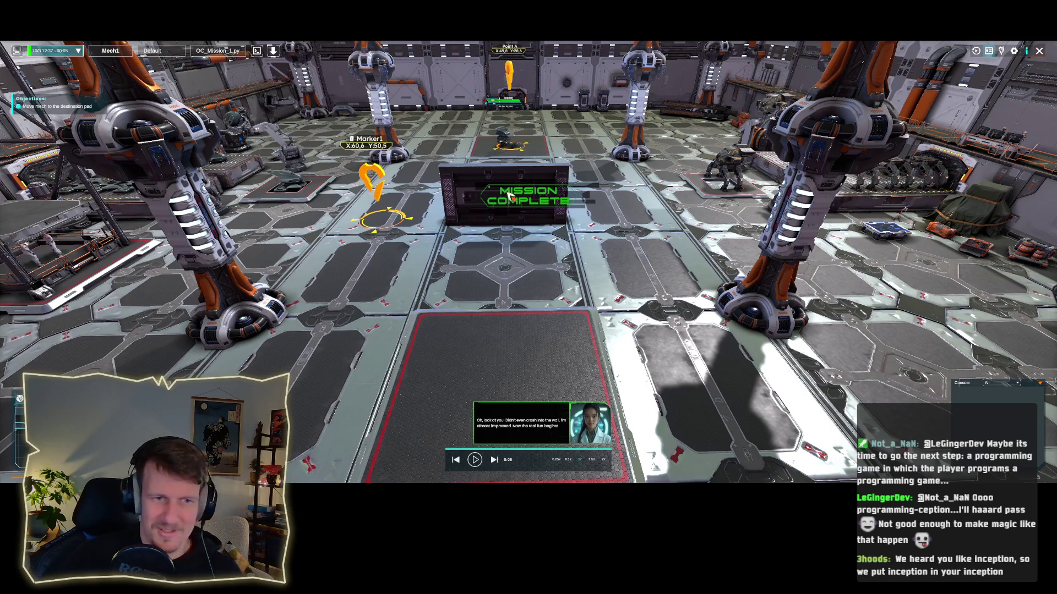
Step: Exit to the mission list and launch the Target Practice mission
click(1039, 51)
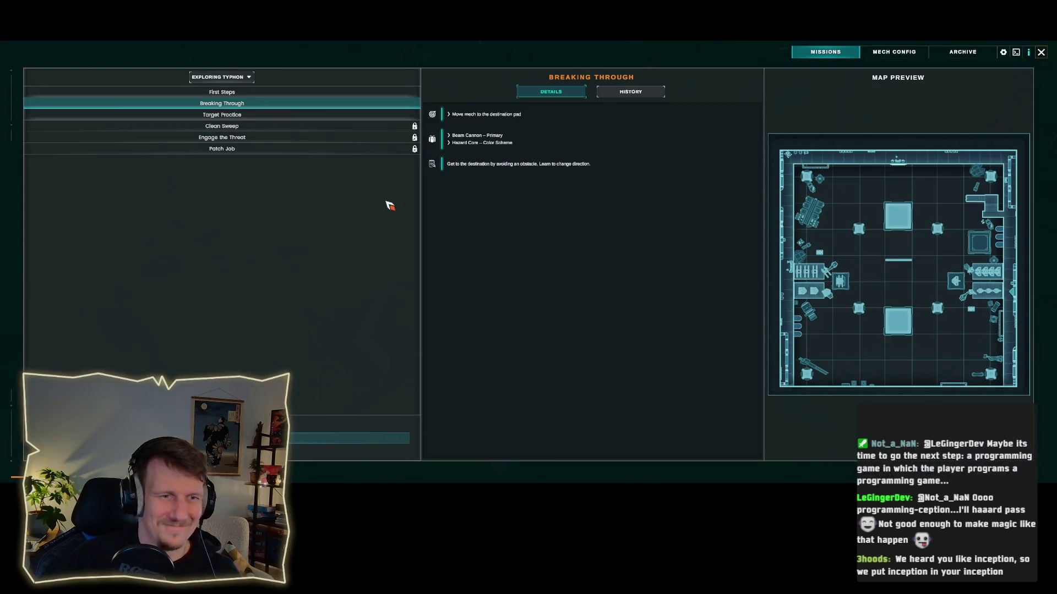
click(241, 116)
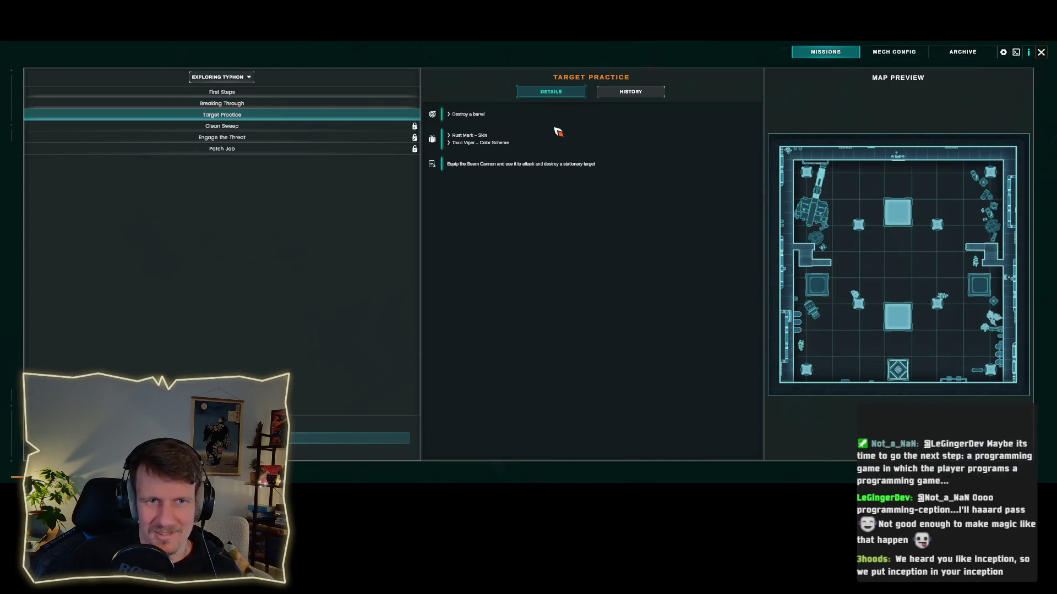
click(294, 444)
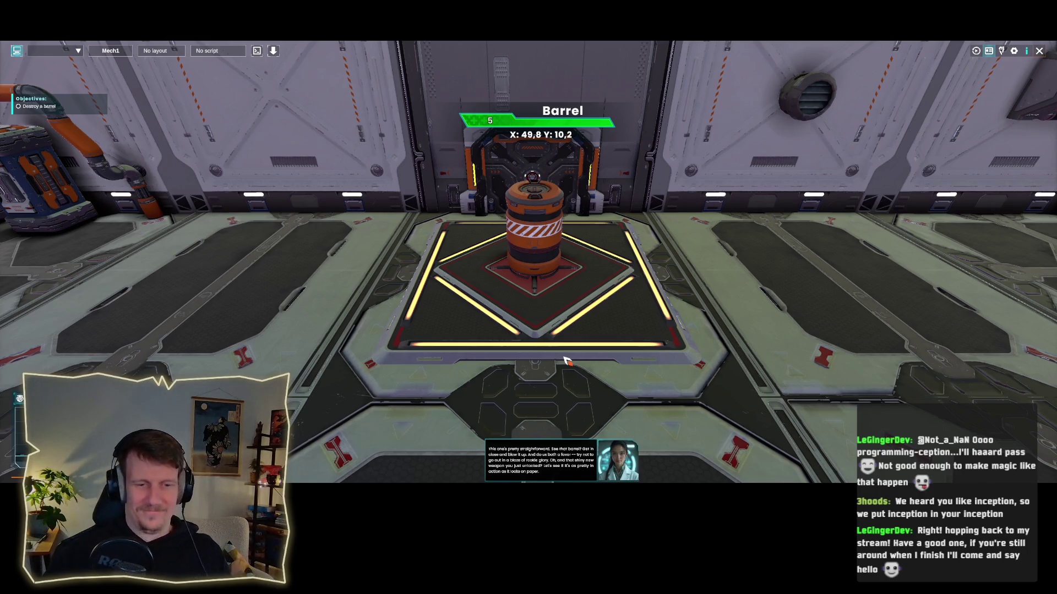
Step: Mount the Beam Cannon as Mech1's left primary weapon
scroll(566, 361, down, 1)
scroll(566, 360, down, 5)
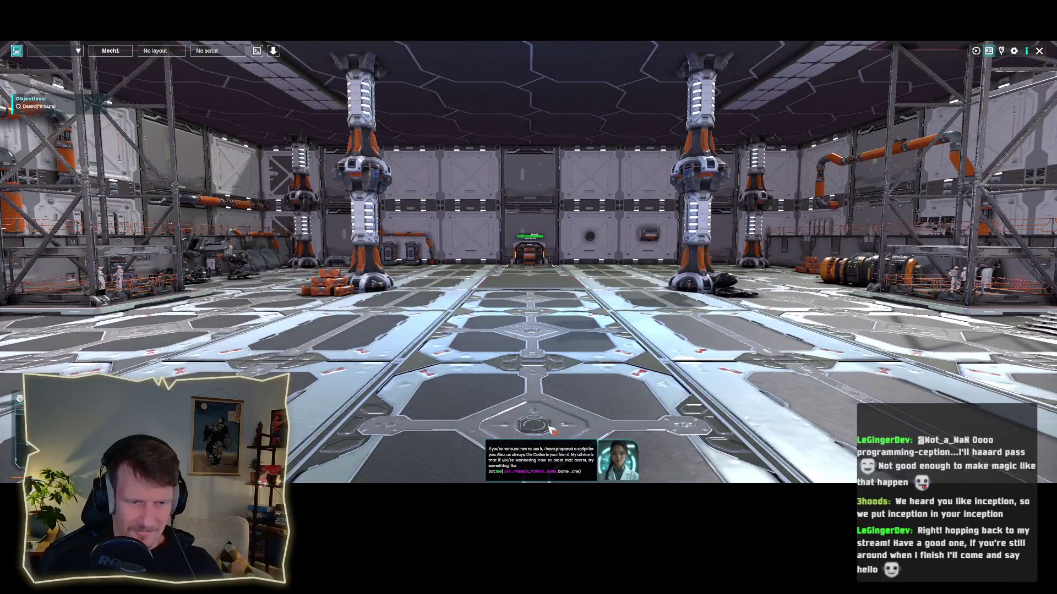
key(m)
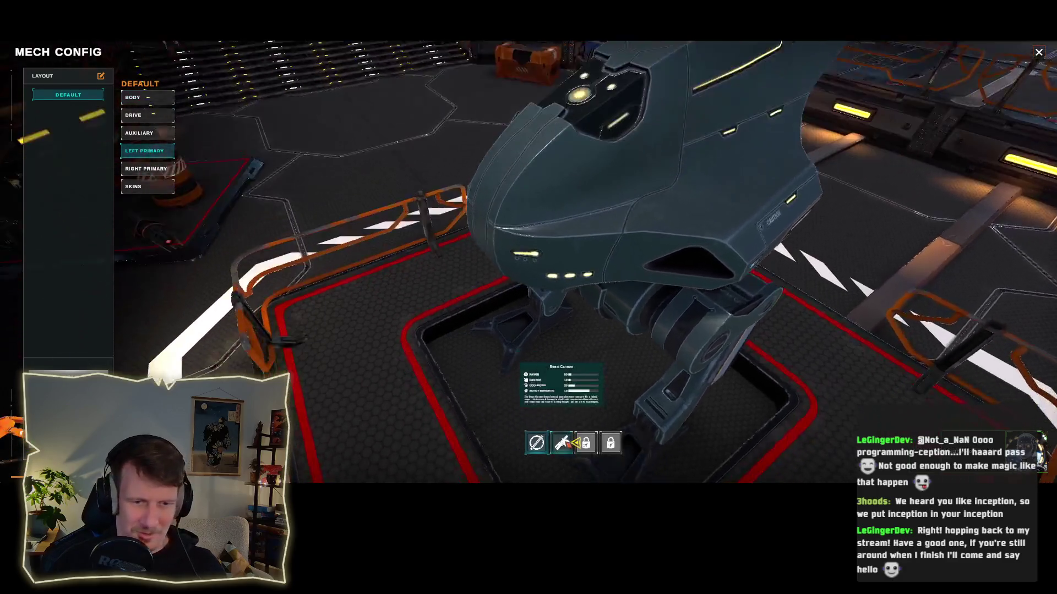
click(563, 443)
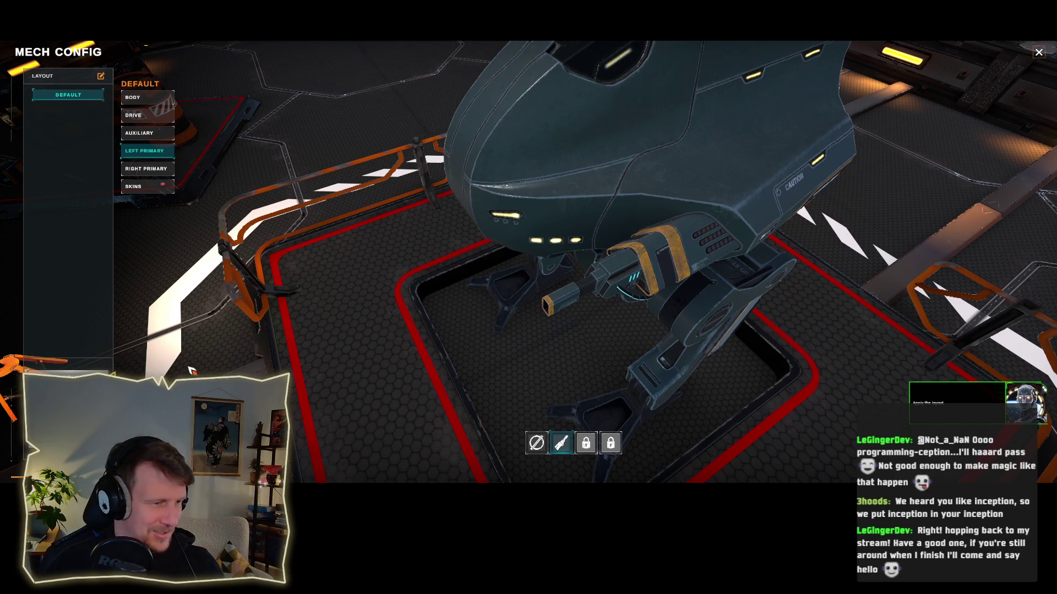
Step: Return to the arena and choose OC_Mission_3 from the bot script list
click(68, 377)
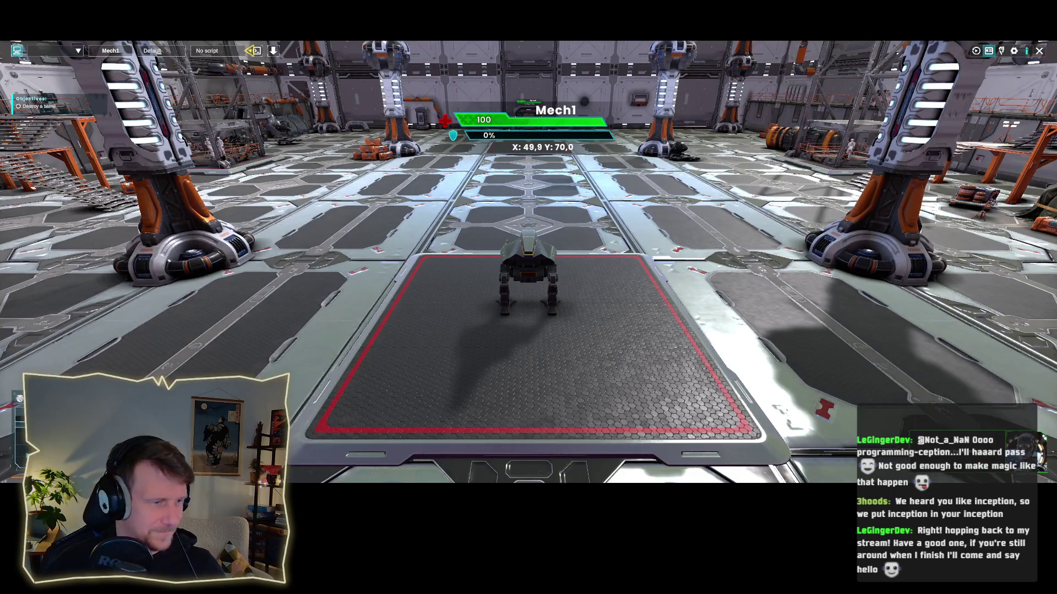
click(256, 51)
click(542, 208)
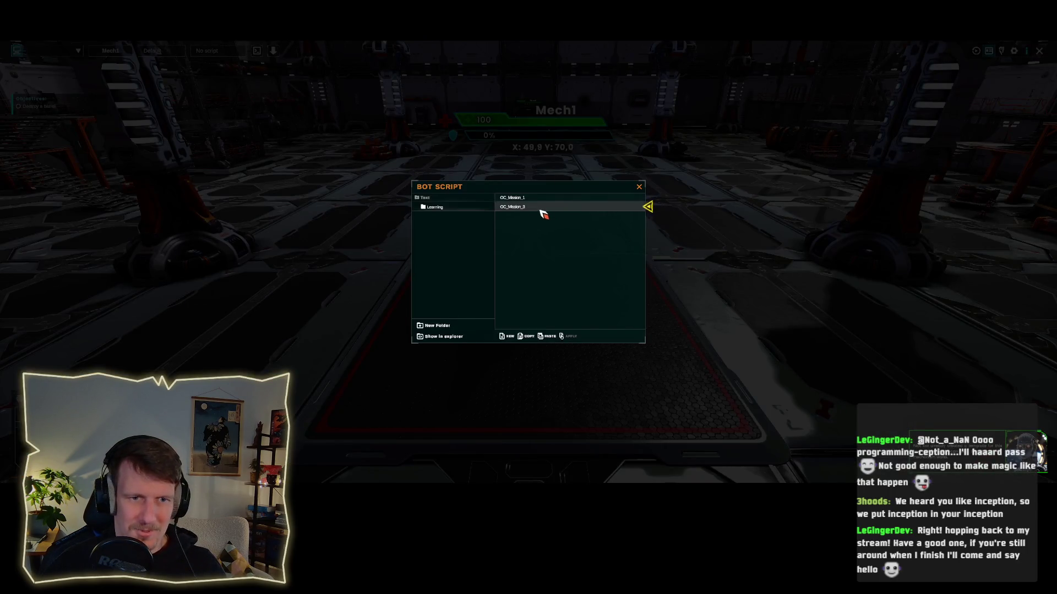
Step: Load OC_Mission_3 onto Mech1 and show its code in an enlarged editor
click(568, 336)
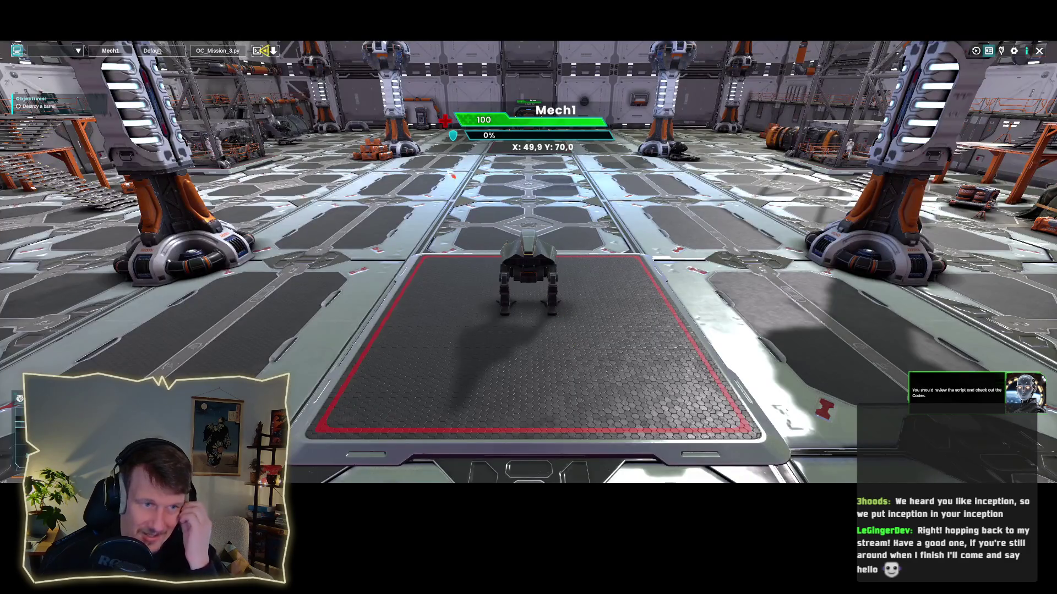
click(257, 51)
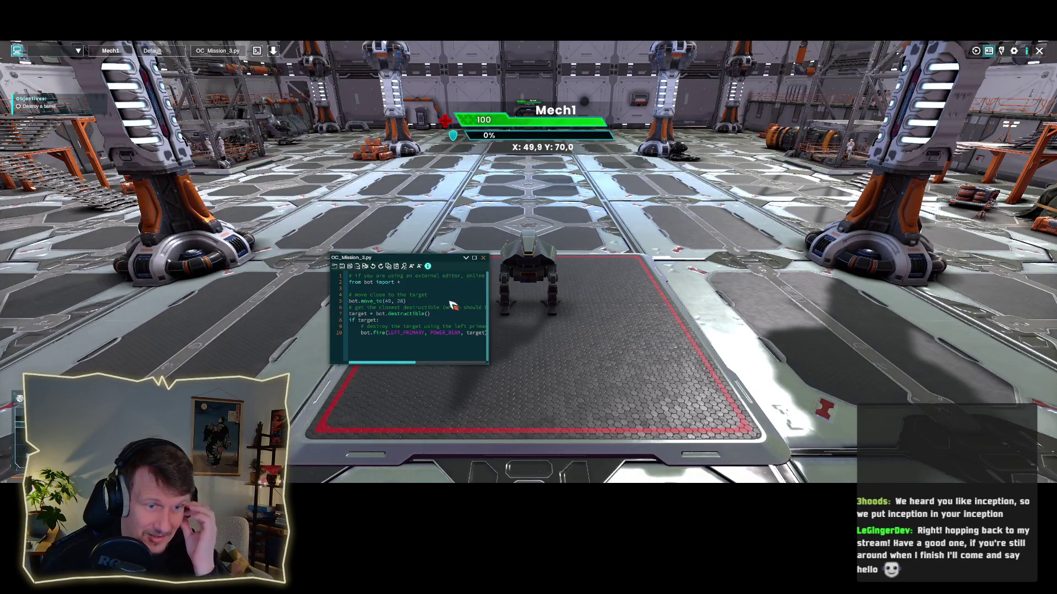
mouse_move(488, 363)
mouse_down()
mouse_move(703, 383)
mouse_move(690, 383)
mouse_up()
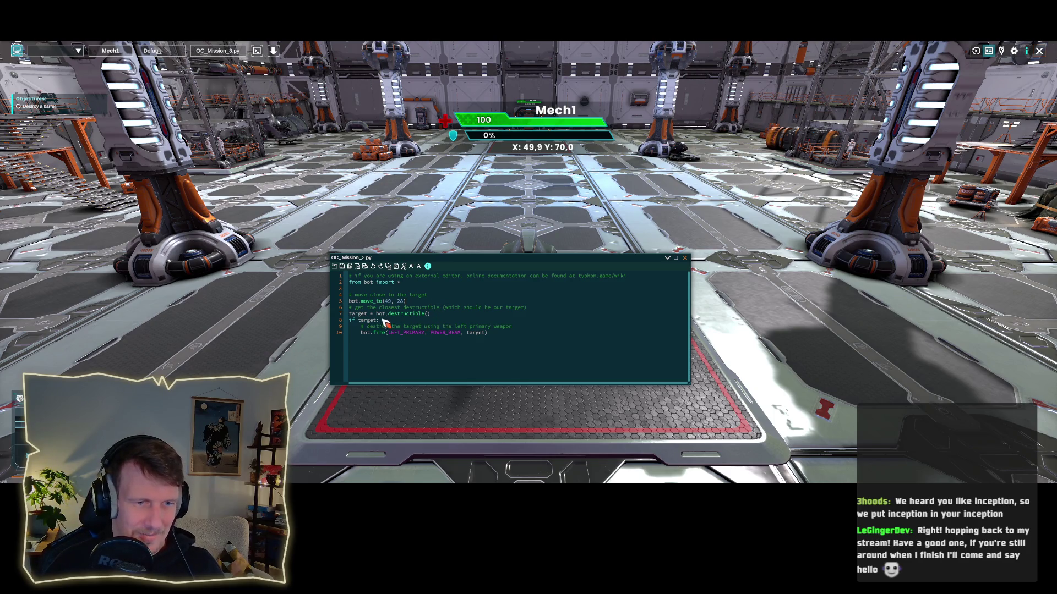
Step: Review the destructible() and bot.move_to(49, 28) lines, then deploy and play the mission
click(406, 314)
drag(410, 302, 348, 302)
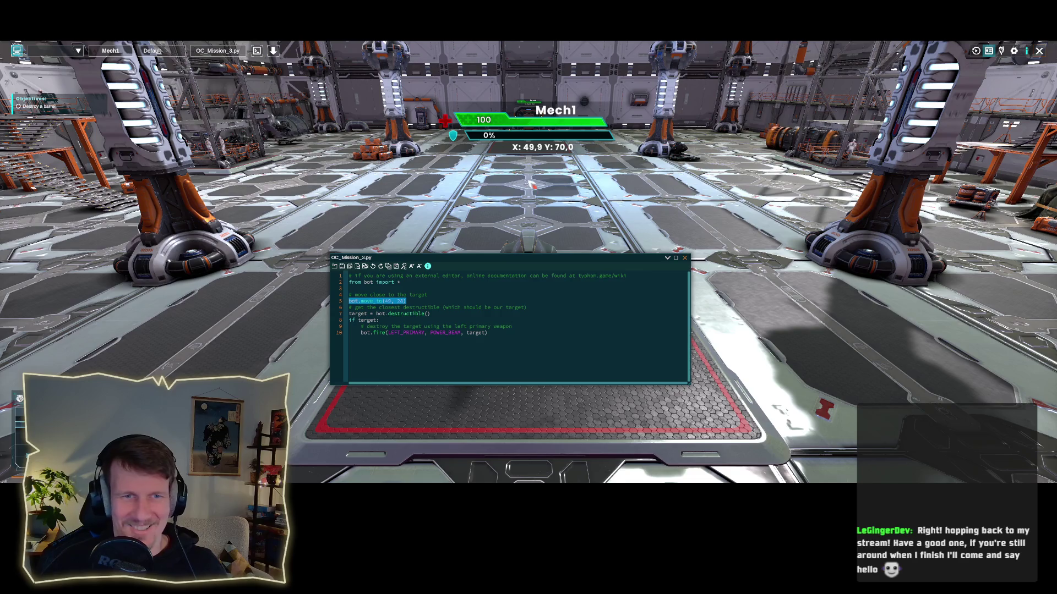
scroll(531, 184, up, 3)
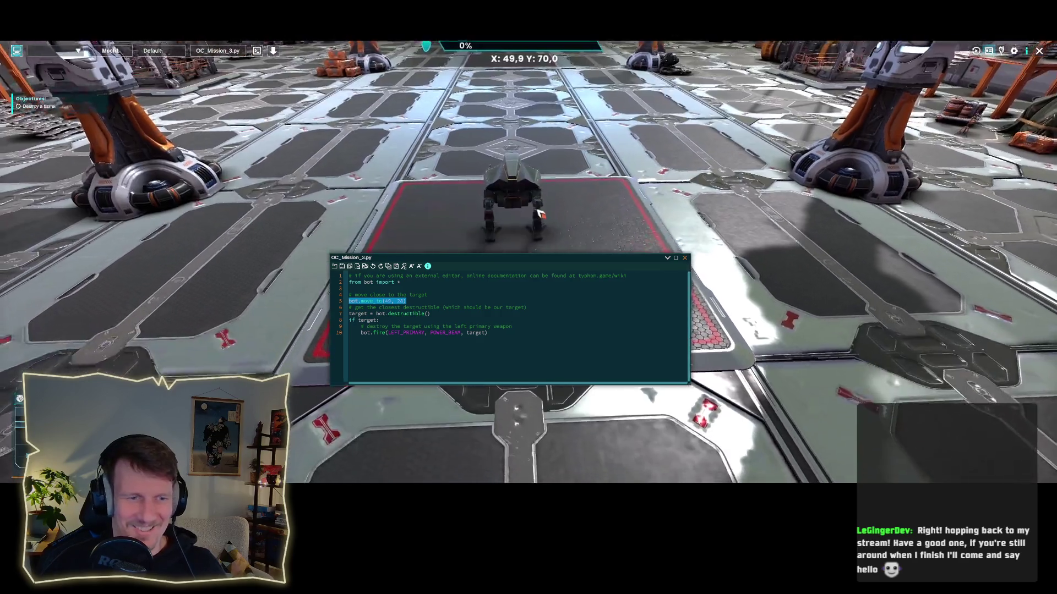
scroll(537, 193, down, 3)
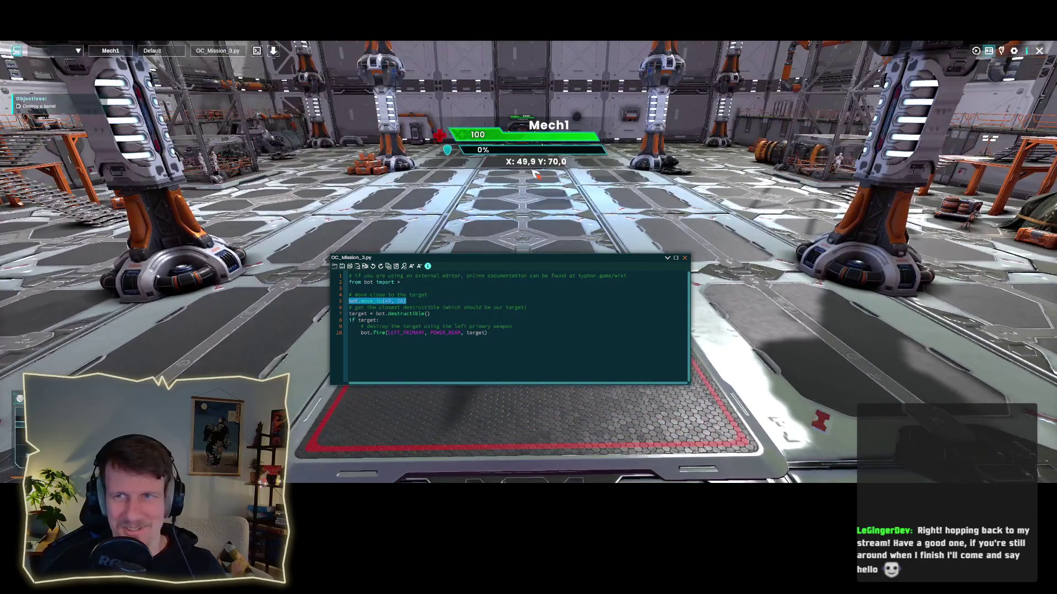
click(273, 50)
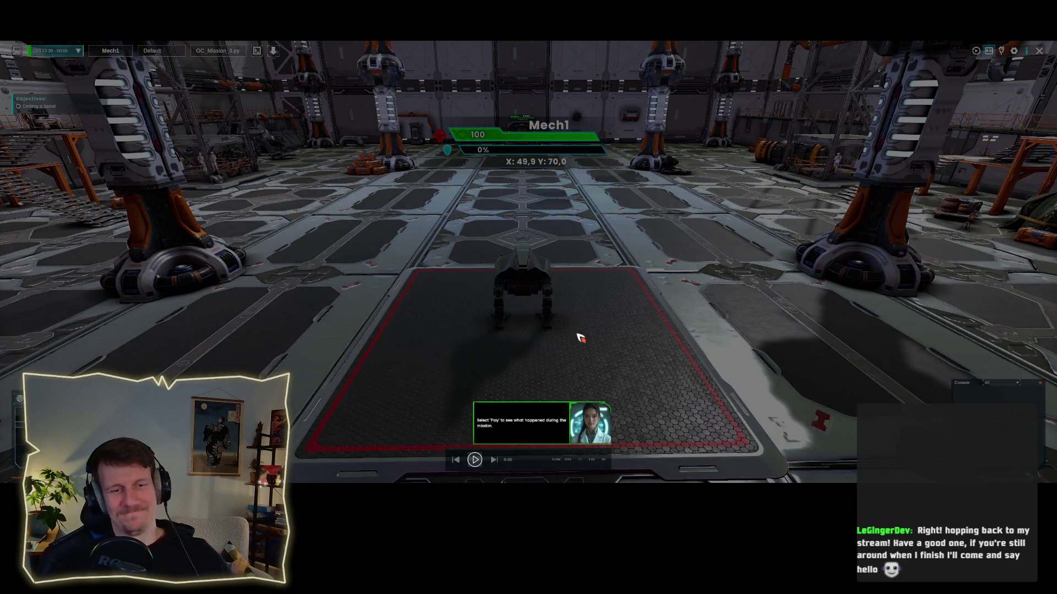
click(475, 460)
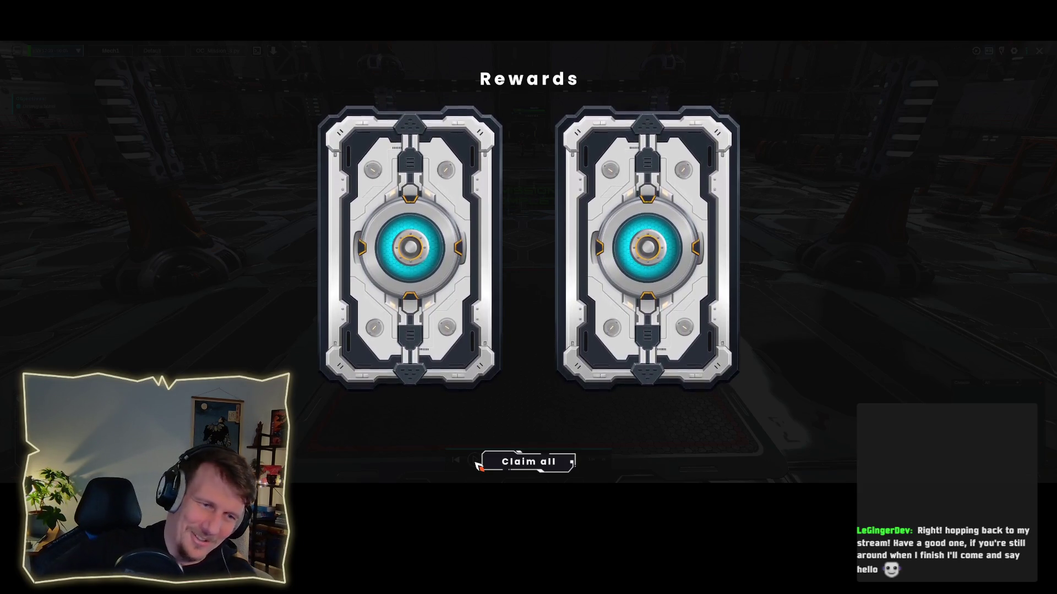
Step: Claim the Rust Mark camouflage and Toxic Viper skin, then close the rewards screen
click(520, 463)
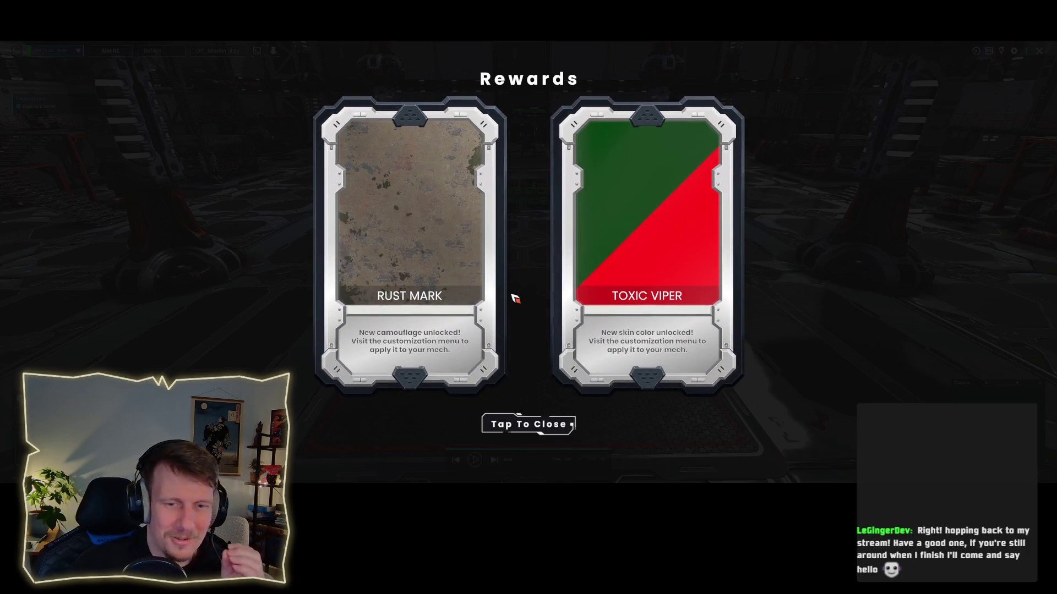
click(530, 426)
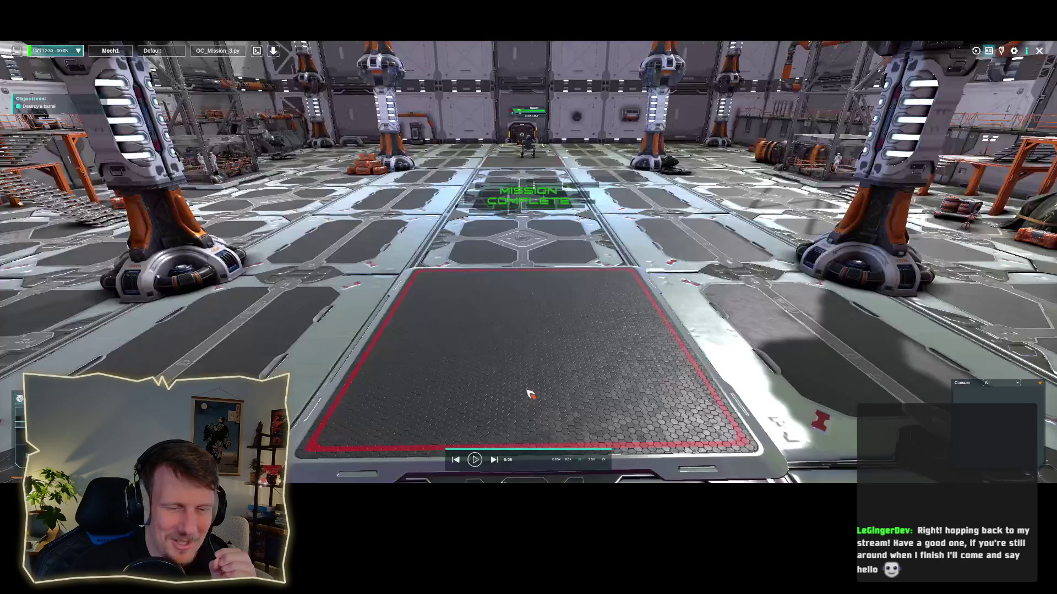
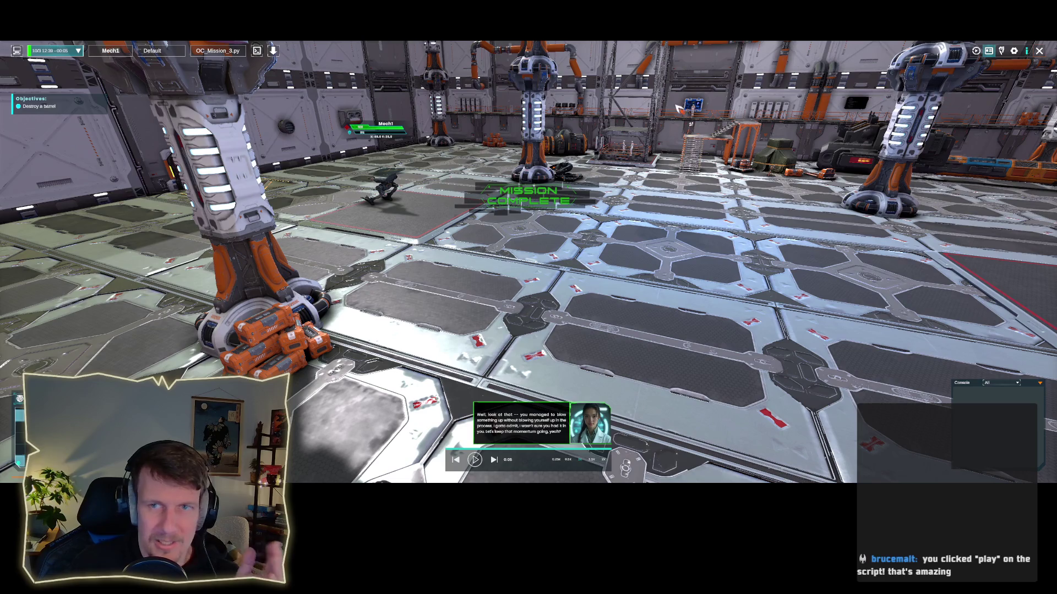
Step: Leave Target Practice and start the Clean Sweep mission to destroy all 3 barrels
click(1039, 50)
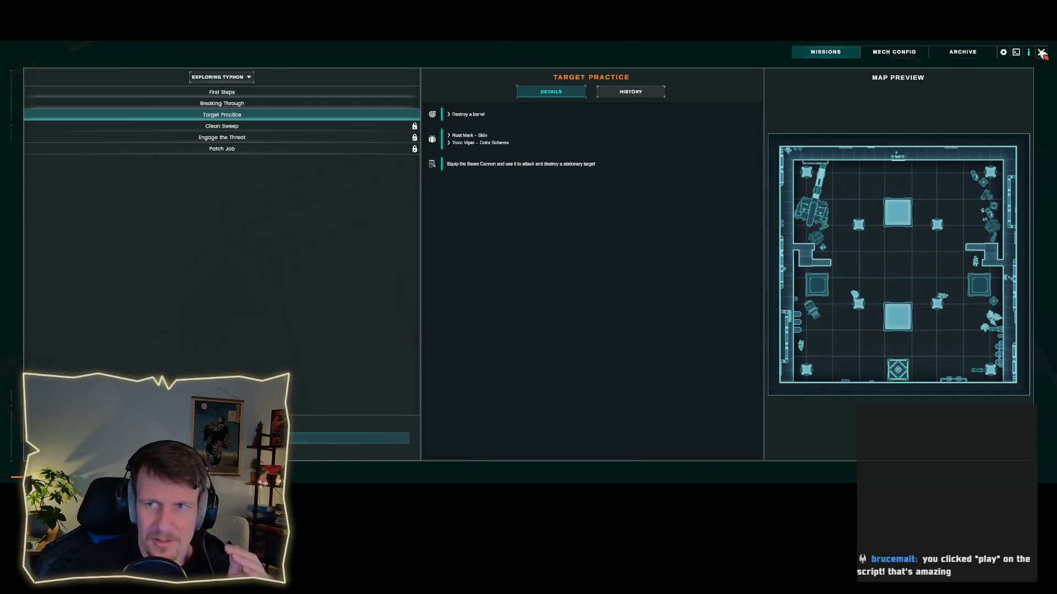
click(236, 126)
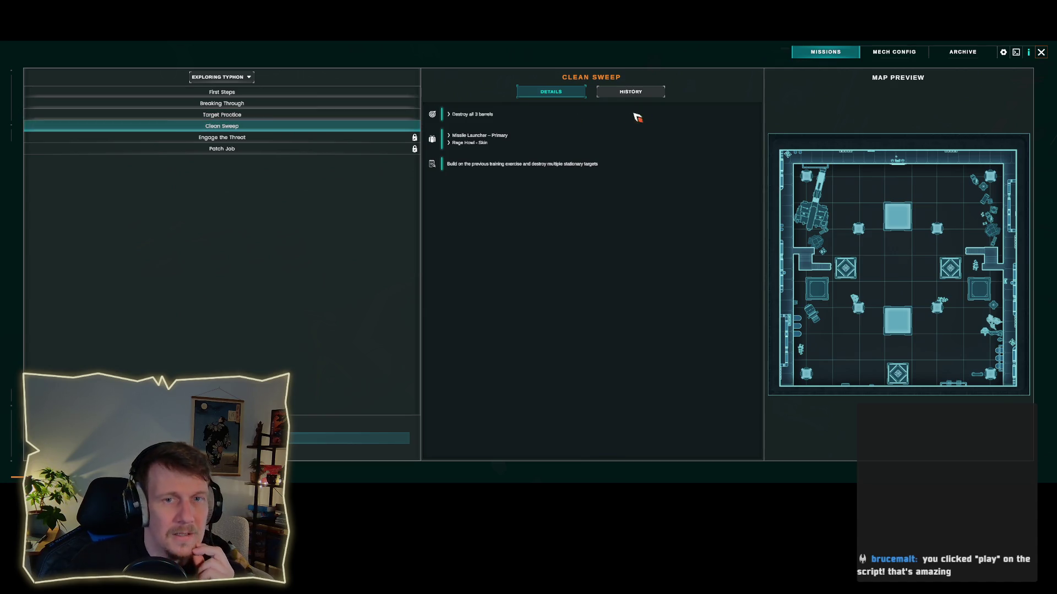
click(220, 437)
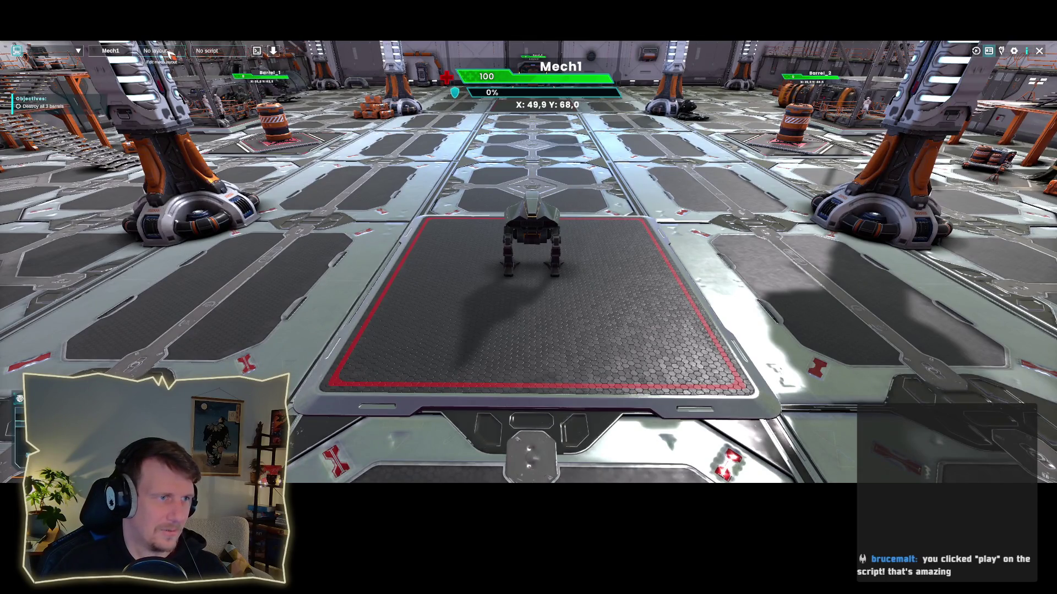
click(172, 55)
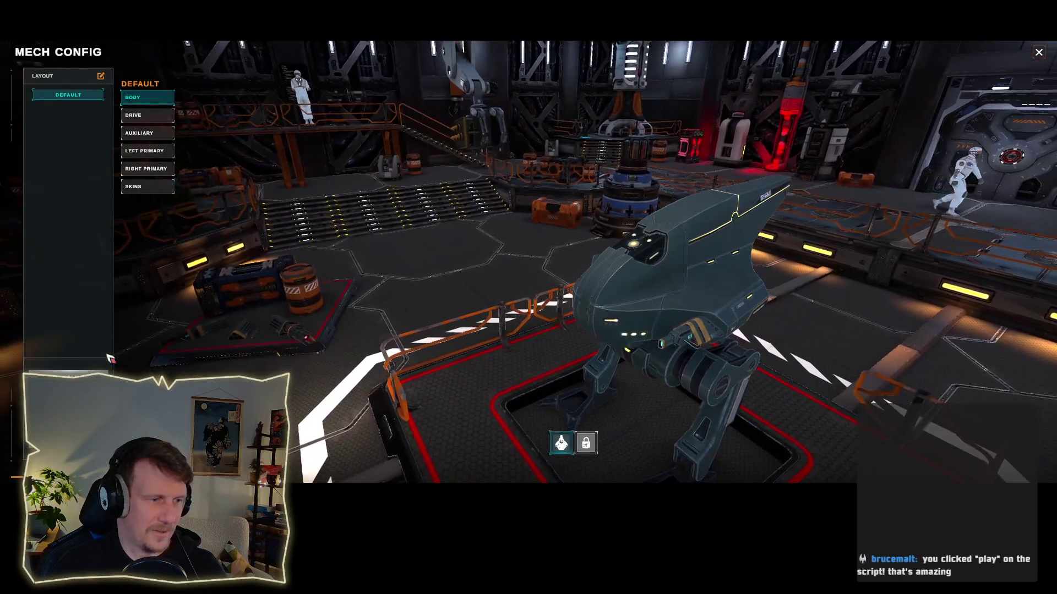
Step: Keep the Default mech layout and load the OC_Mission_3 script into the code editor
key(Escape)
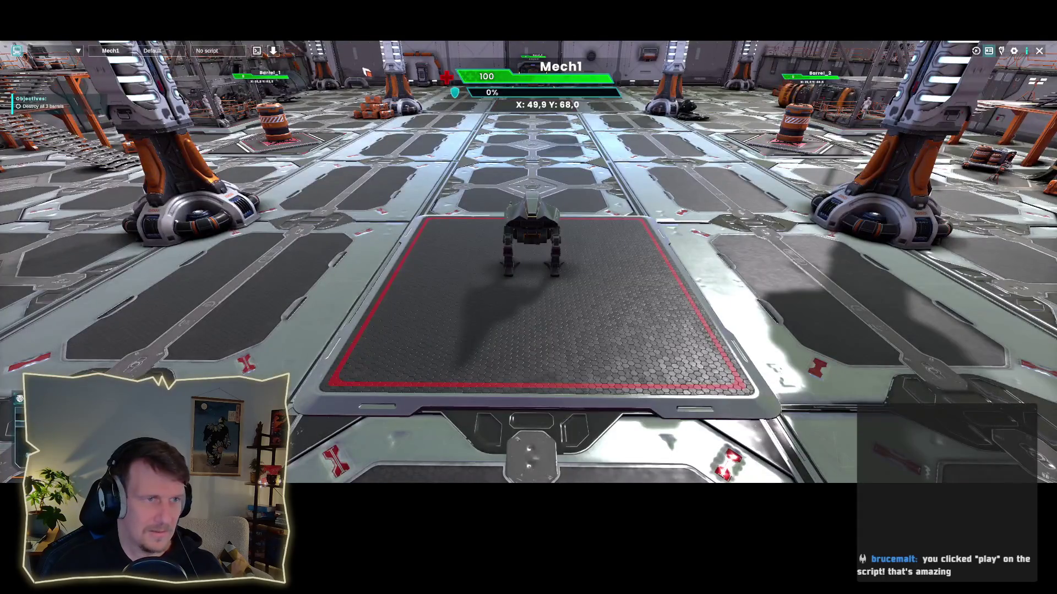
click(221, 52)
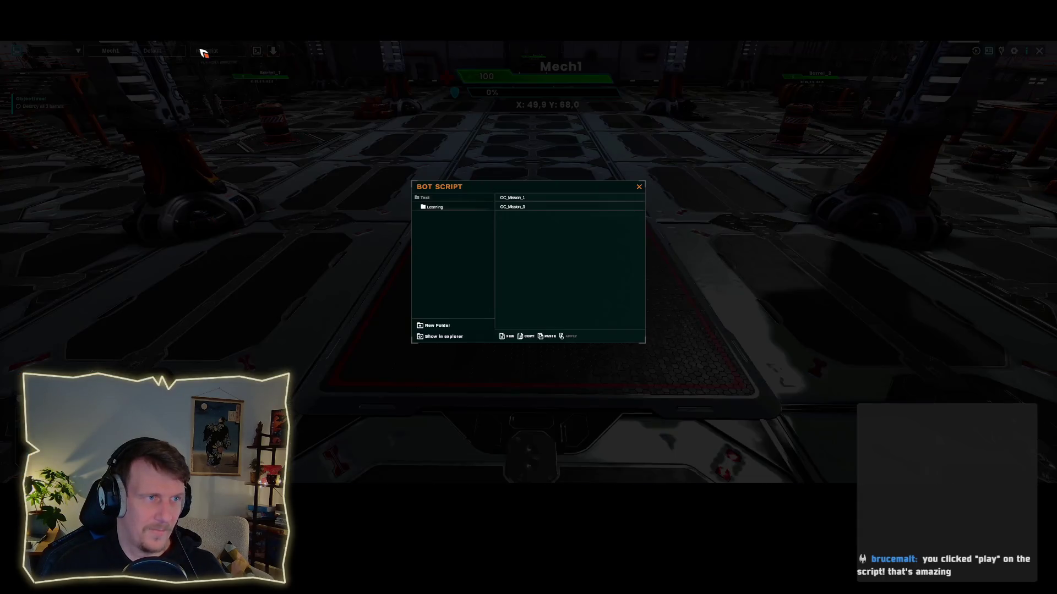
click(520, 209)
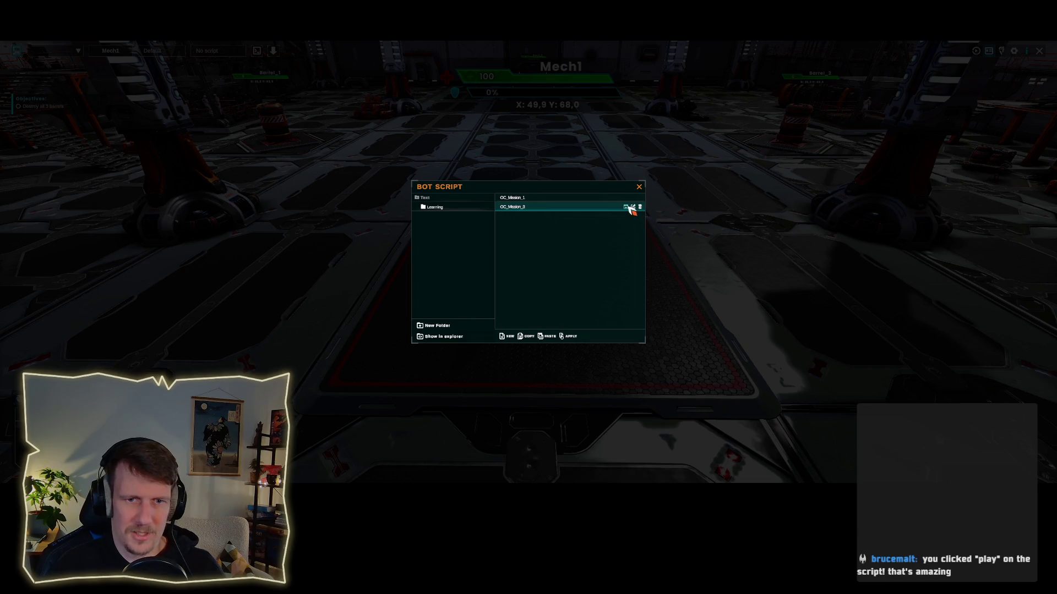
click(632, 207)
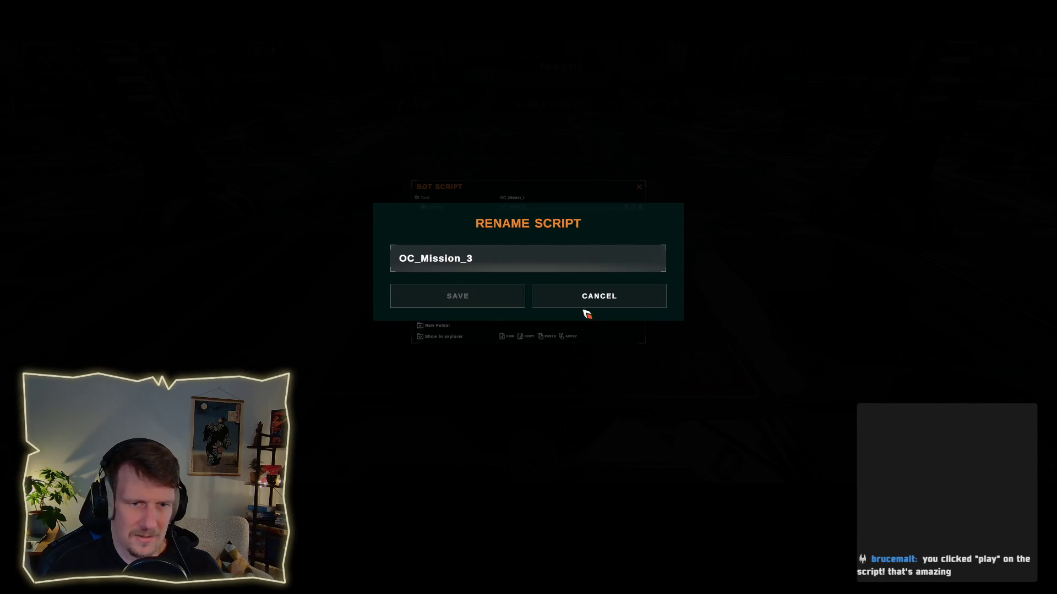
click(577, 302)
double_click(538, 210)
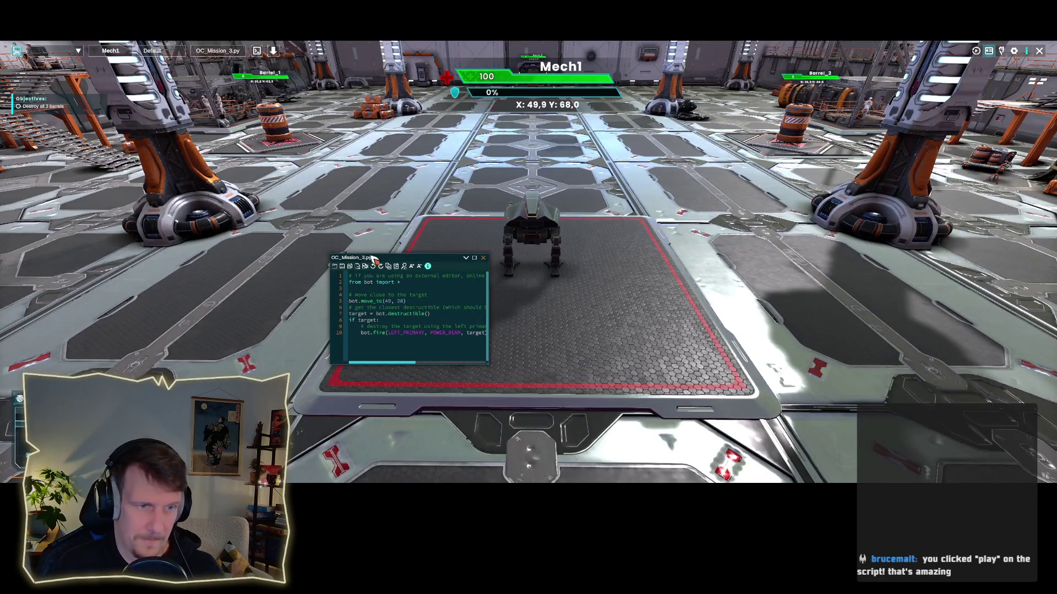
Step: Enlarge the code editor window, making it taller and wider over the arena
drag(372, 256, 372, 164)
drag(489, 275, 659, 275)
drag(685, 377, 766, 384)
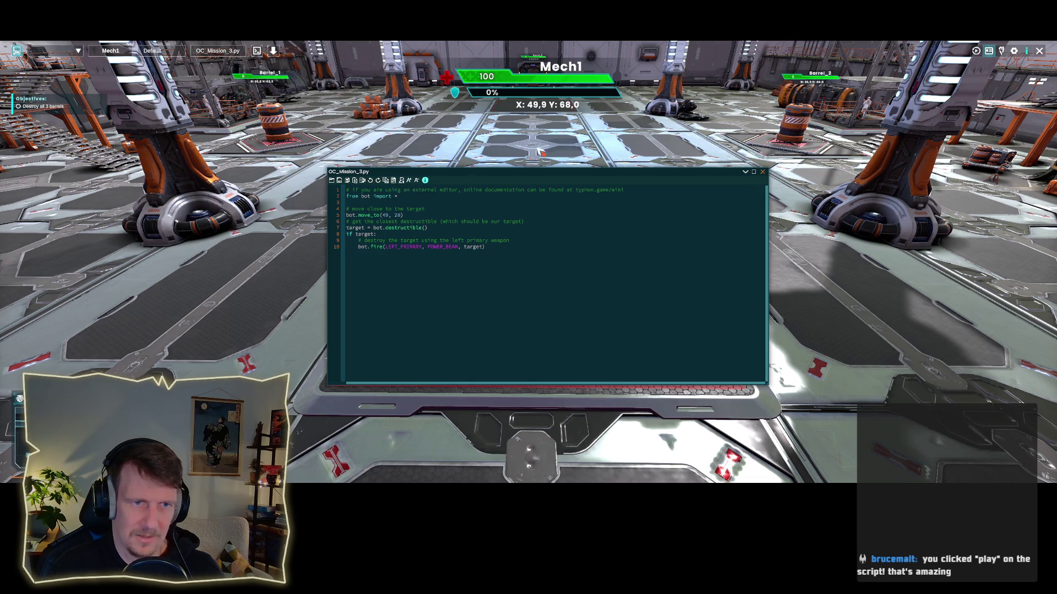
click(1001, 51)
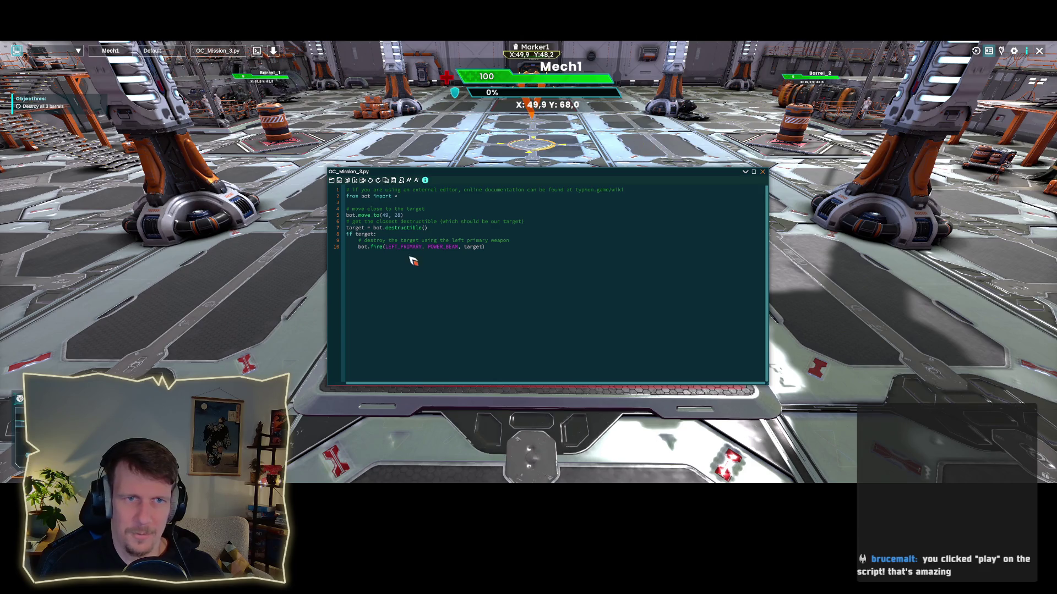
Step: Replace the move_to coordinates with Marker1 and paste the find-and-fire block into three copies
drag(404, 217, 383, 218)
key(BackSpace)
text("Marker1")
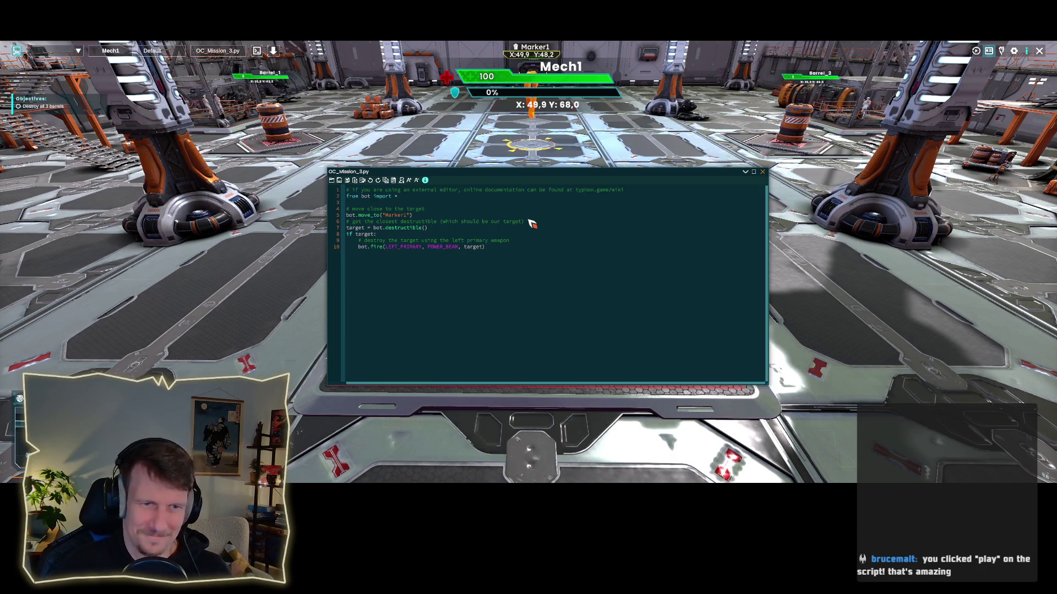
drag(485, 249, 348, 232)
key(ctrl+c)
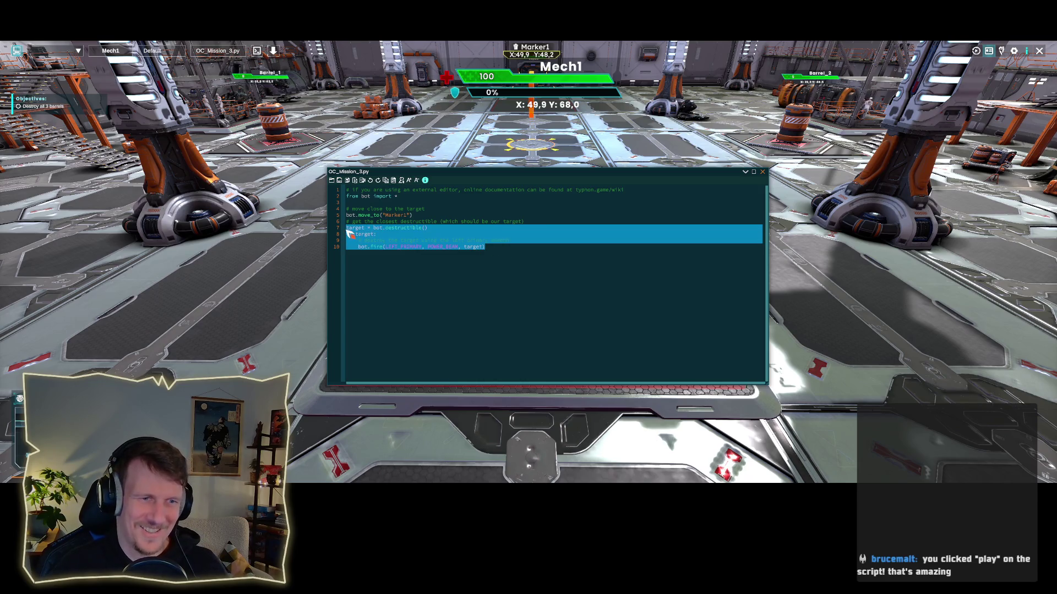
click(435, 263)
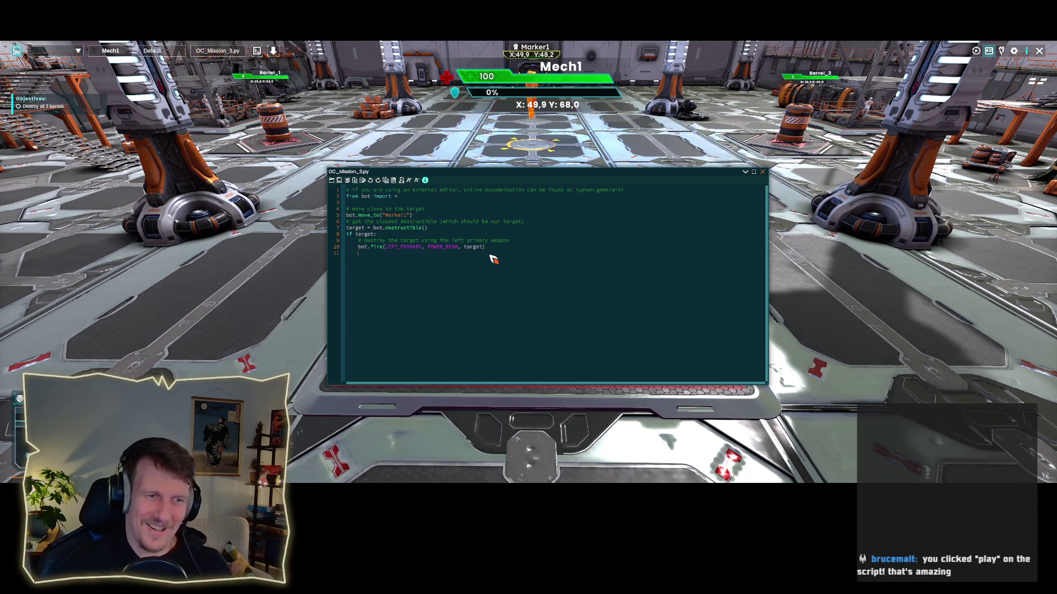
key(ctrl+v)
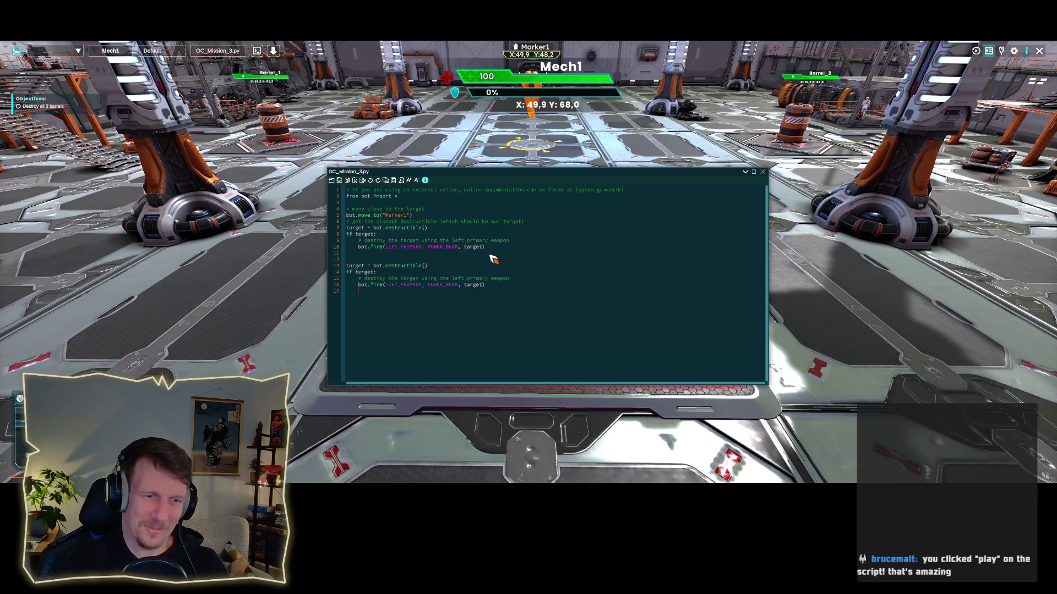
key(ctrl+v)
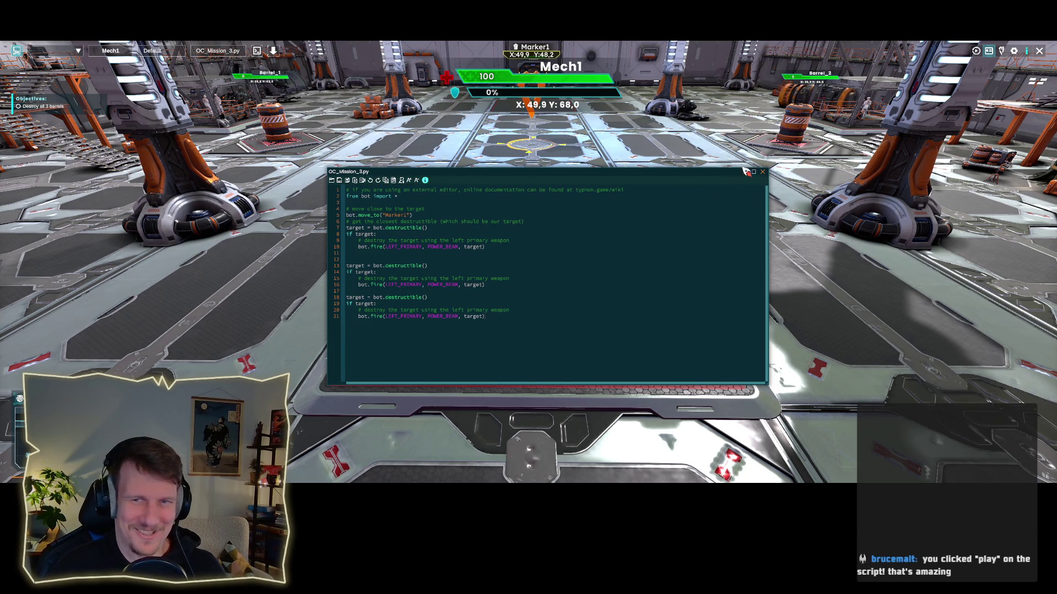
click(762, 172)
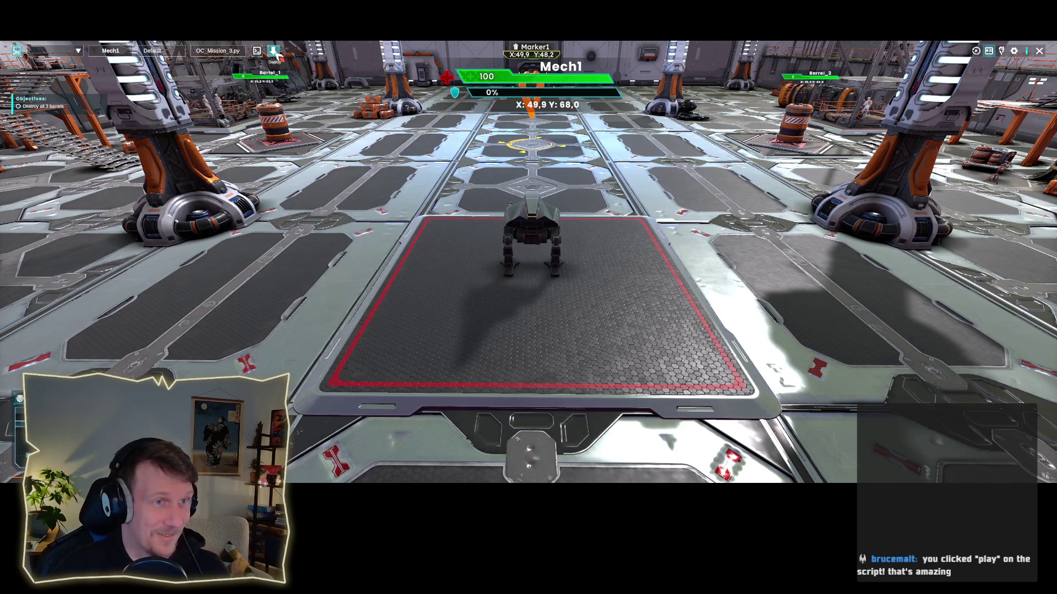
Step: Deploy and run the script, then claim the Missile Launcher and Rage Howl rewards
click(272, 51)
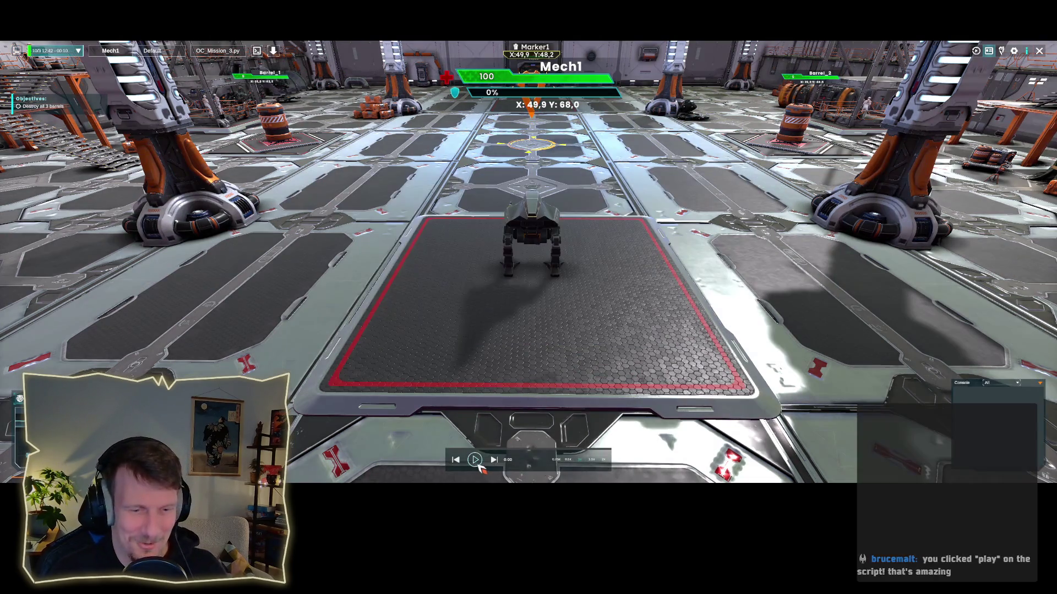
click(474, 460)
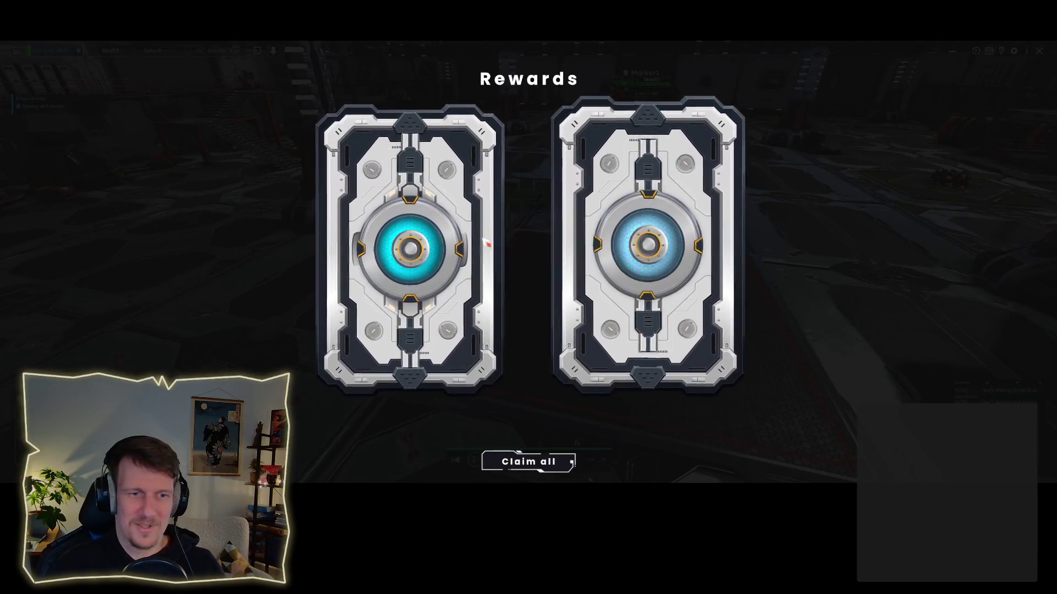
click(634, 203)
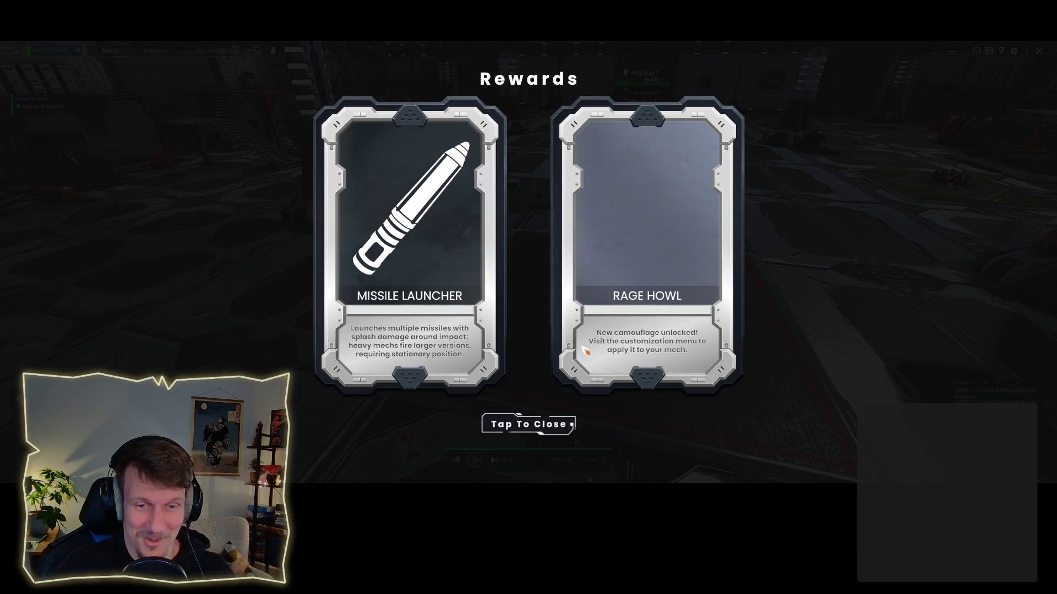
click(521, 427)
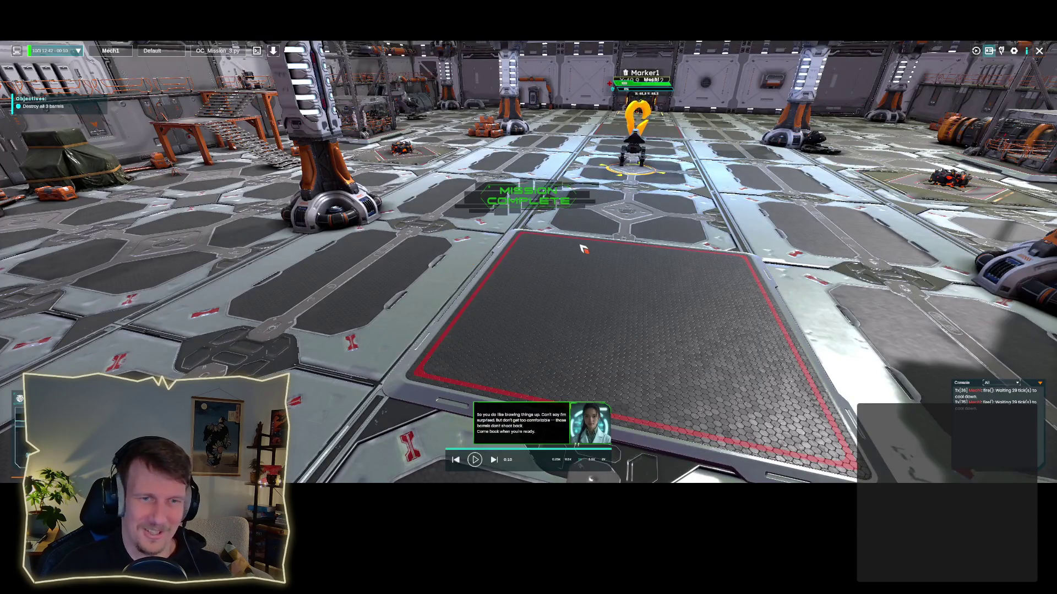
Step: Recentre the view on the mech and marker, then exit to the mission list
scroll(591, 242, up, 2)
scroll(557, 267, down, 1)
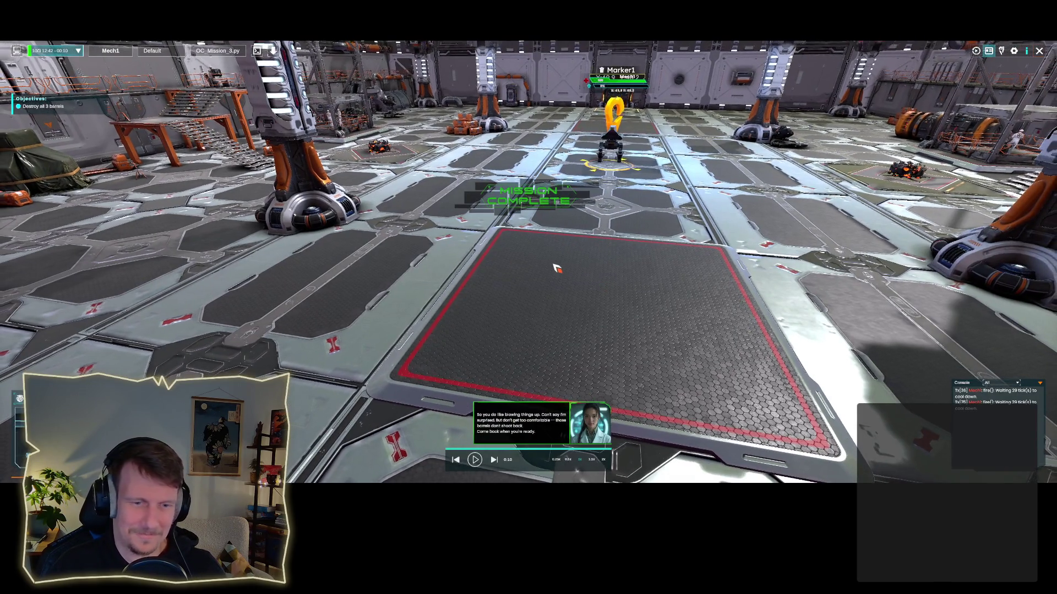
drag(559, 321, 595, 309)
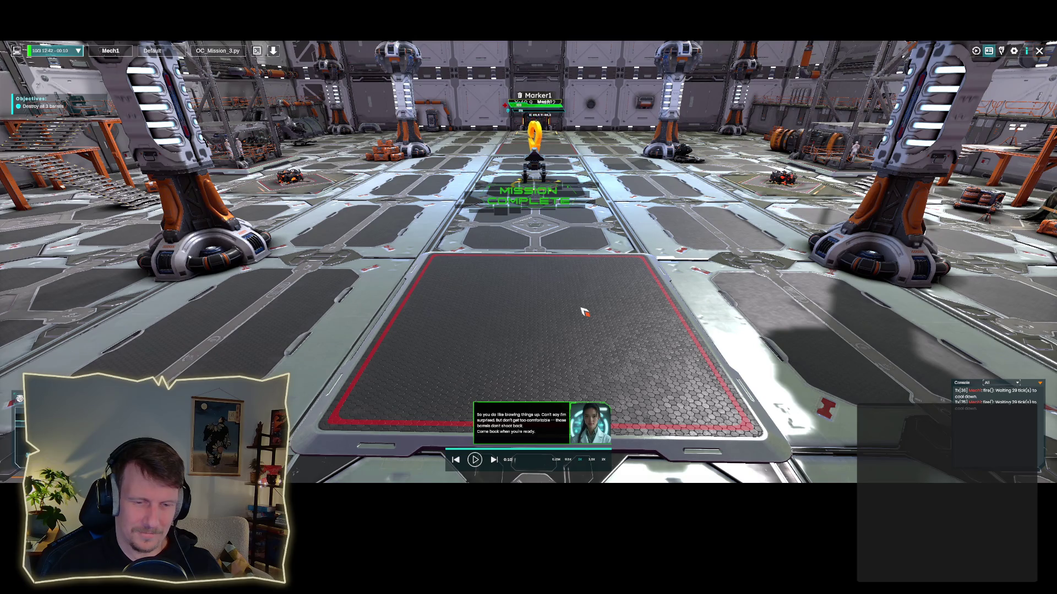
click(1042, 52)
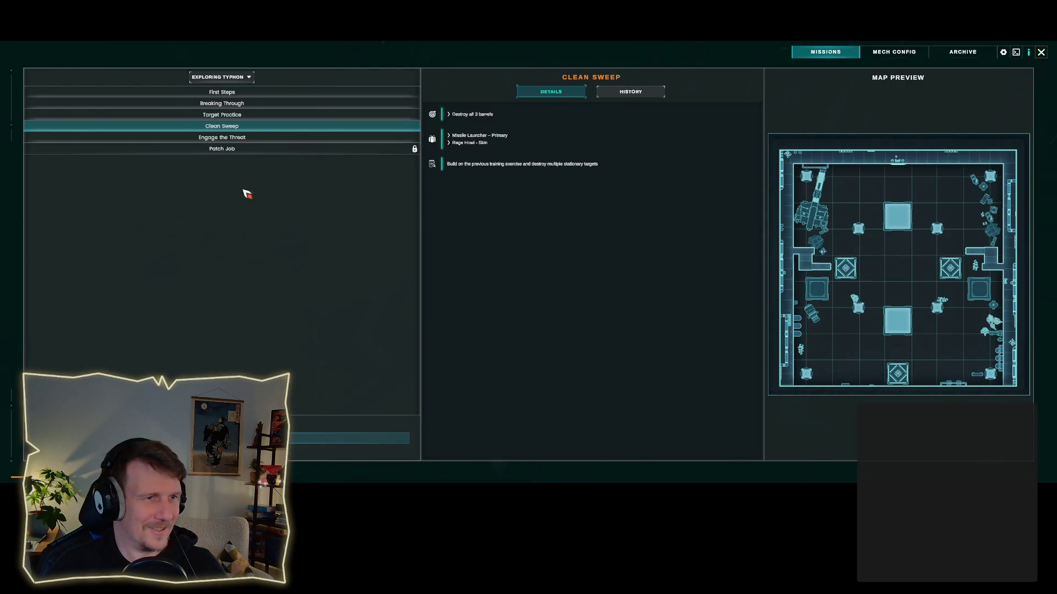
Step: Start the Engage the Threat mission to destroy the rogue Enemy Mech
click(237, 138)
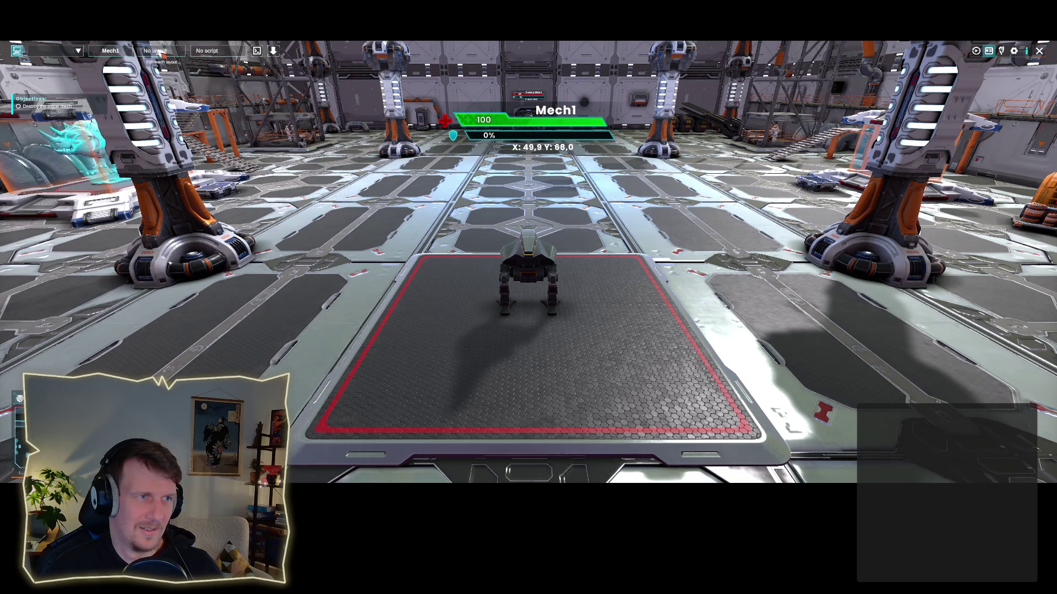
Step: Equip the Missile Launcher as Mech1's left primary weapon and confirm the right primary
click(120, 54)
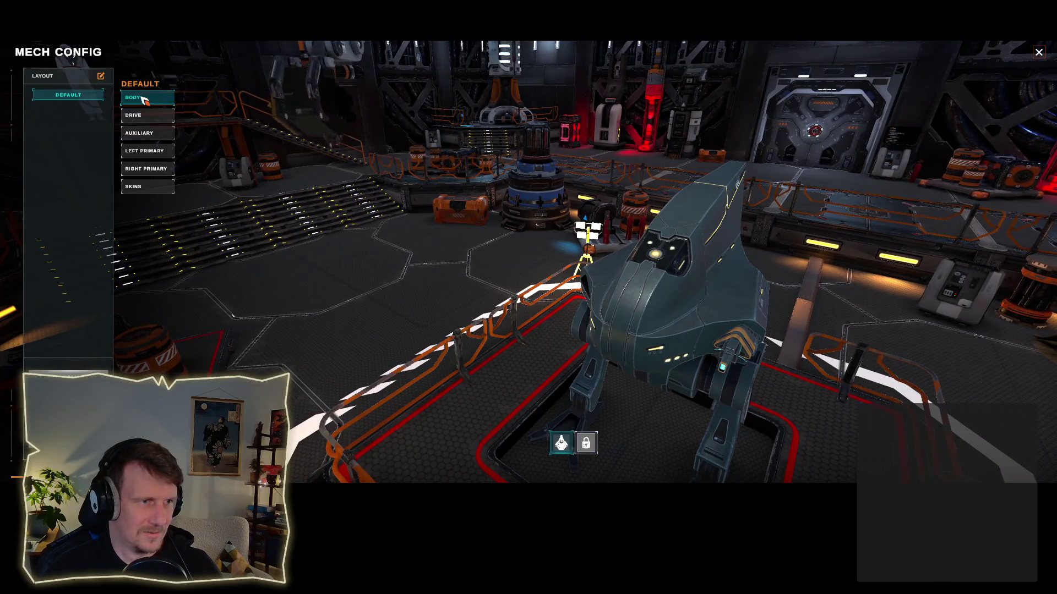
click(146, 152)
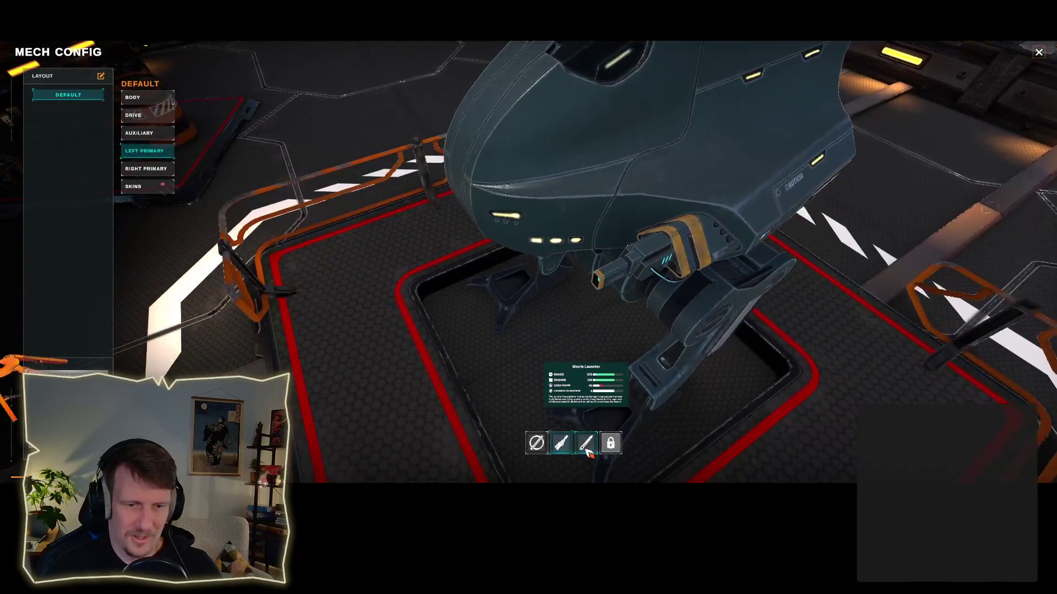
click(587, 450)
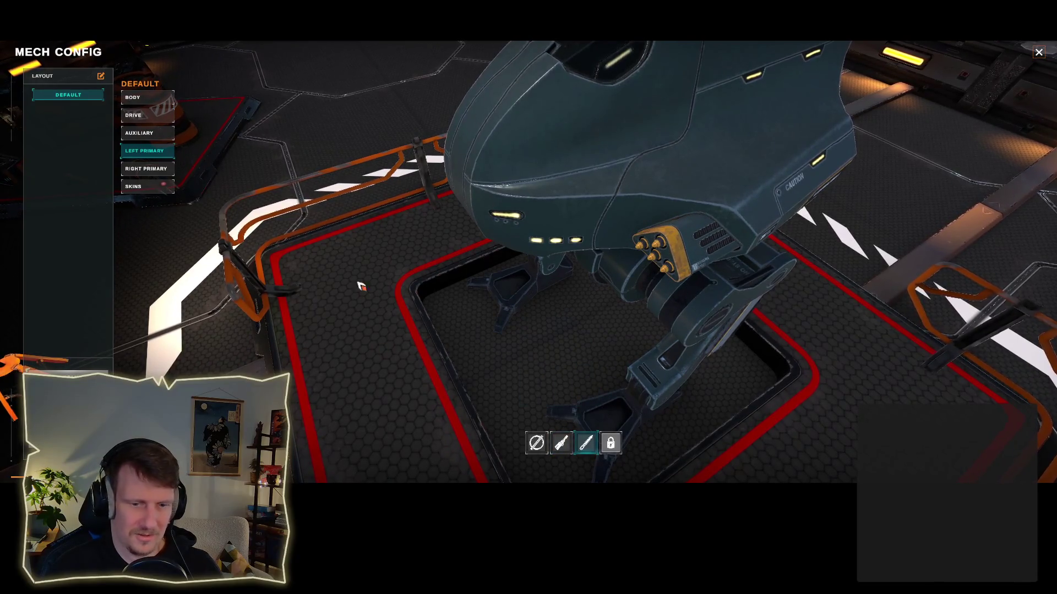
click(148, 167)
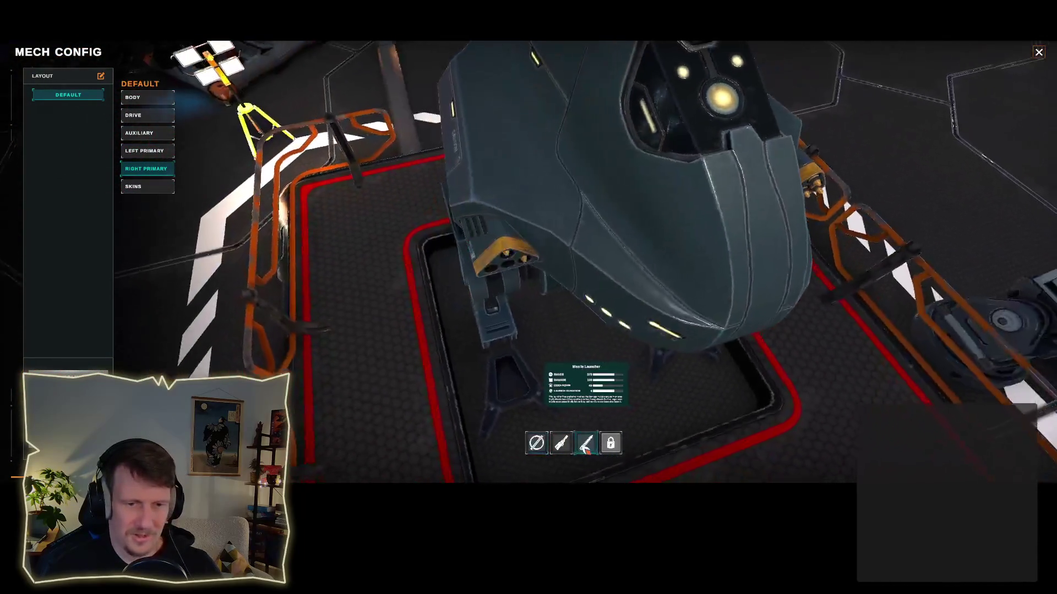
key(Escape)
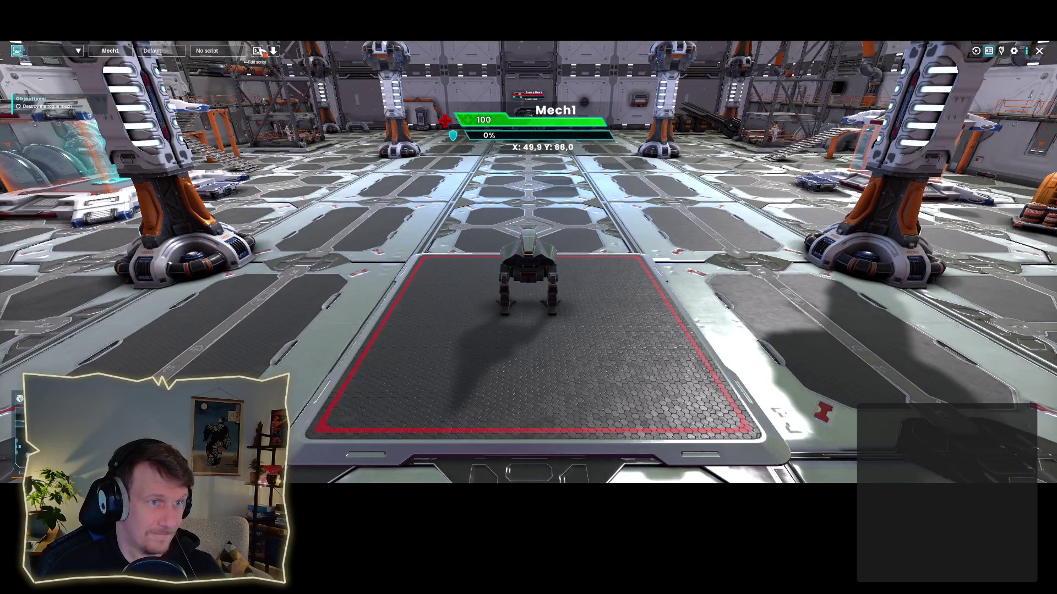
Step: Load OC_Mission_3 into the code editor and enlarge the editor window
click(217, 51)
click(510, 208)
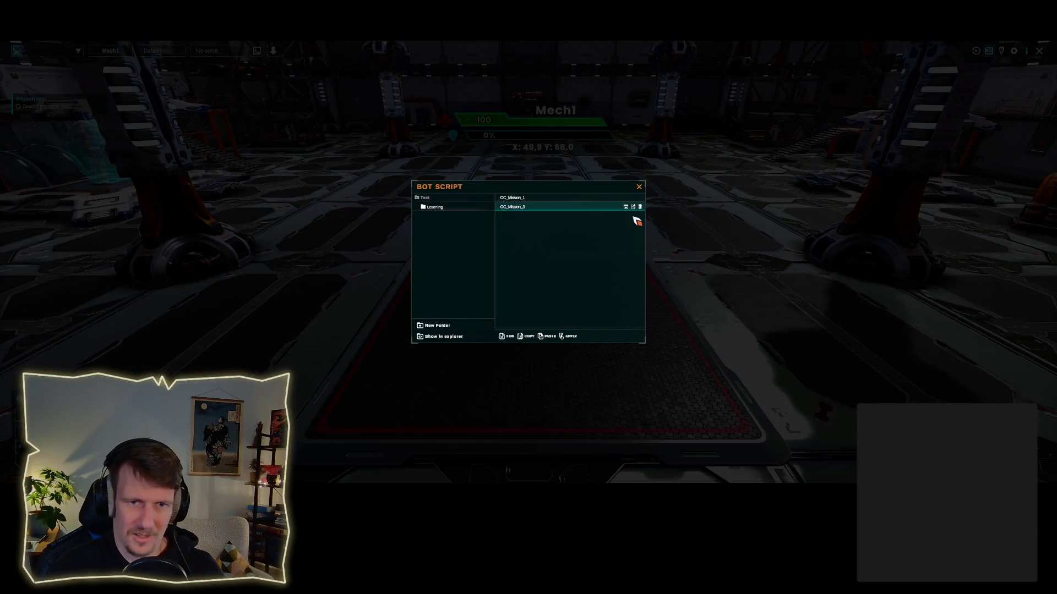
click(633, 207)
click(596, 295)
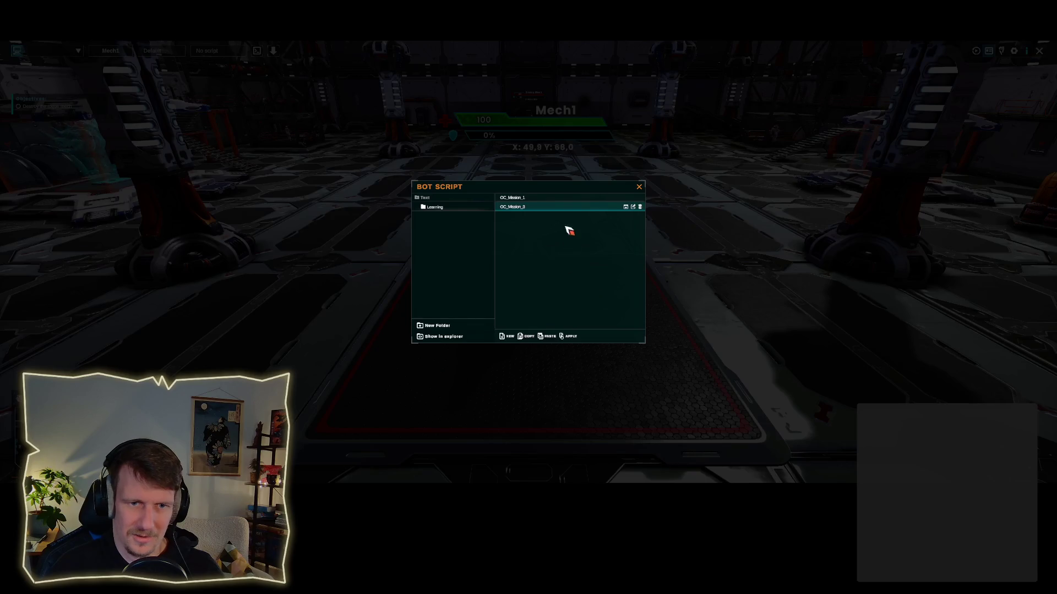
double_click(552, 209)
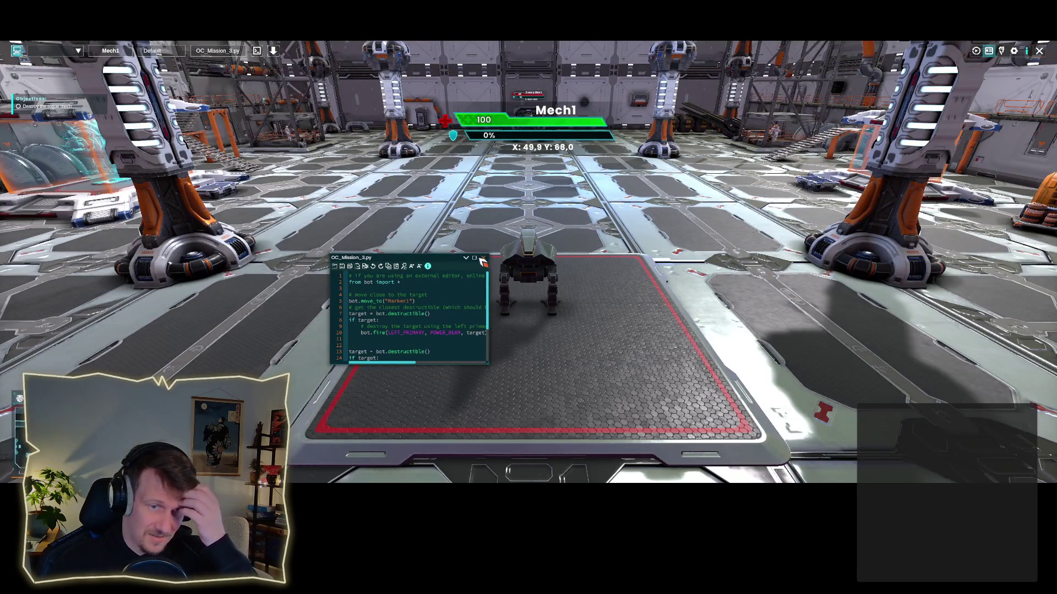
drag(487, 364, 751, 383)
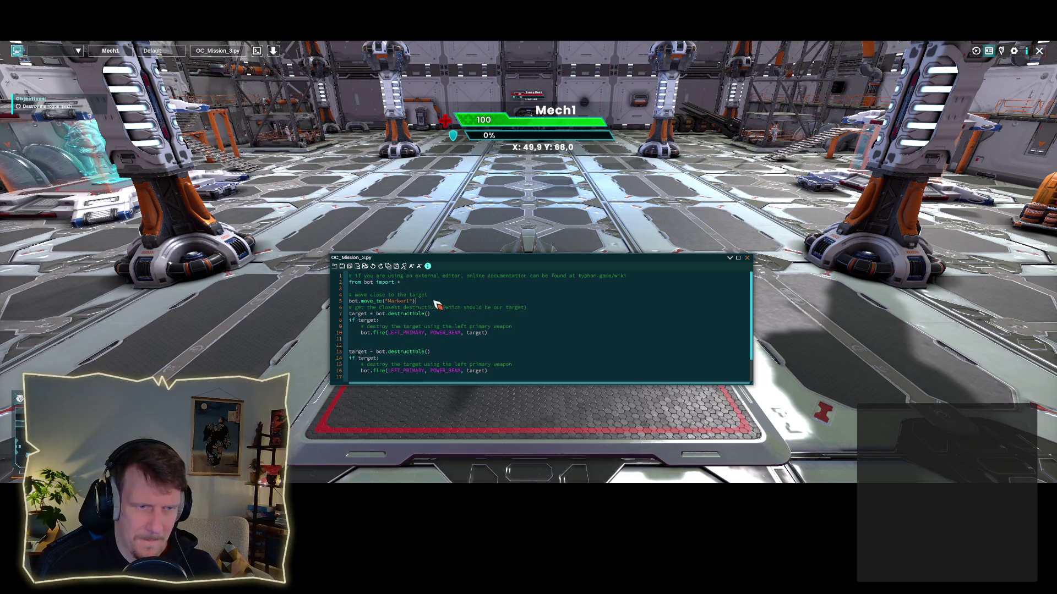
Step: Delete the bot.move_to("Marker1") line 5 from the script
double_click(392, 302)
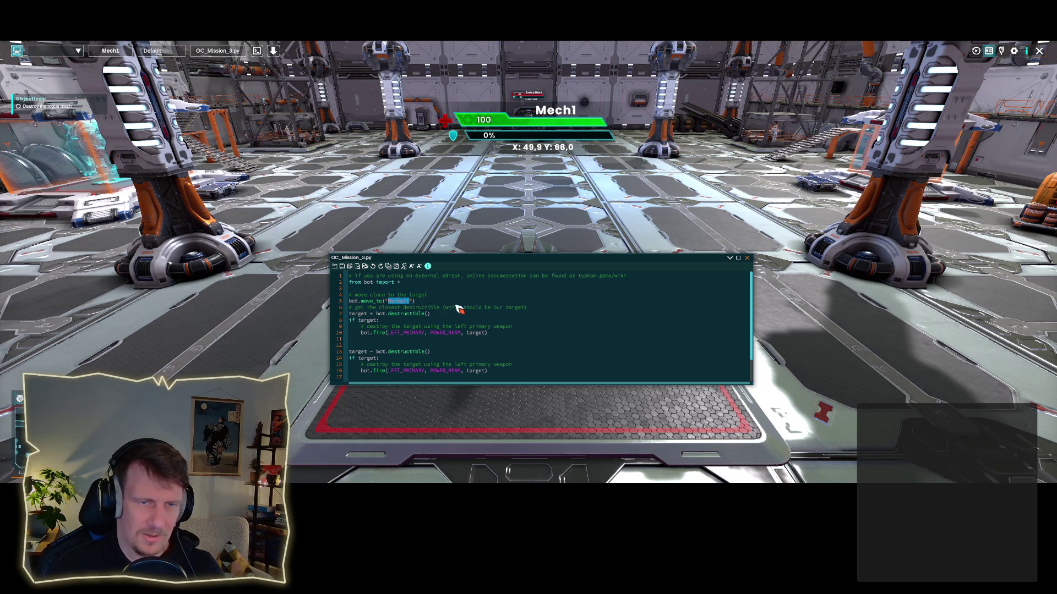
drag(414, 302, 352, 300)
key(BackSpace)
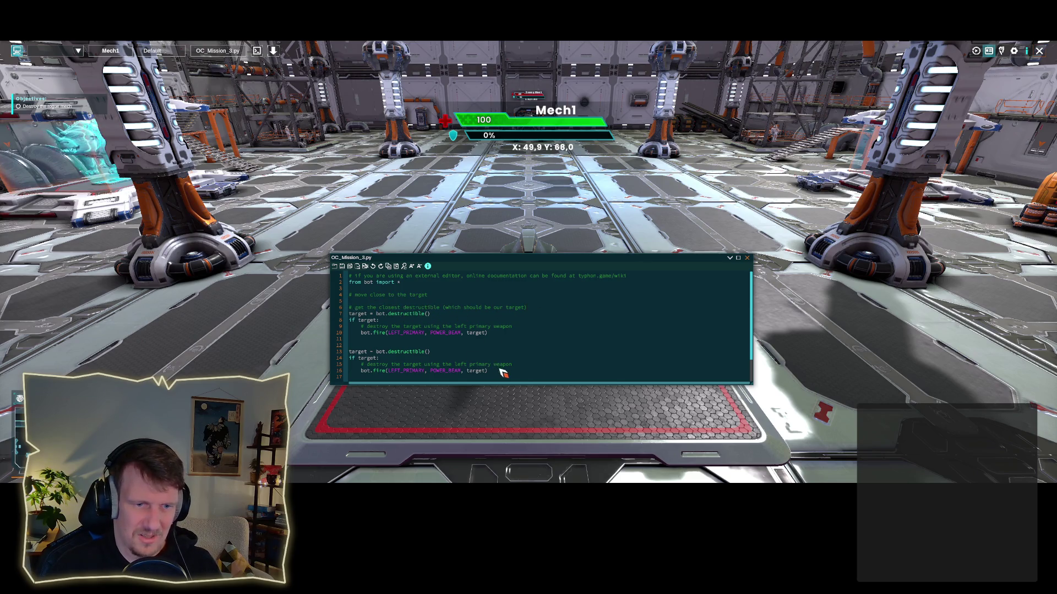
drag(498, 370, 346, 358)
click(419, 342)
Step: On line 10, change LEFT_PRIMARY to RIGHT_PRIMARY and POWER_BEAM to MISSILE_LAUNCHER
double_click(414, 334)
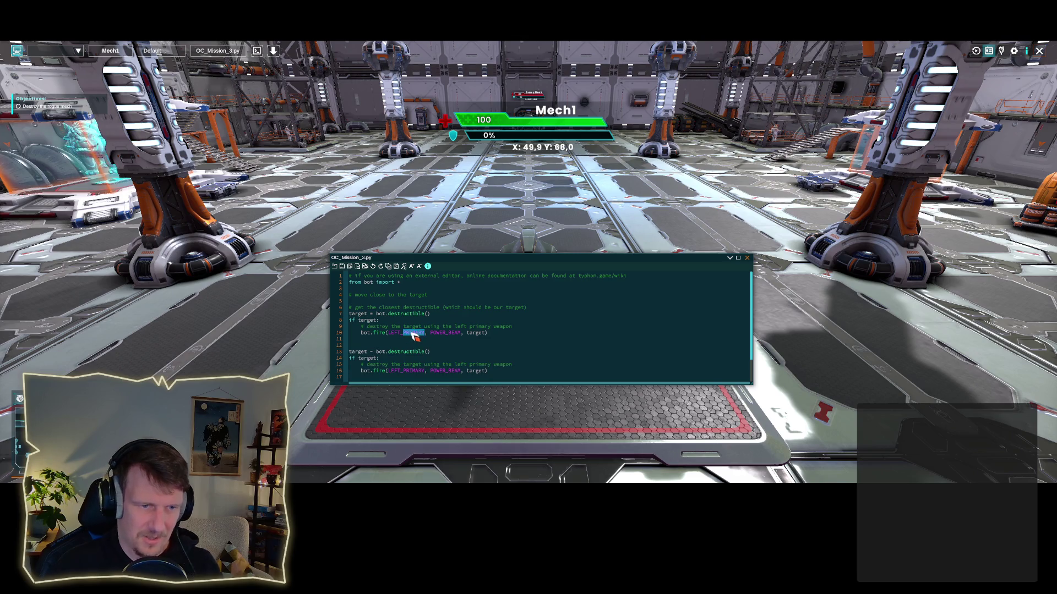
double_click(413, 333)
text(RIGHT_PRIMARY)
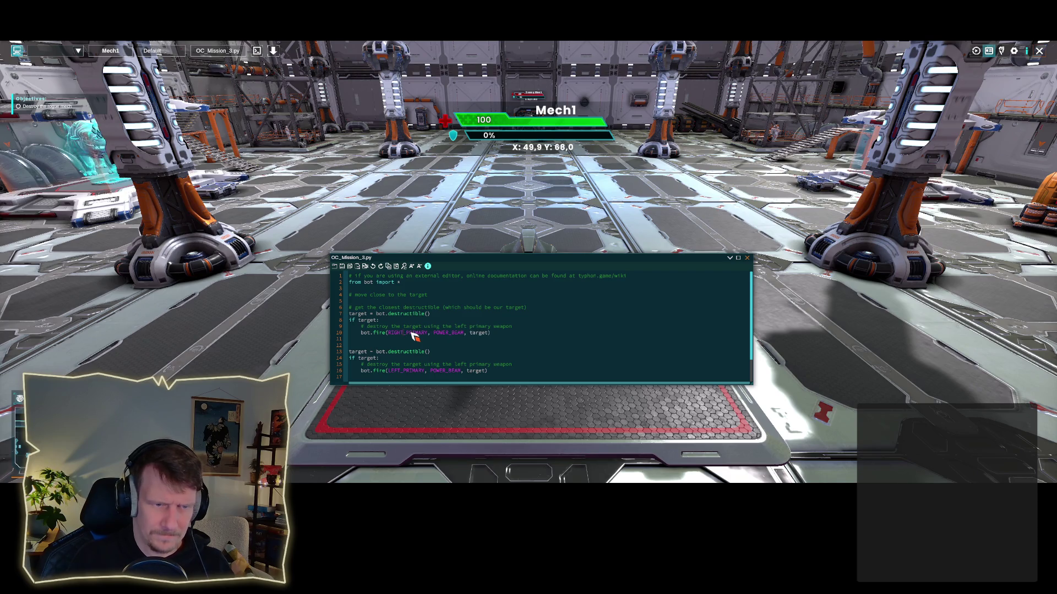
click(449, 334)
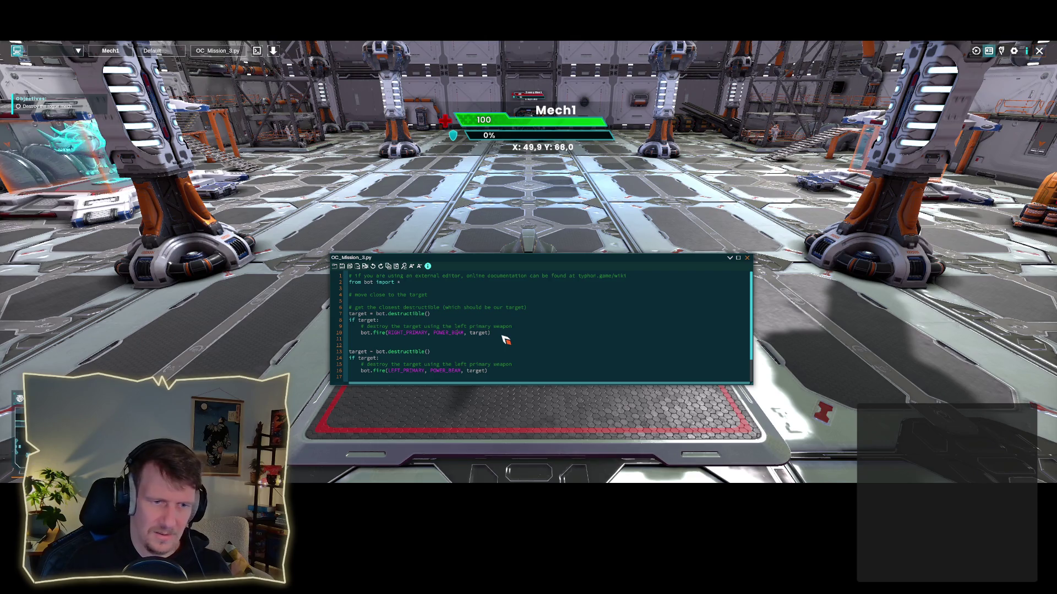
key(ctrl+shift+Left)
text(P)
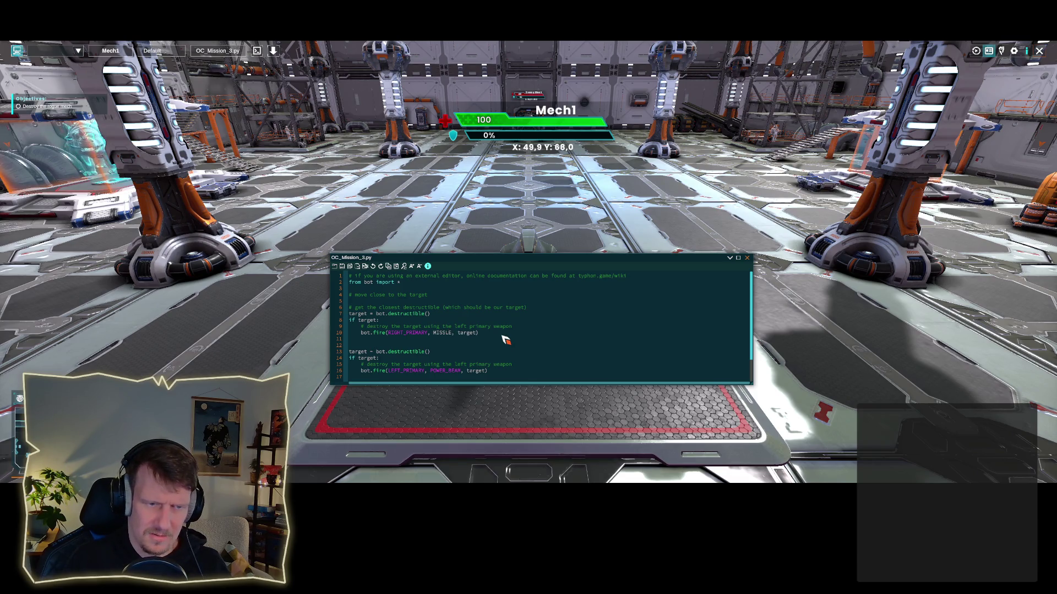
text(AU)
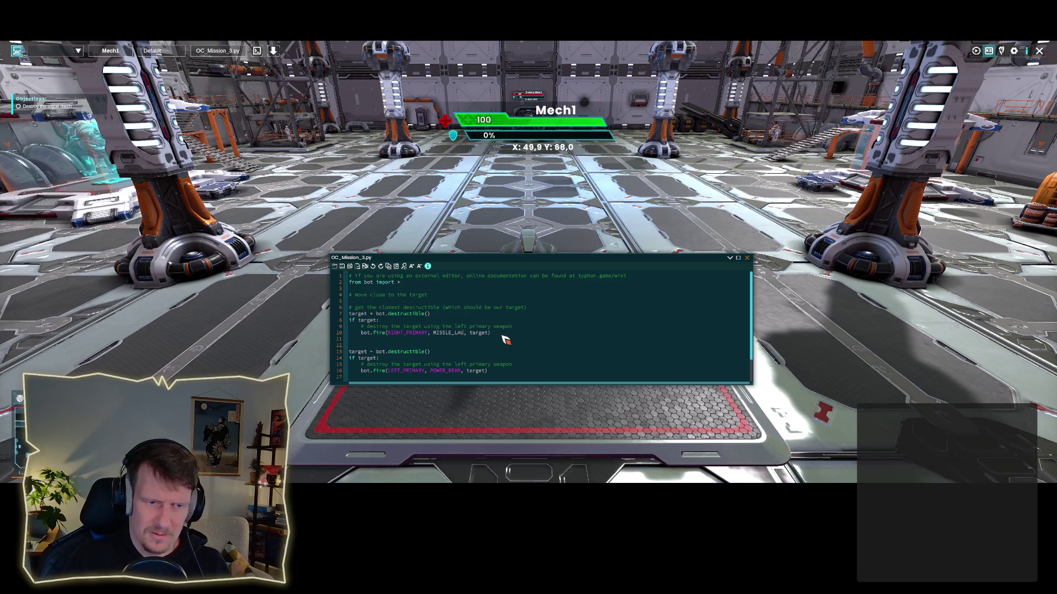
text(CHER)
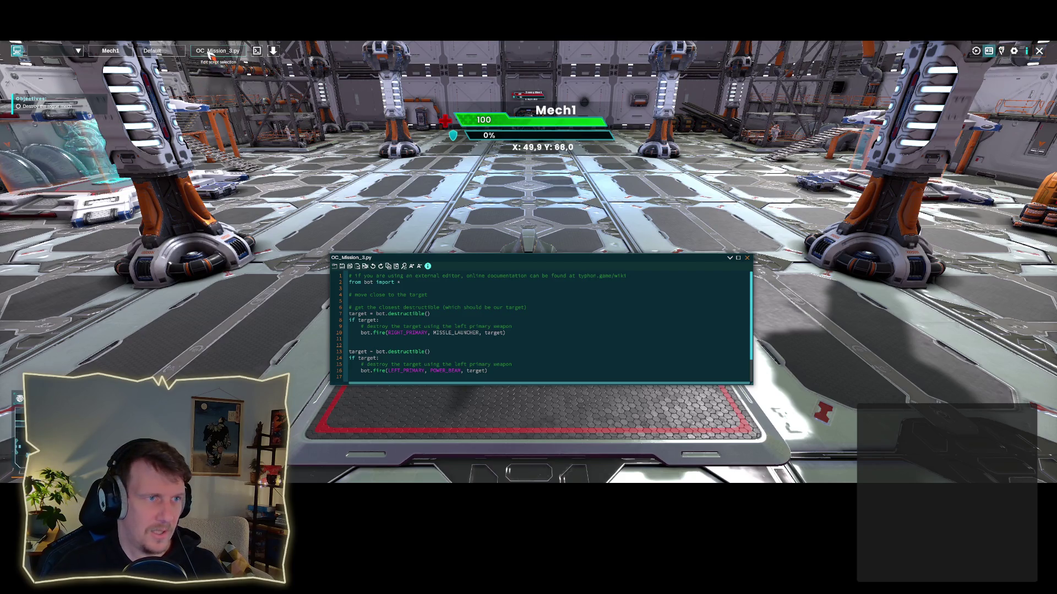
click(152, 52)
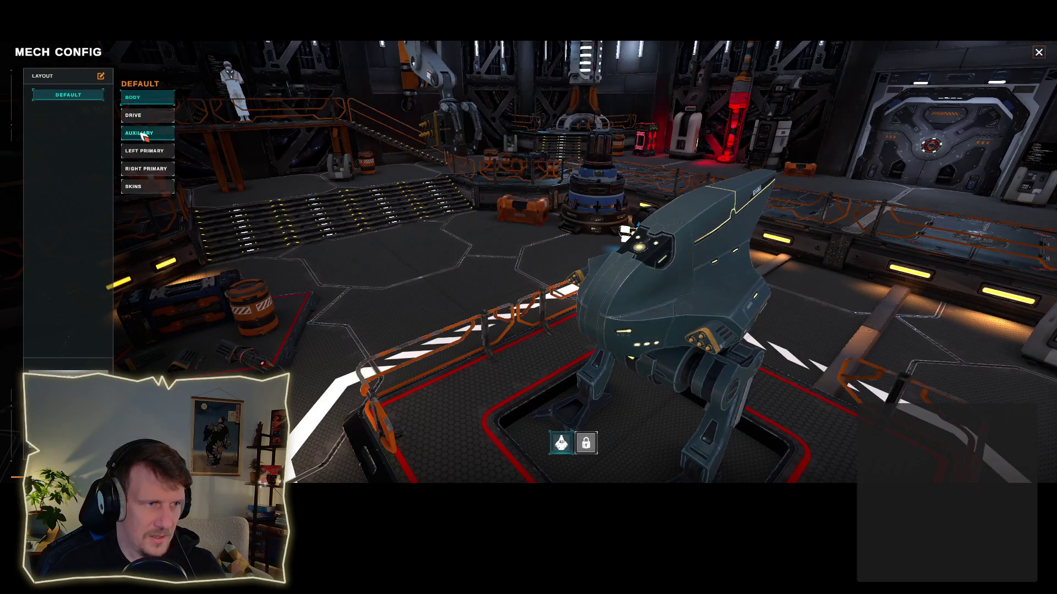
Step: Check the left primary slot's Missile Launcher option, then close Mech Config
click(165, 151)
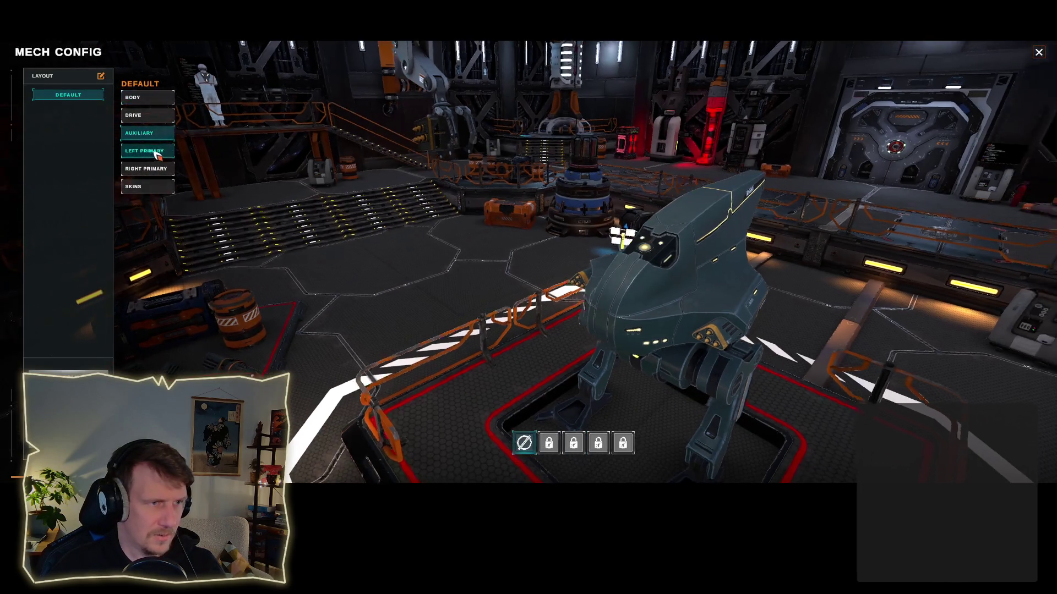
mouse_move(586, 446)
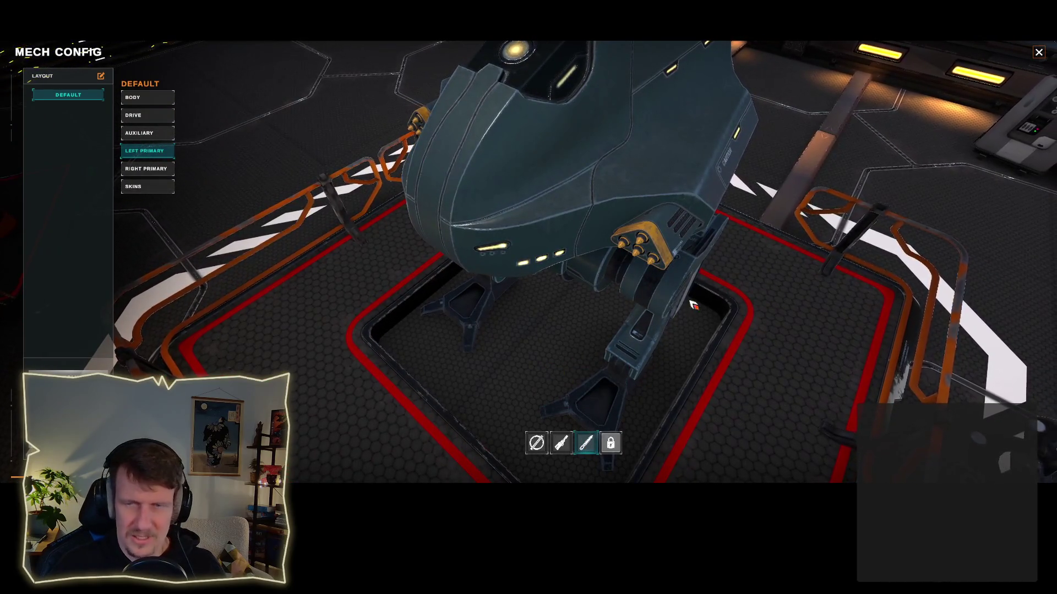
click(1039, 54)
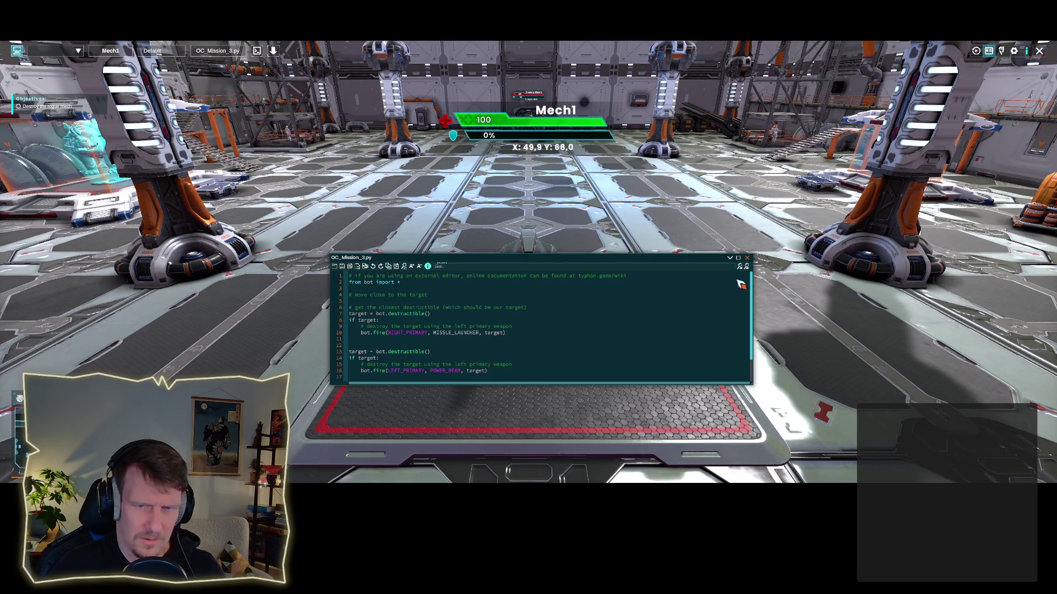
click(405, 267)
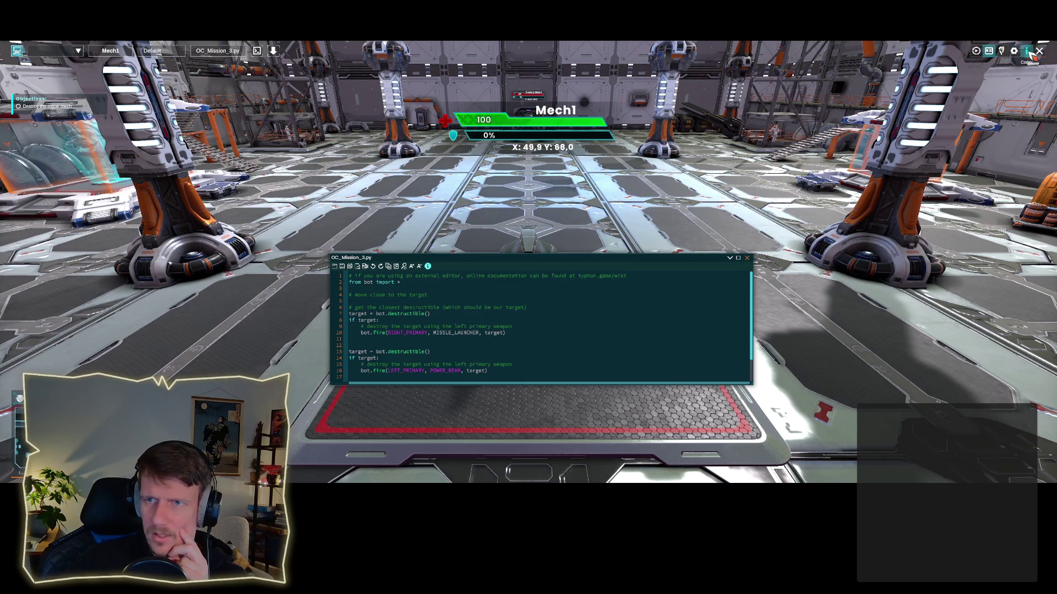
click(1026, 51)
mouse_move(596, 166)
mouse_down()
mouse_move(328, 167)
mouse_move(329, 147)
mouse_up()
mouse_move(462, 347)
mouse_down()
mouse_move(709, 387)
mouse_move(822, 385)
mouse_up()
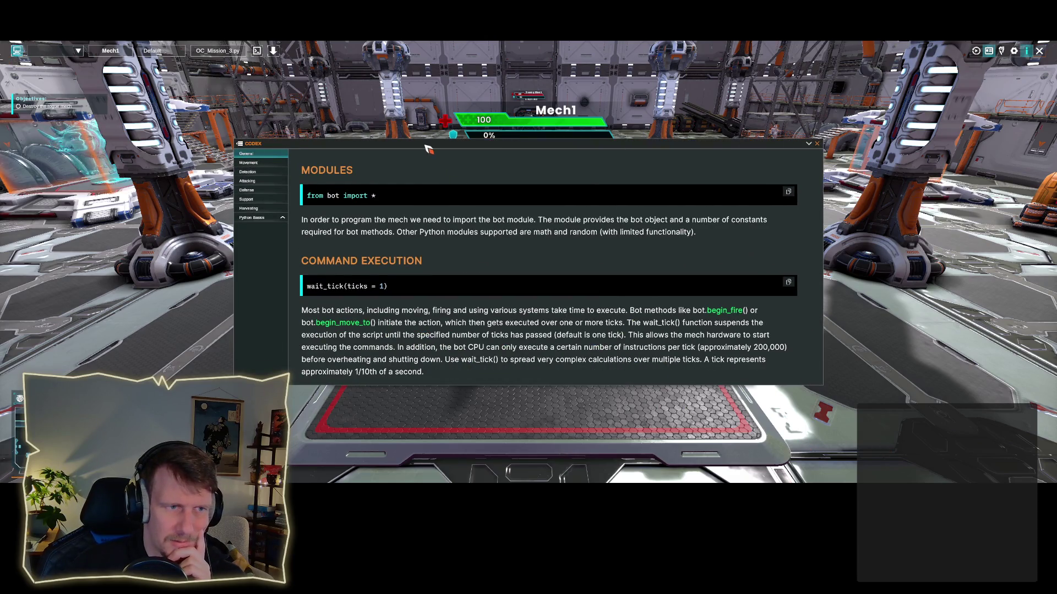
click(247, 181)
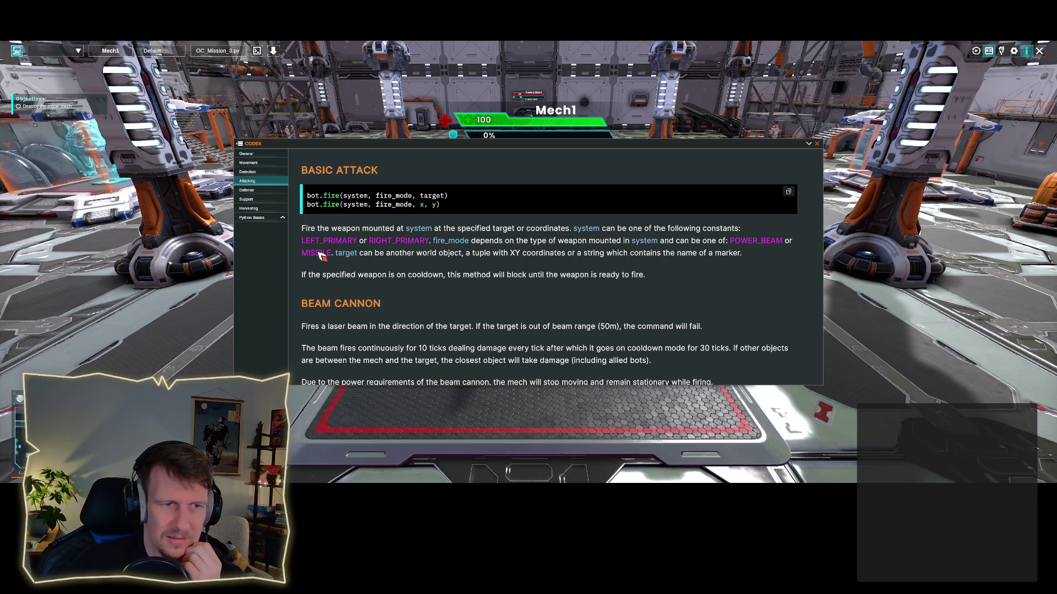
scroll(325, 270, down, 15)
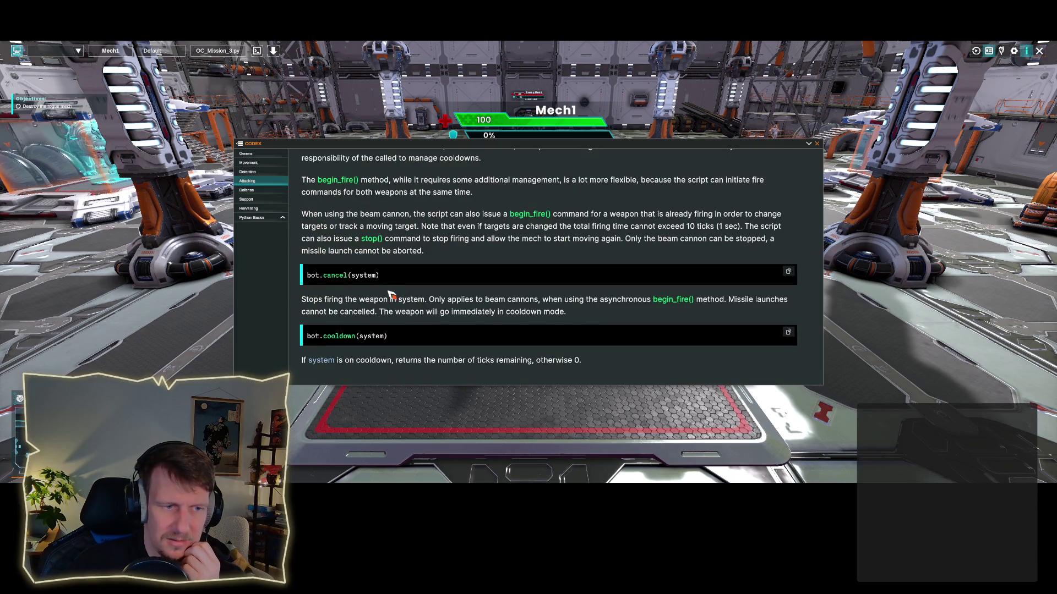
scroll(391, 295, down, 1)
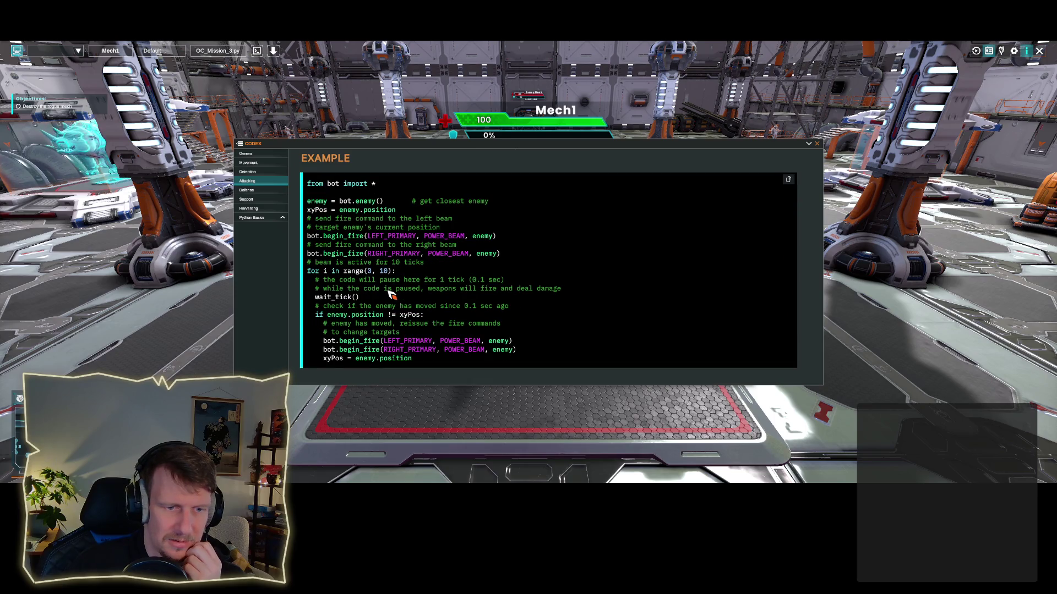
scroll(391, 295, up, 10)
click(816, 143)
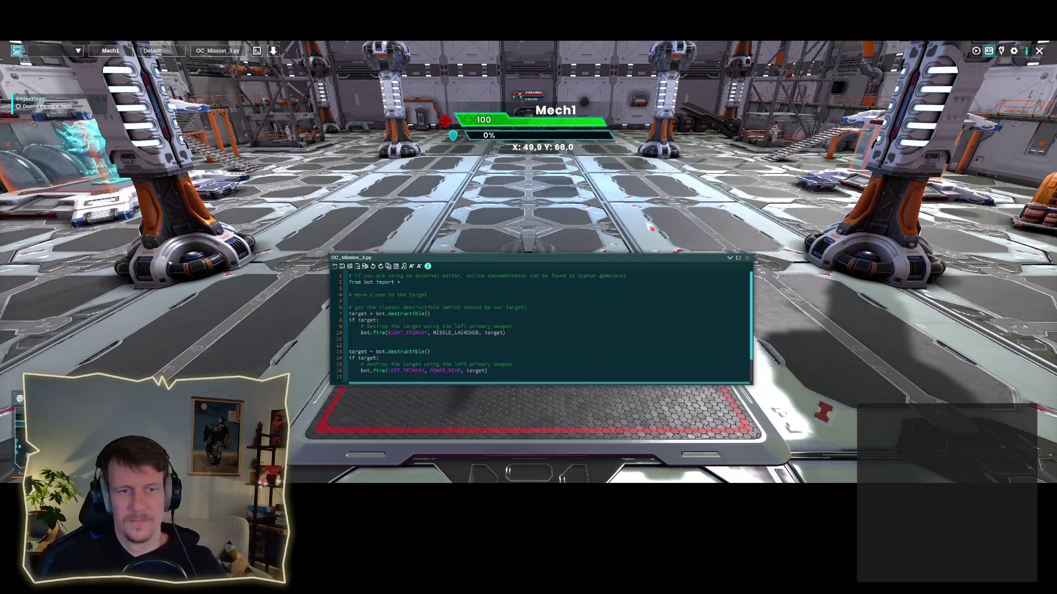
Step: Strip the _LAUNCHER suffix from line 10 and _BEAM from line 16
click(419, 359)
double_click(447, 371)
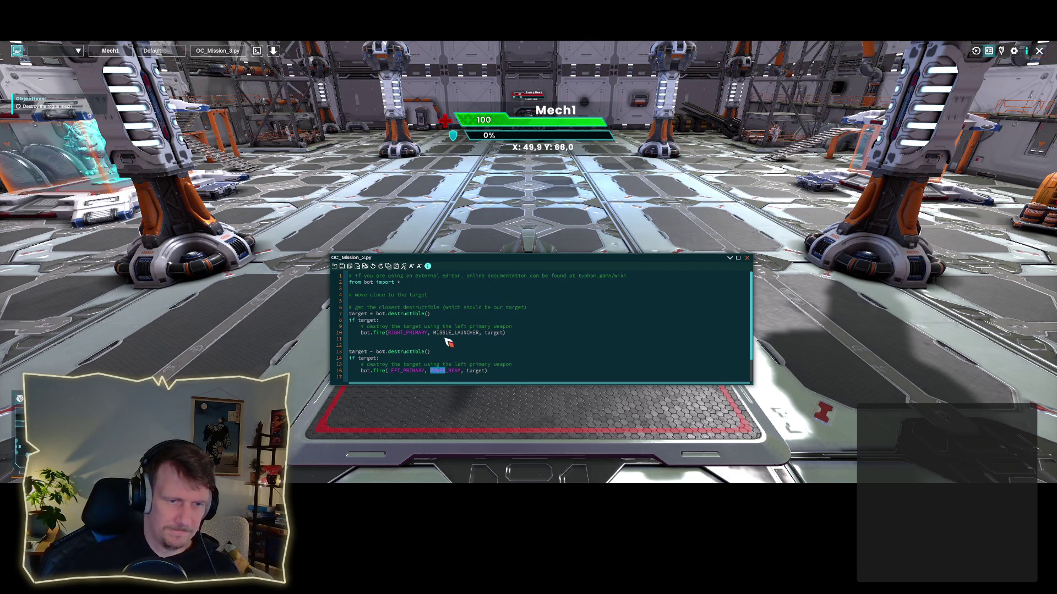
drag(454, 334, 479, 335)
key(BackSpace)
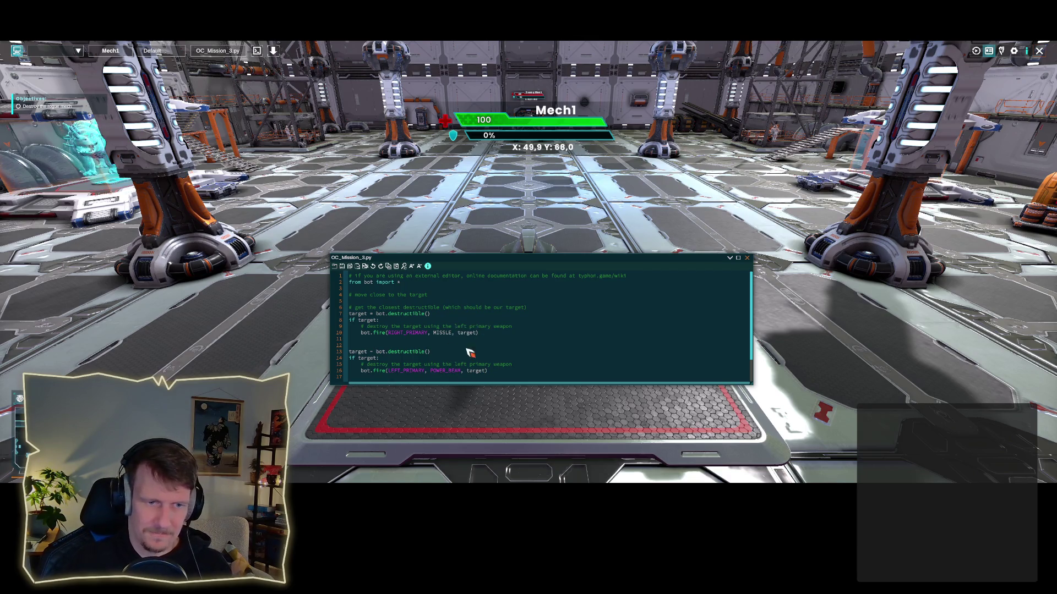
scroll(450, 376, down, 1)
drag(446, 370, 461, 370)
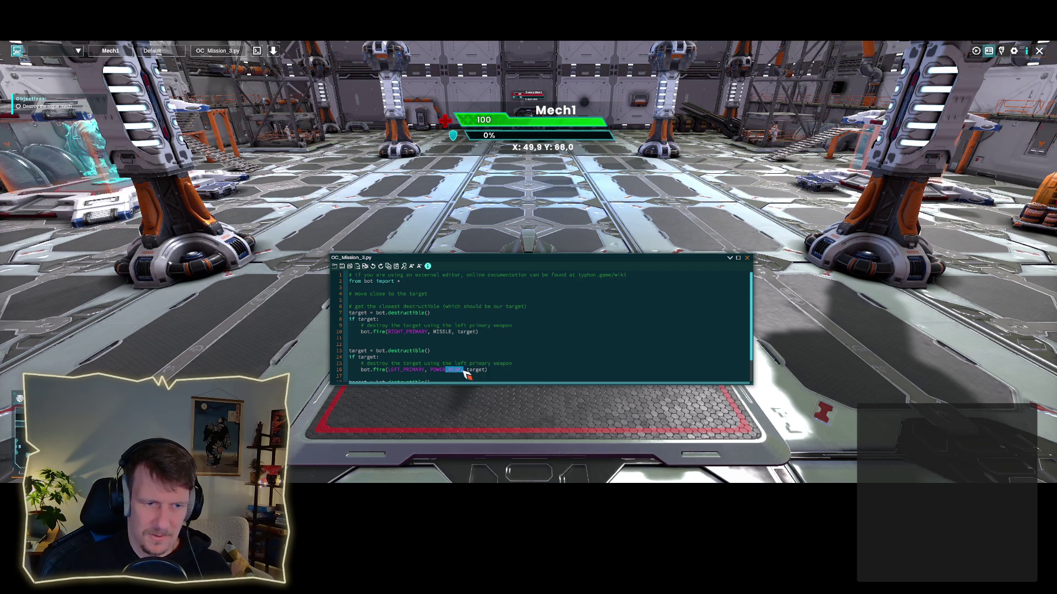
key(BackSpace)
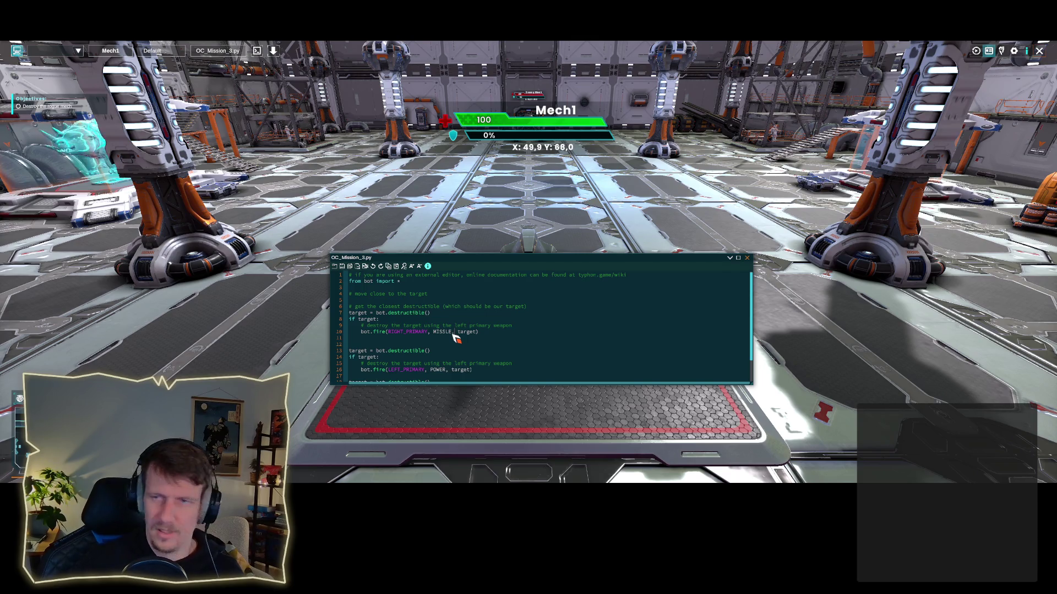
Step: Check weapon constants in the Codex and change line 16's POWER to MISSILE
click(1026, 51)
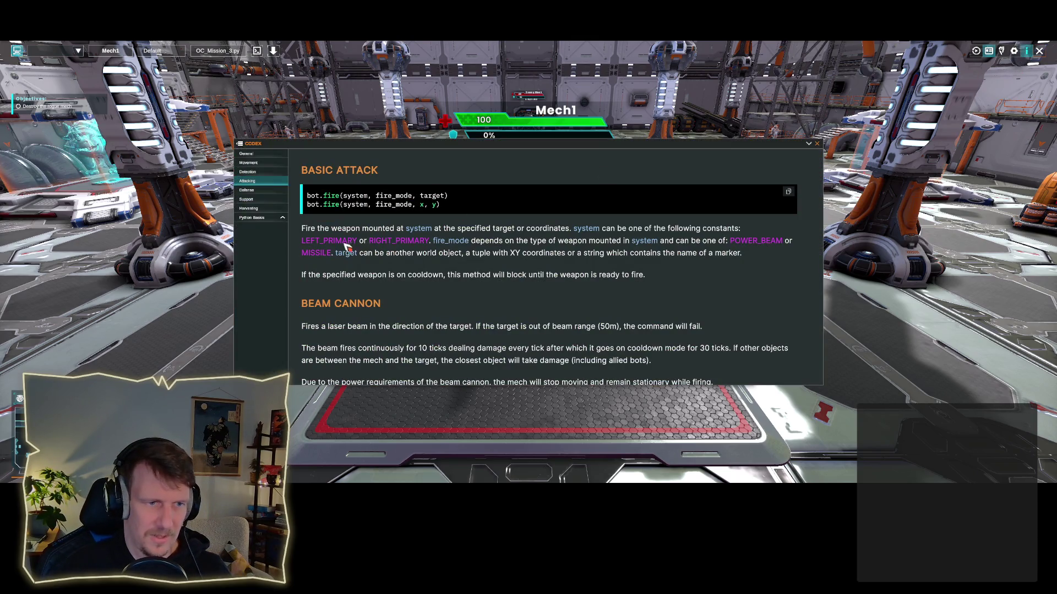
click(817, 144)
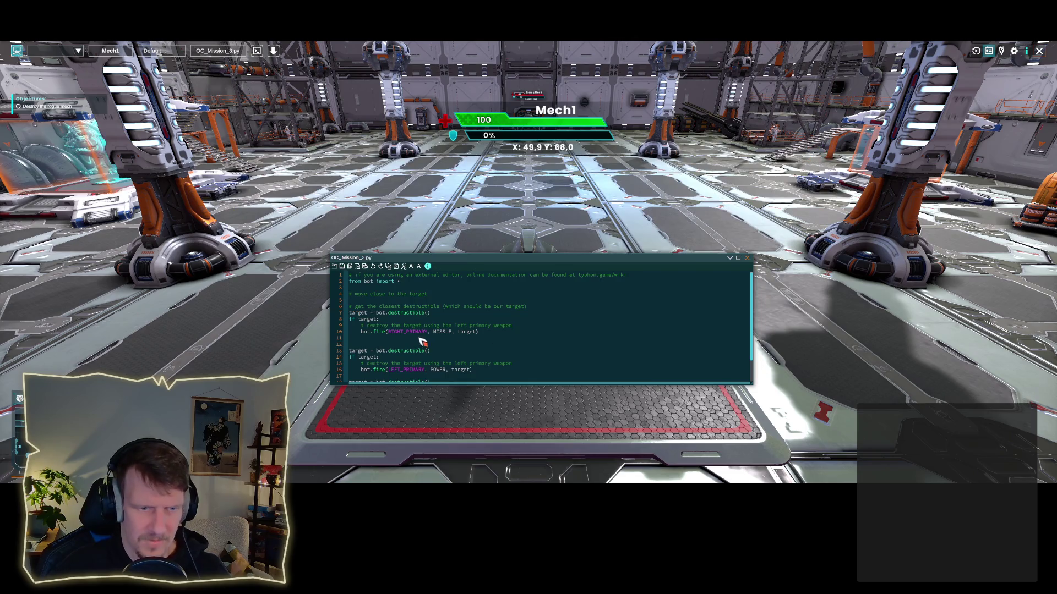
text(I)
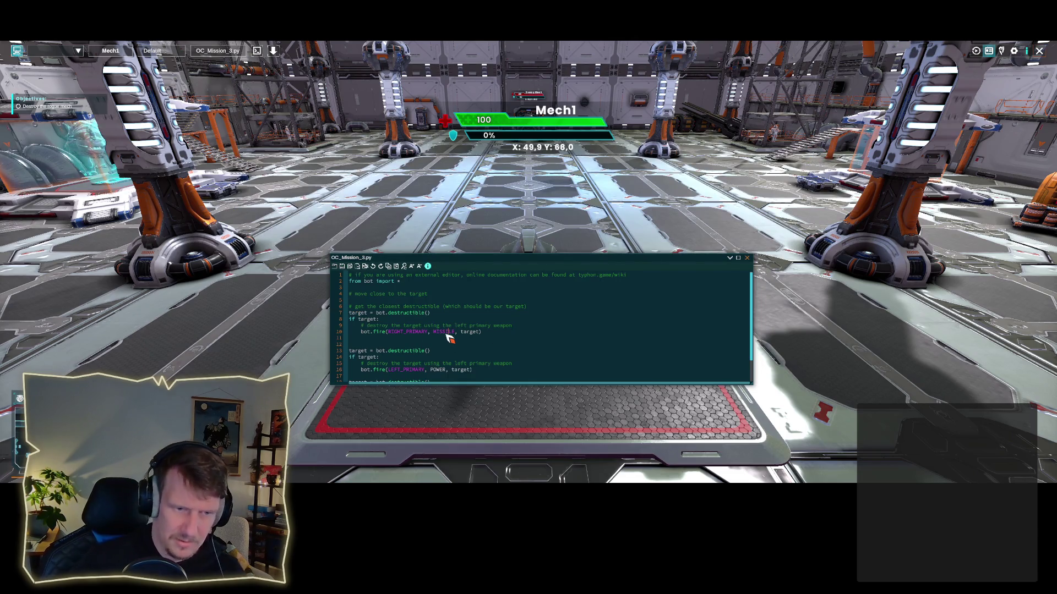
double_click(447, 334)
key(ctrl+c)
double_click(438, 370)
key(ctrl+v)
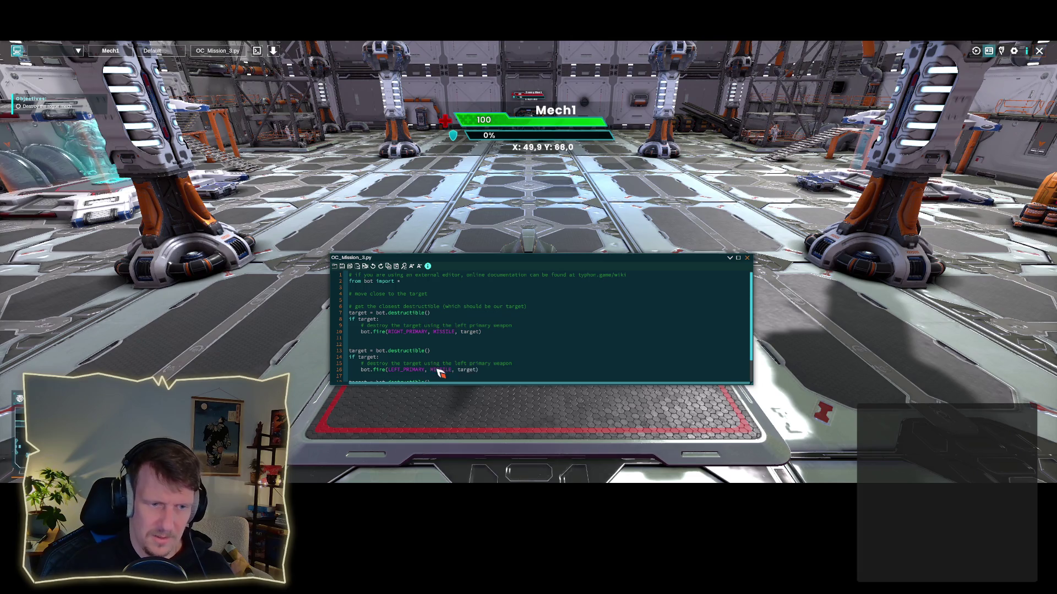
Step: Merge both MISSILE fire calls under one target block, change if to while, and deploy
scroll(578, 322, down, 2)
scroll(578, 322, up, 2)
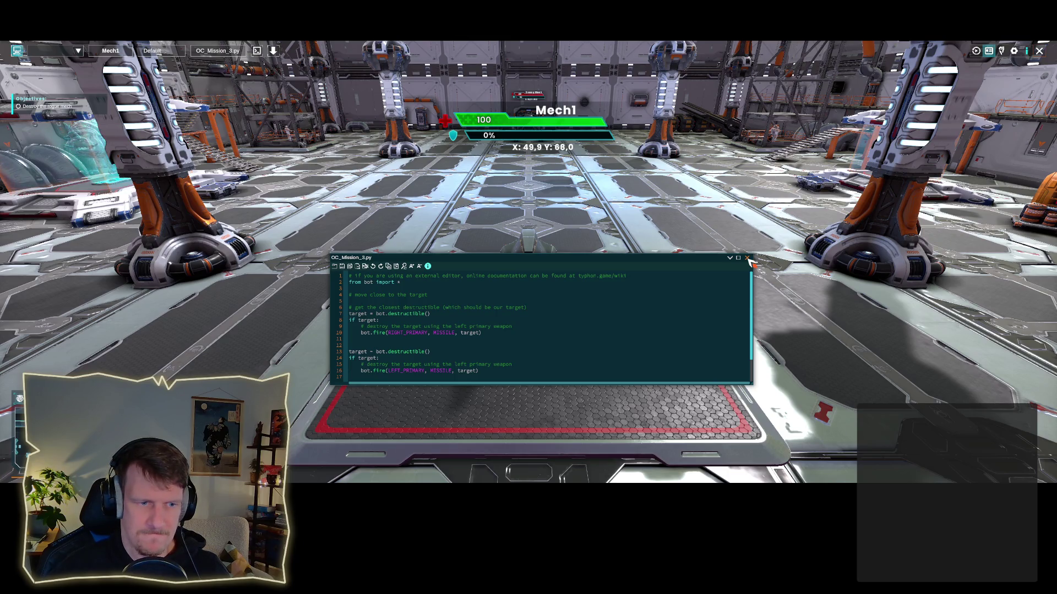
drag(437, 351, 337, 359)
key(BackSpace)
drag(514, 370, 341, 342)
key(ctrl+v)
click(352, 343)
key(BackSpace)
drag(497, 373, 344, 353)
key(BackSpace)
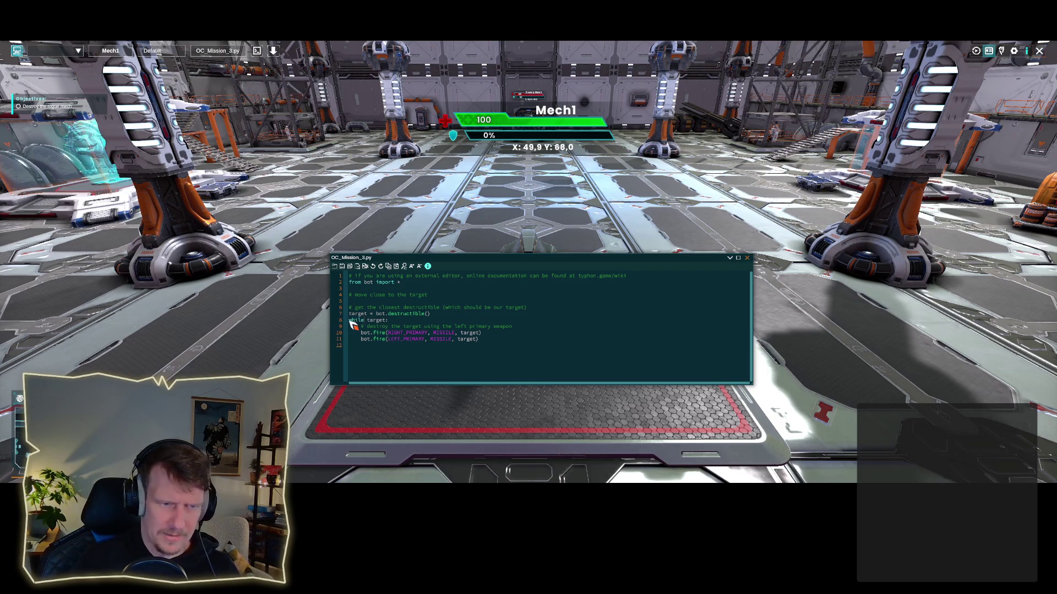
click(414, 320)
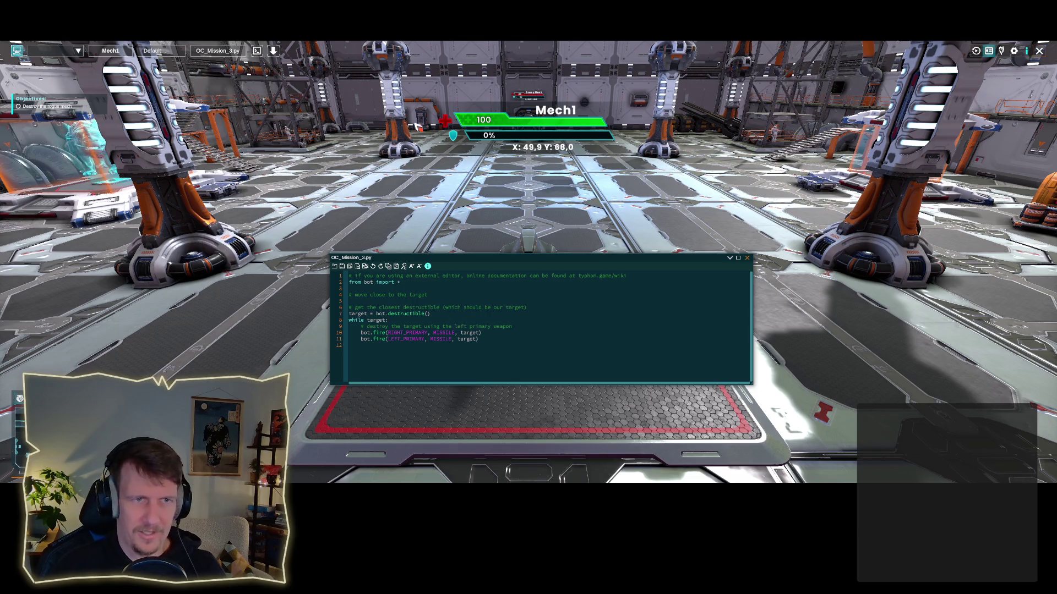
click(273, 51)
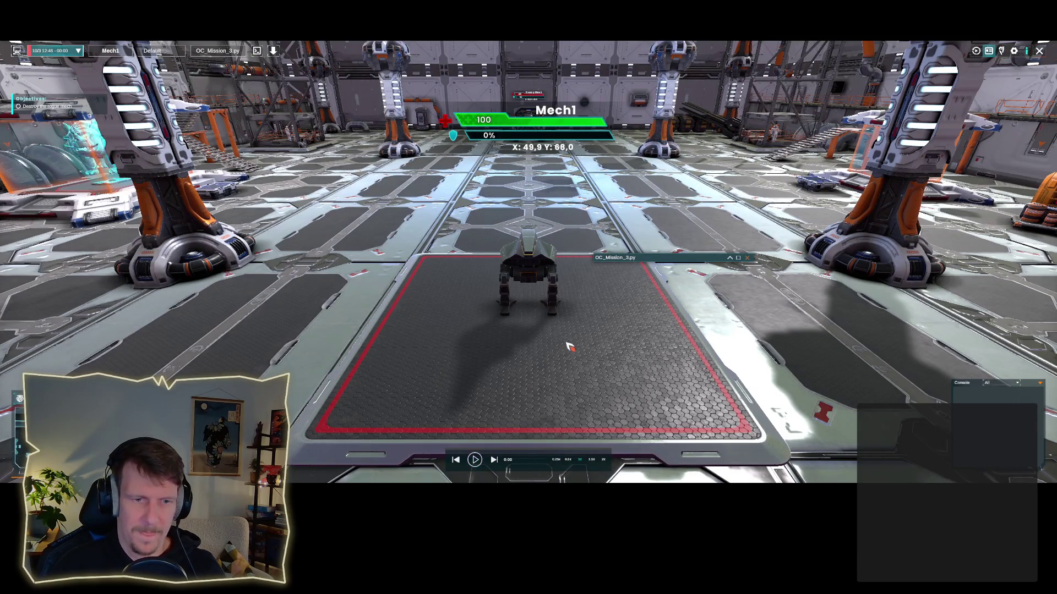
click(274, 52)
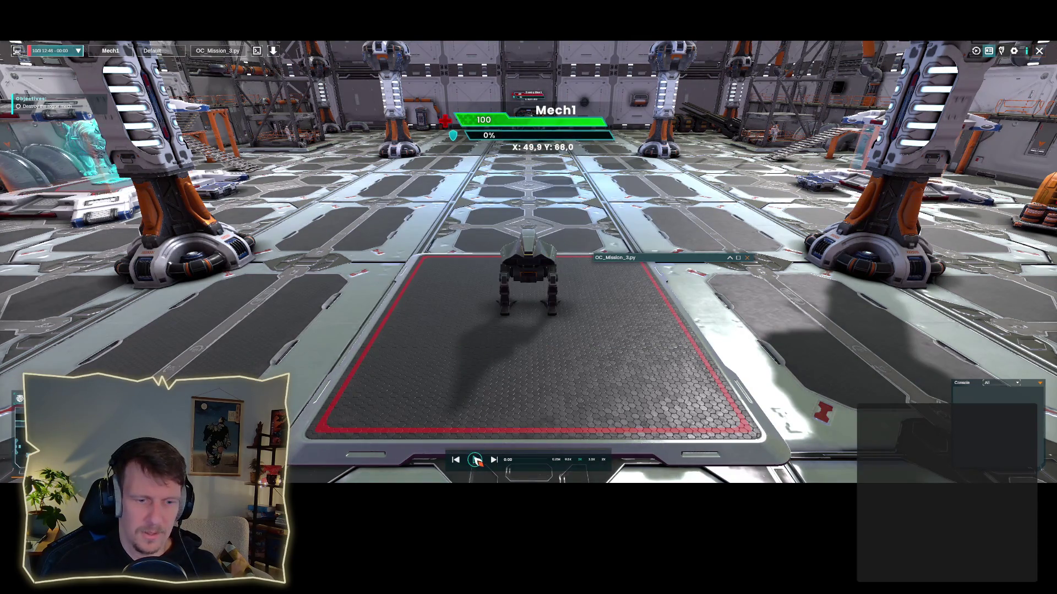
drag(460, 295, 480, 274)
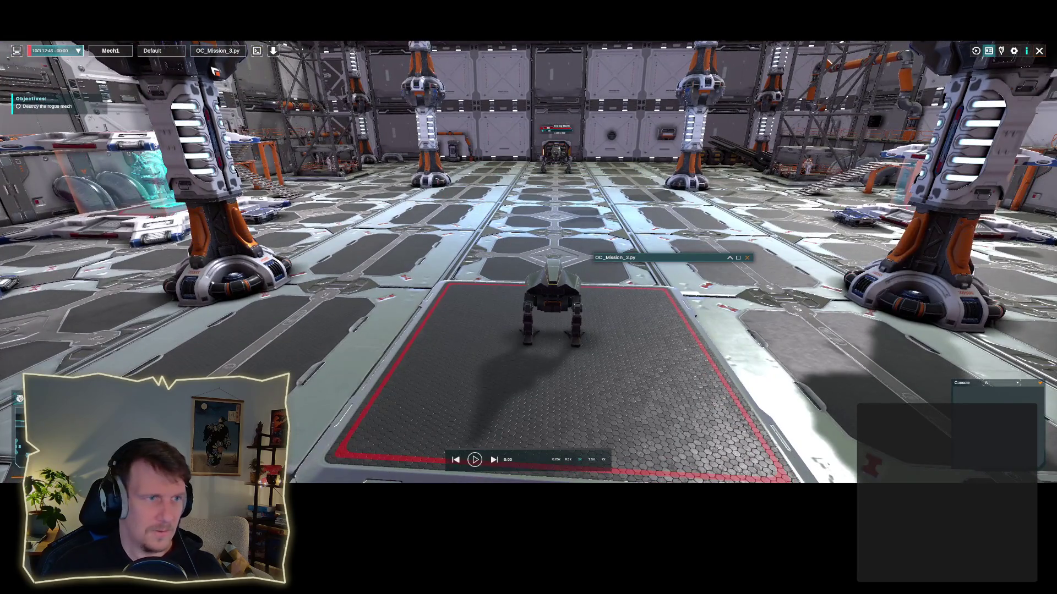
click(256, 51)
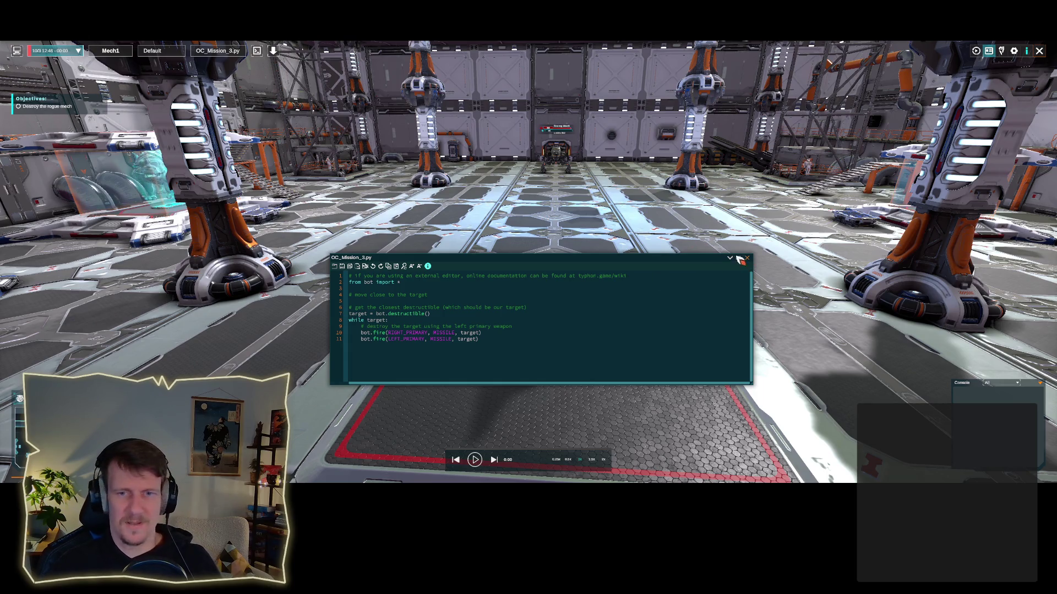
click(746, 258)
click(273, 50)
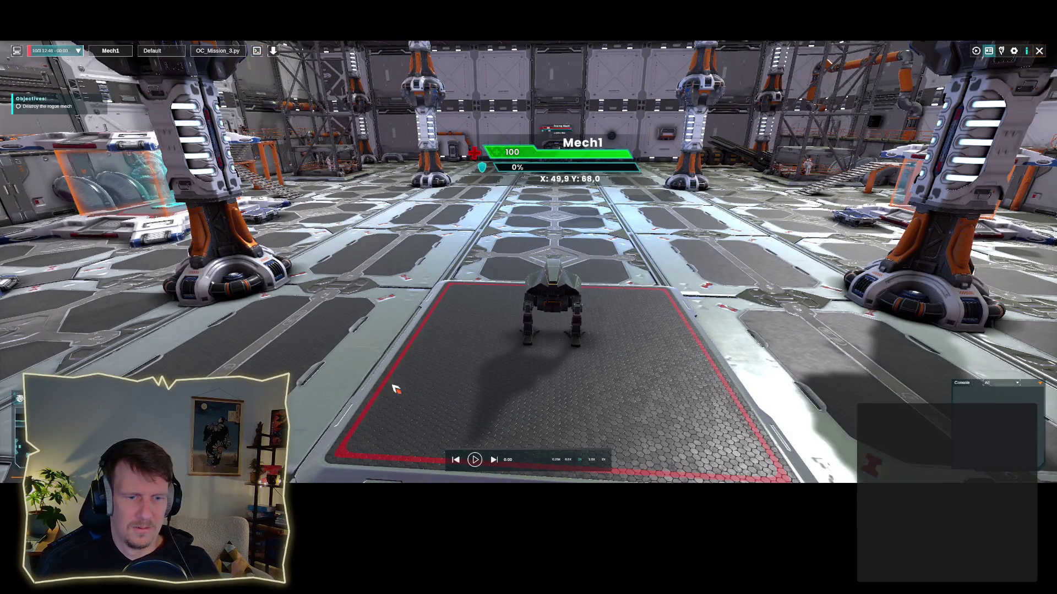
drag(484, 371, 526, 292)
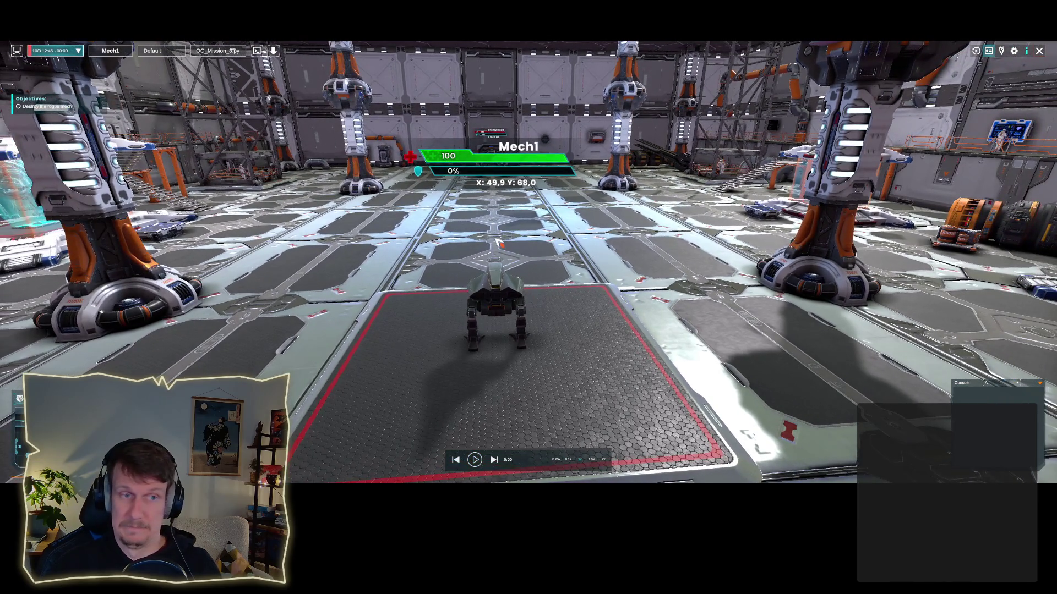
click(1001, 50)
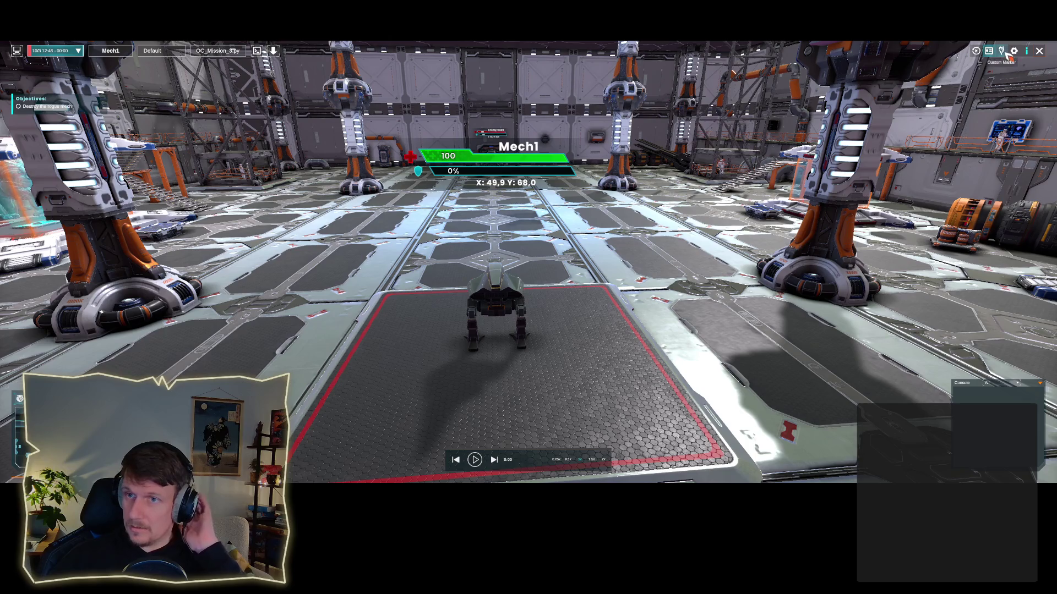
Step: Drop Marker1 just ahead of Mech1 and add a blank line 5 for bot.move_to("Marker1")
click(494, 235)
click(492, 219)
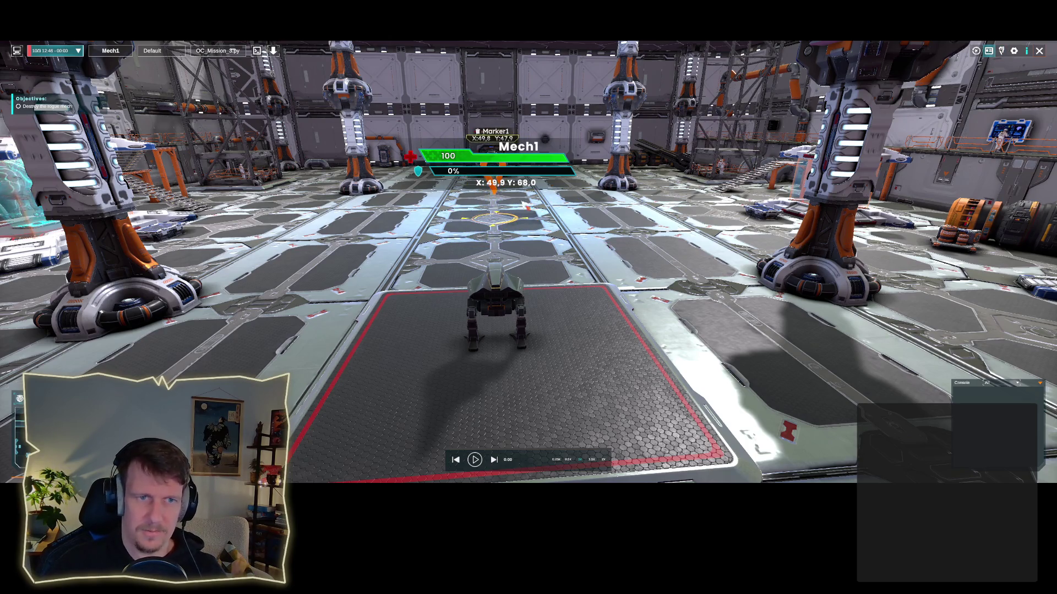
click(256, 51)
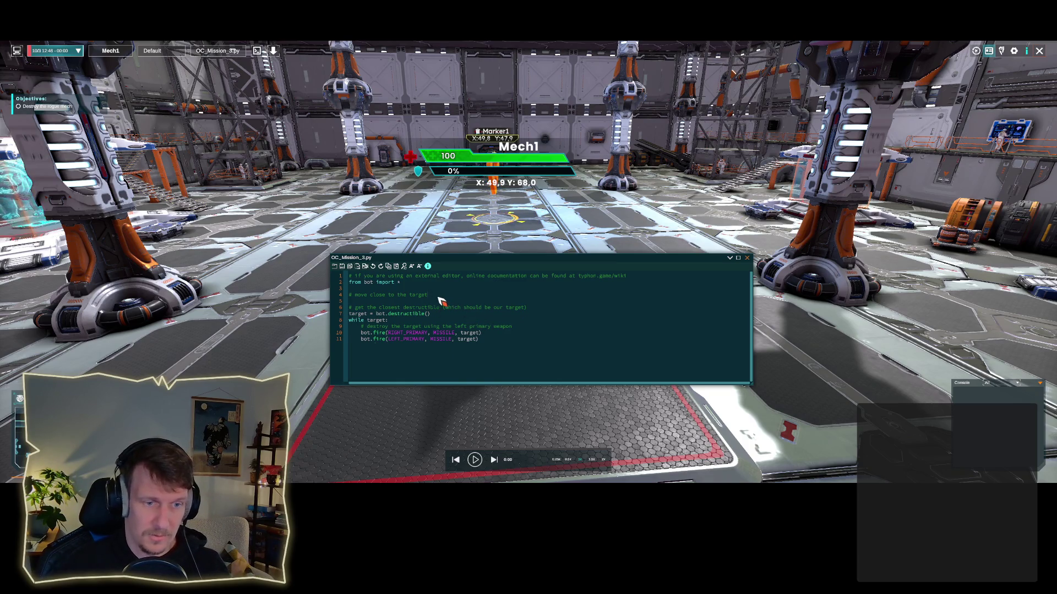
click(437, 302)
key(Return)
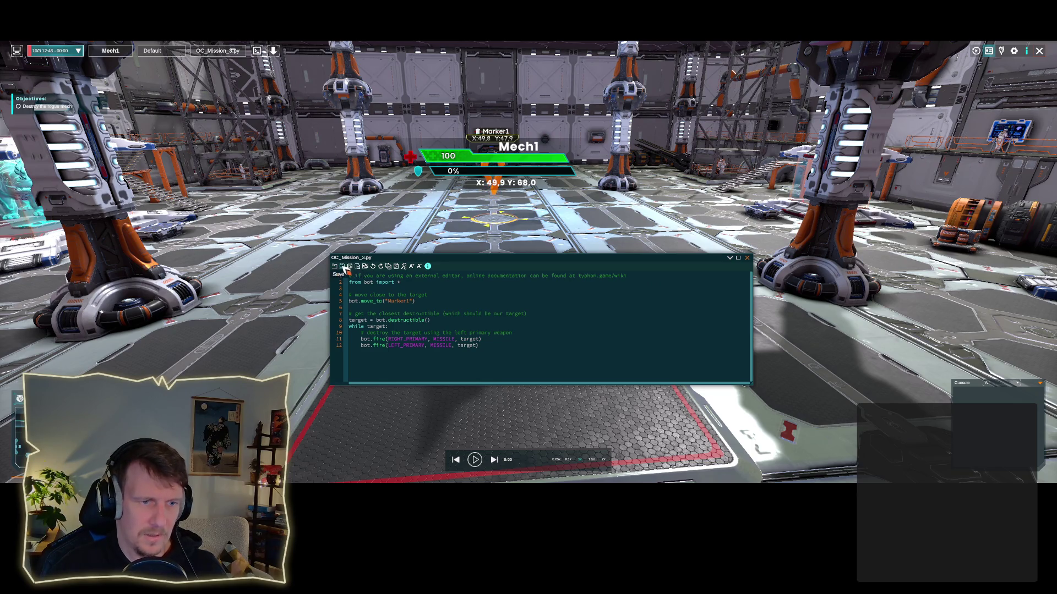
Step: Deploy and run the mission, watching Mech1 walk toward Marker1 while enemy fire damages it
click(274, 53)
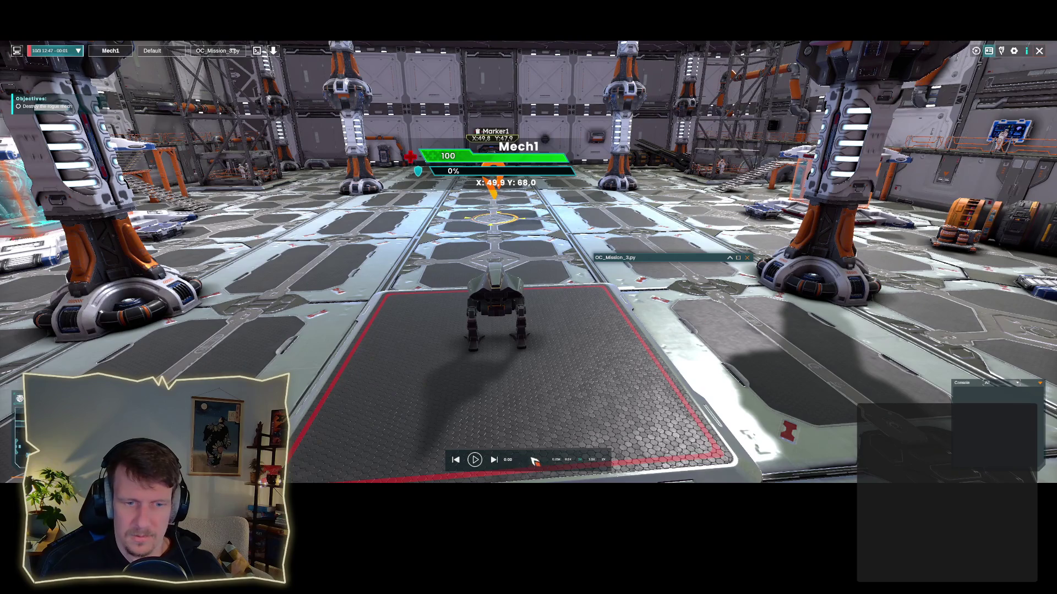
click(475, 460)
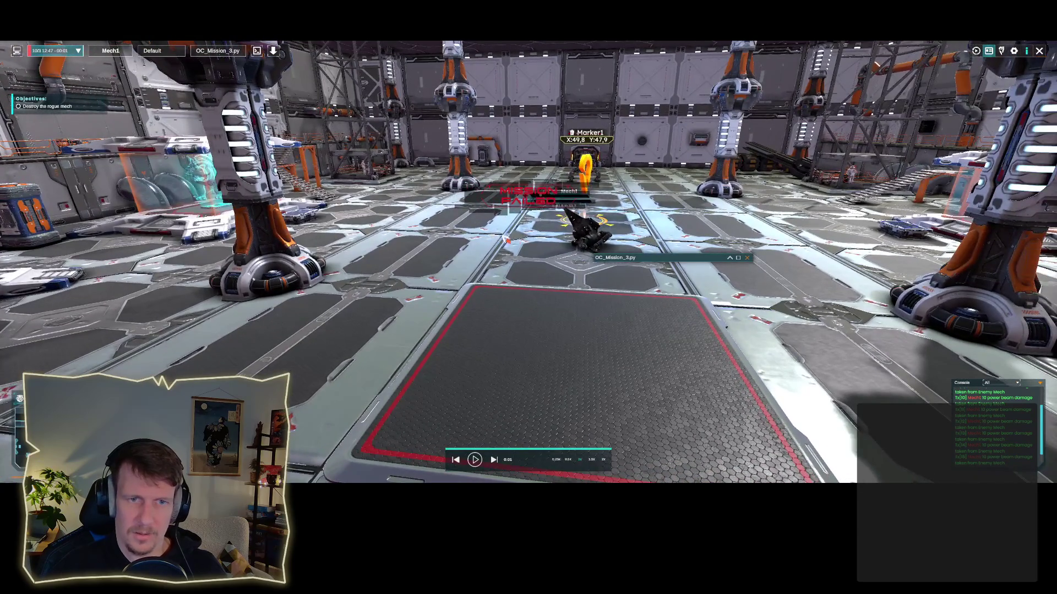
drag(581, 278, 591, 279)
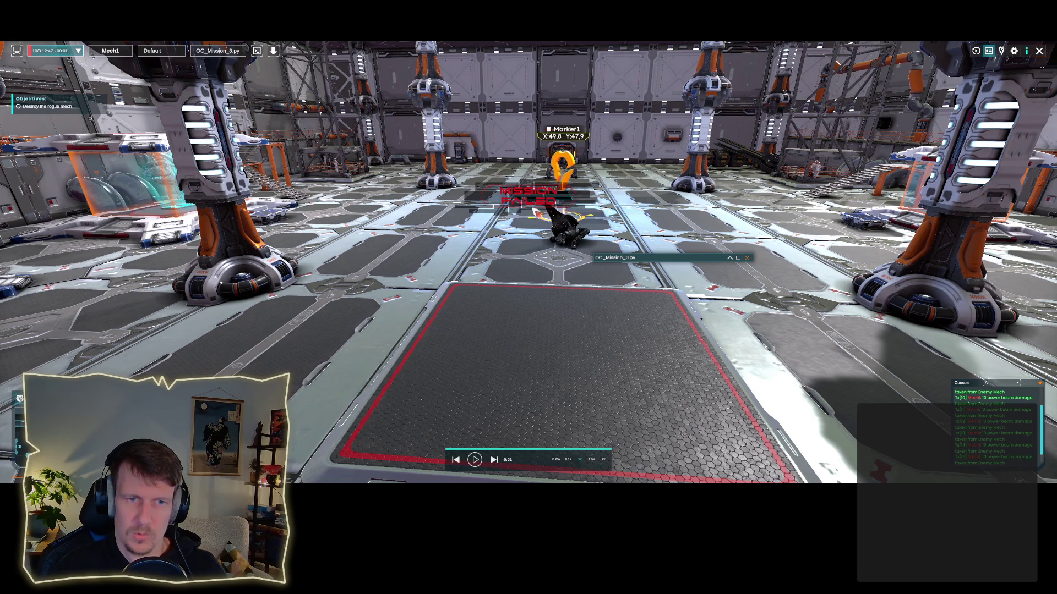
click(256, 51)
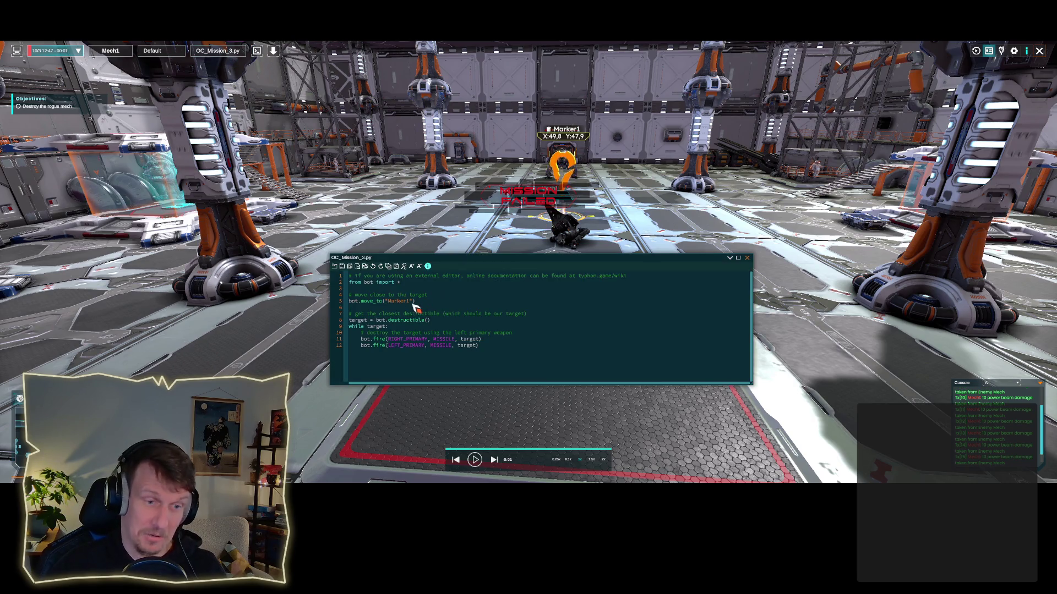
Step: Drag Marker1 nearer the start pad to about X 49.9, Y 59.0 and redeploy the mission
click(747, 257)
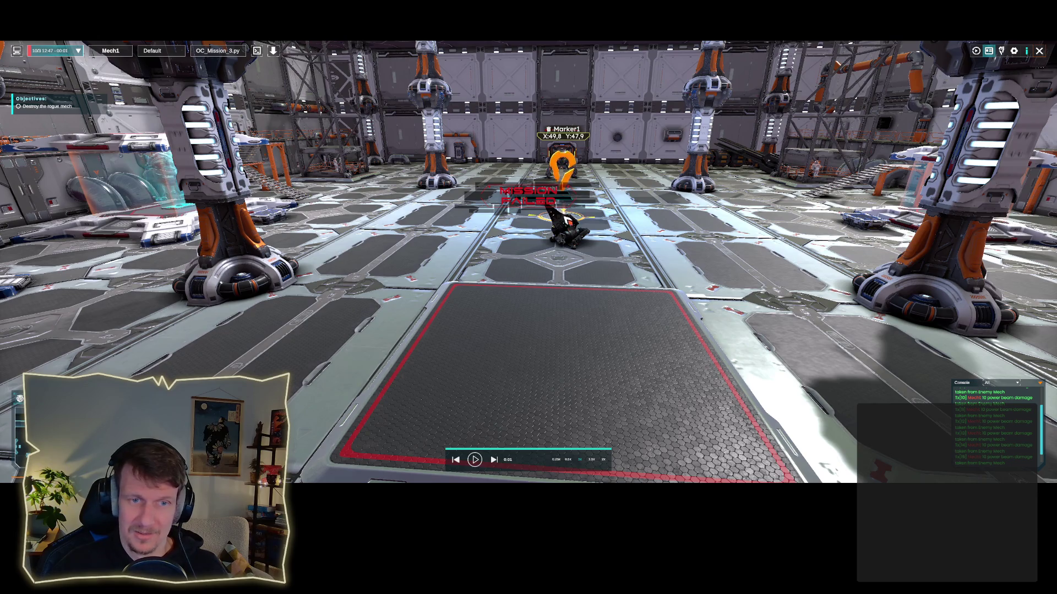
click(1001, 51)
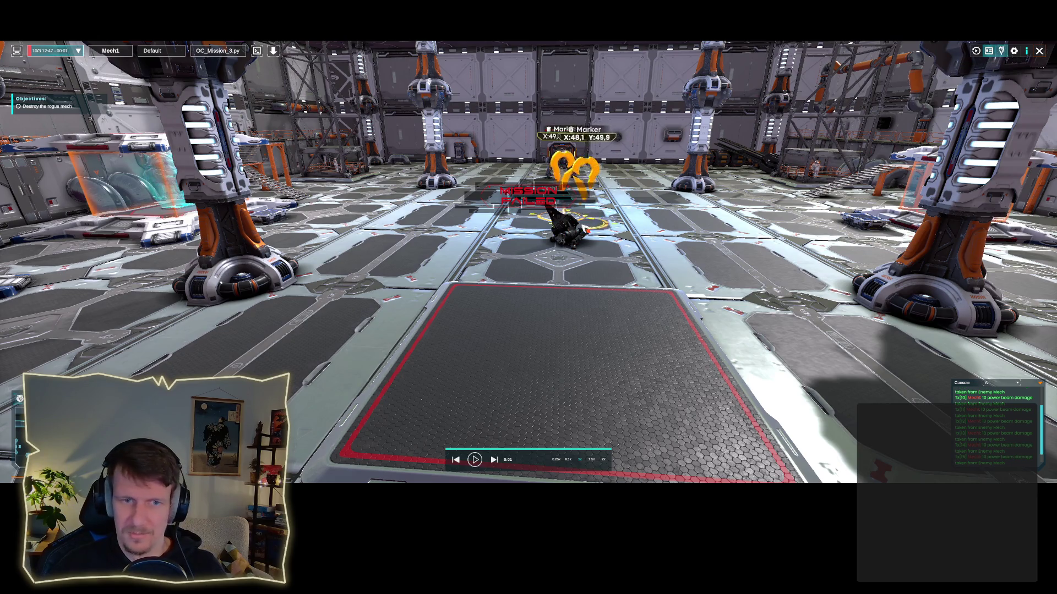
drag(563, 268, 677, 271)
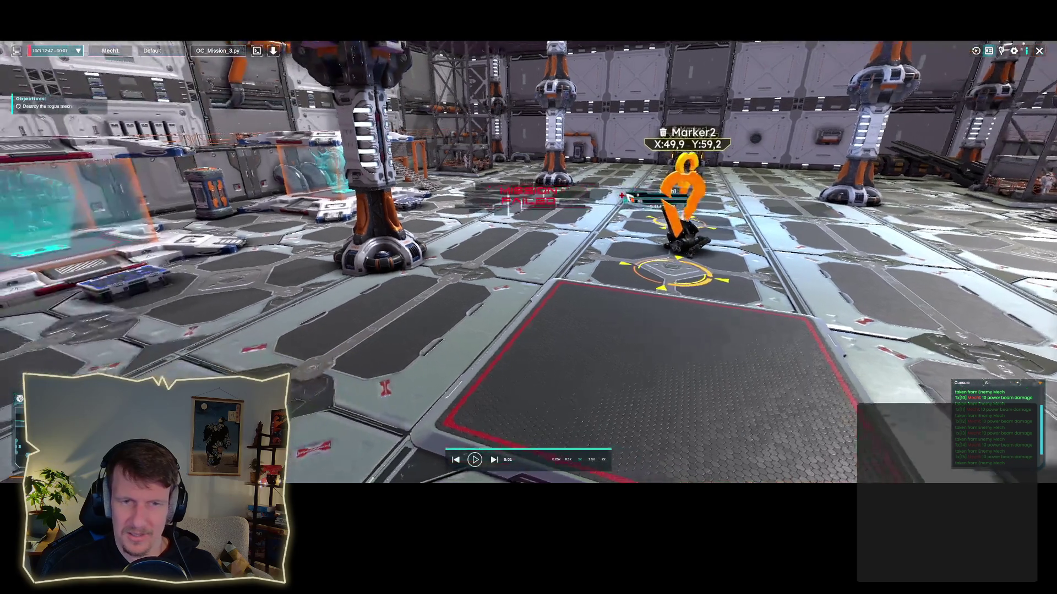
key(Escape)
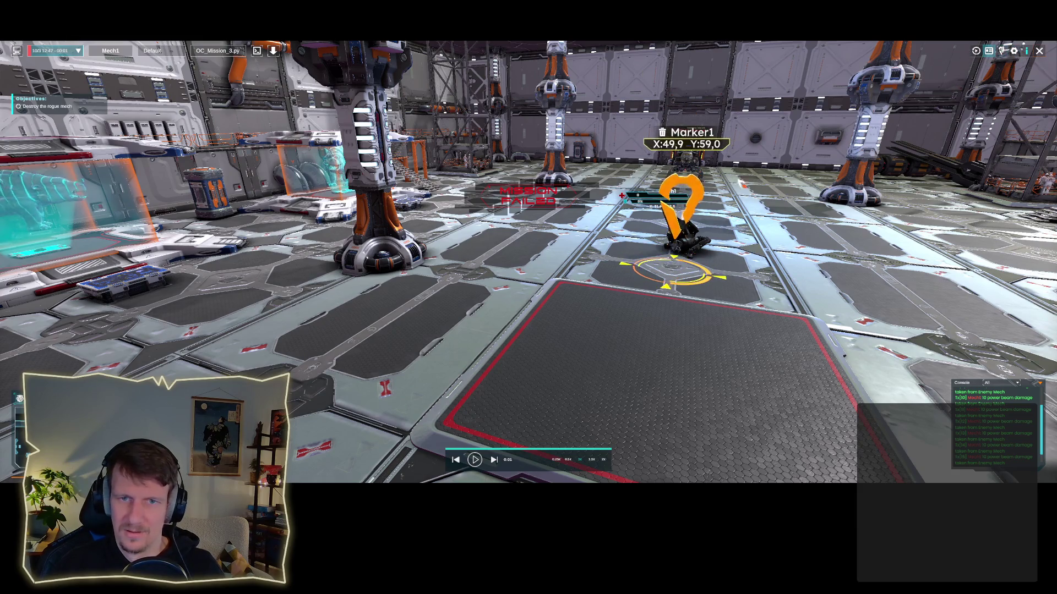
click(256, 50)
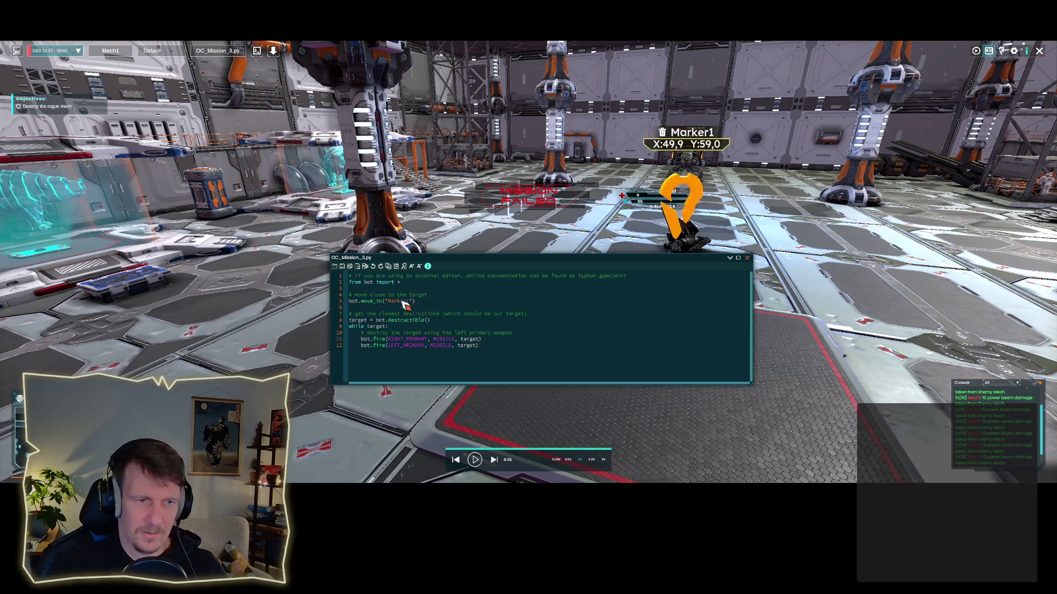
click(273, 50)
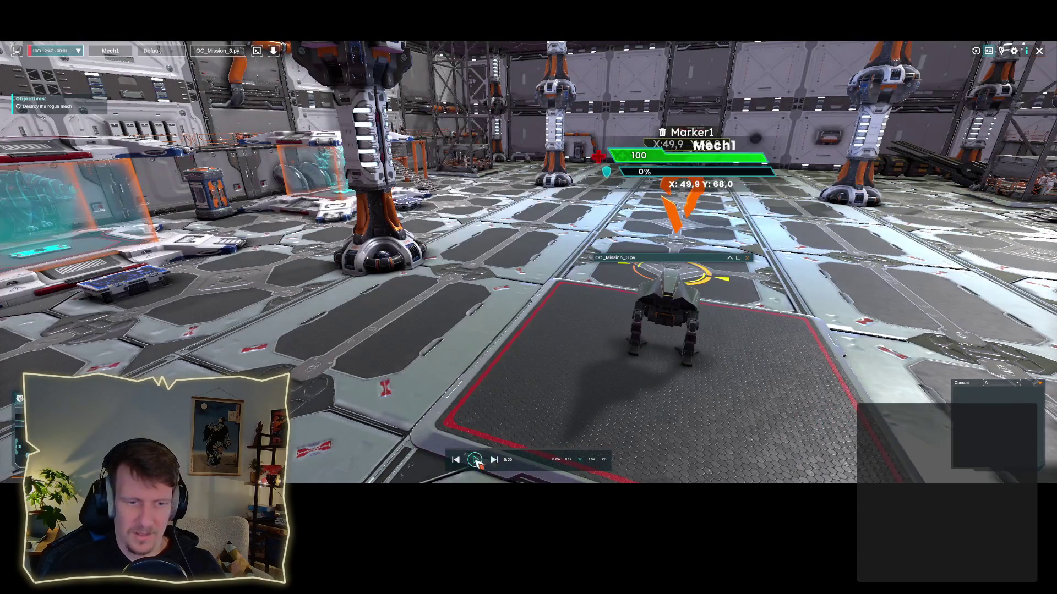
Step: Run the mission until Mech1 reaches Marker1 with health down to 30, then reopen OC_Mission_3.py
click(474, 459)
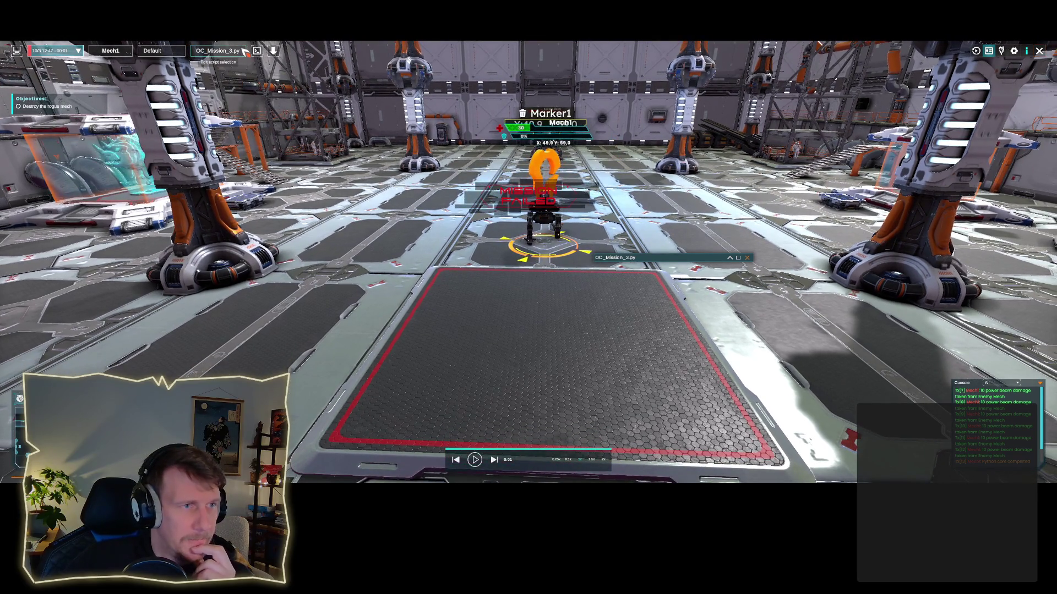
click(254, 51)
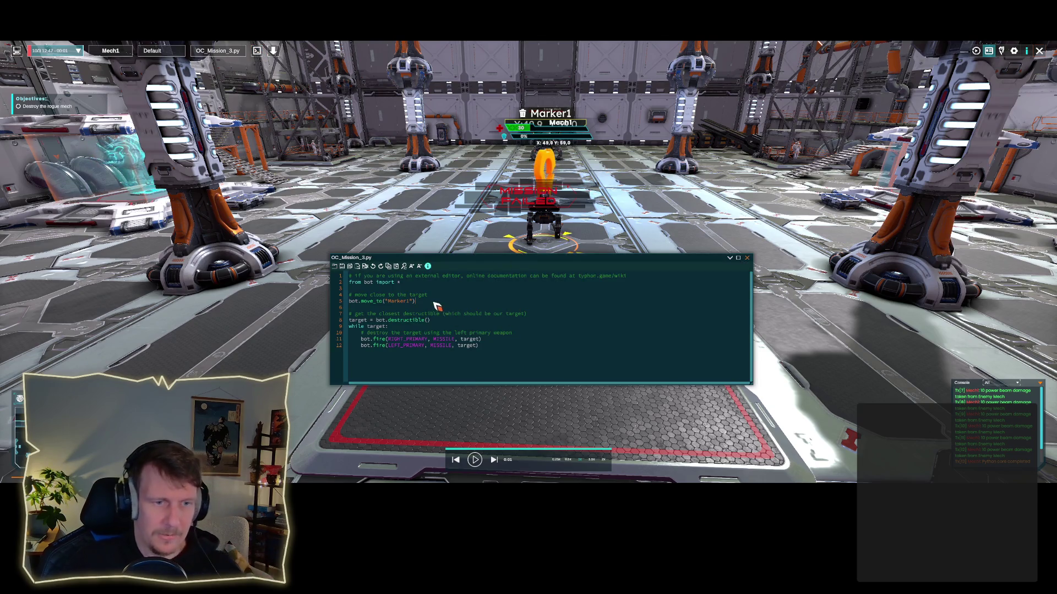
Step: Delete the move_to Marker1 line and open the Codex Movement page
drag(437, 302, 348, 304)
key(Delete)
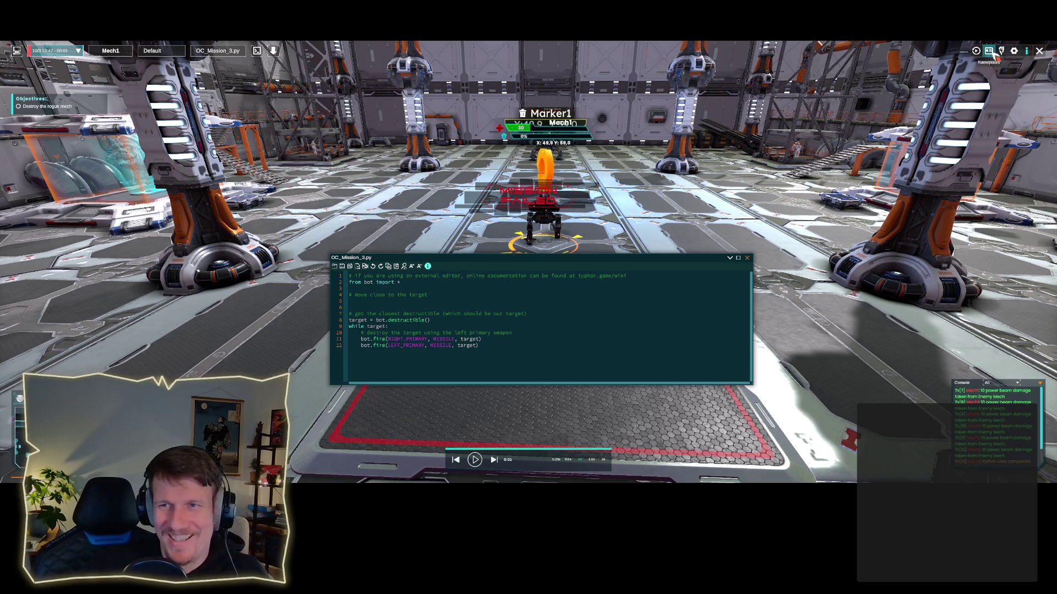
click(1026, 50)
click(248, 172)
click(249, 163)
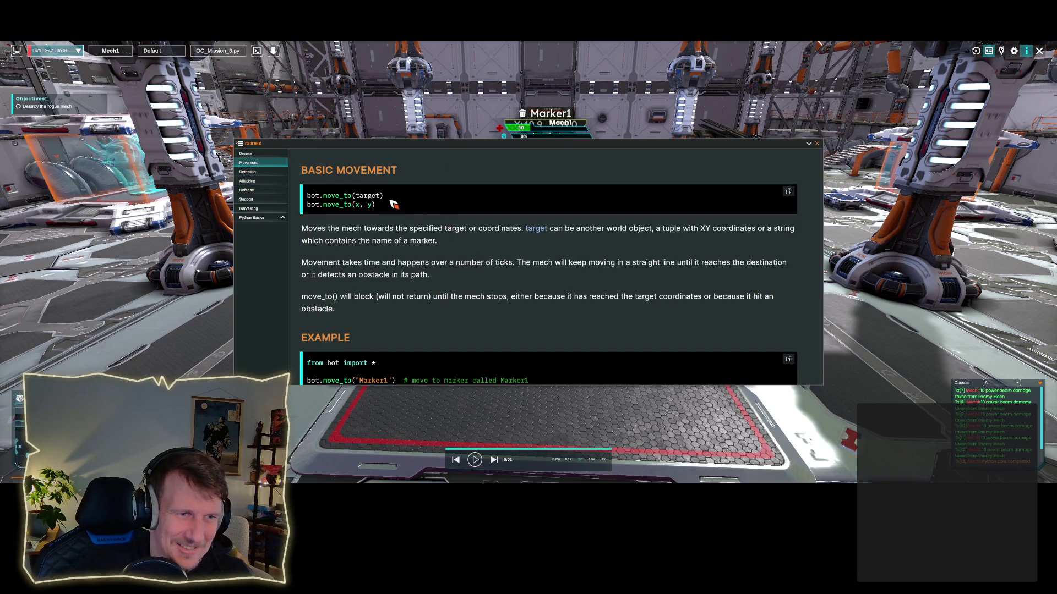
Step: Copy the begin_move_to and bot.stop() example from the Movement page, then close the Codex
scroll(393, 204, down, 2)
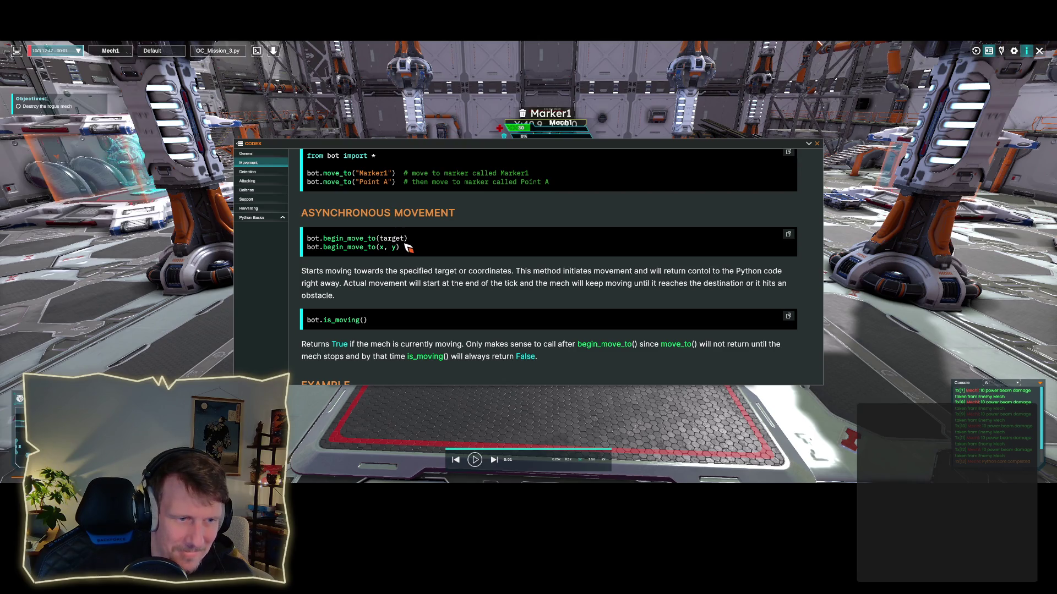
scroll(405, 245, down, 3)
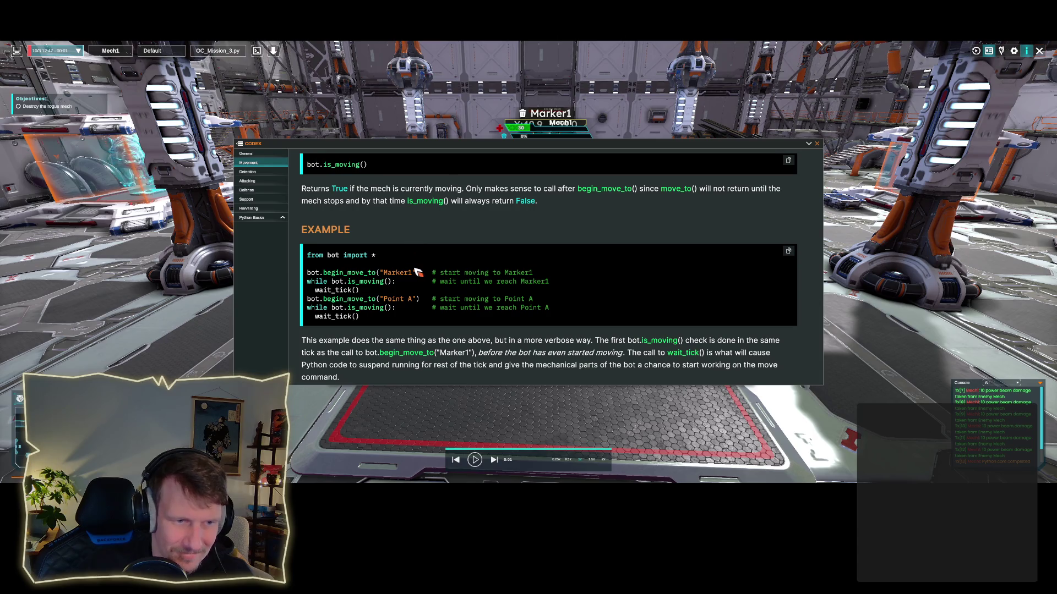
scroll(416, 272, down, 4)
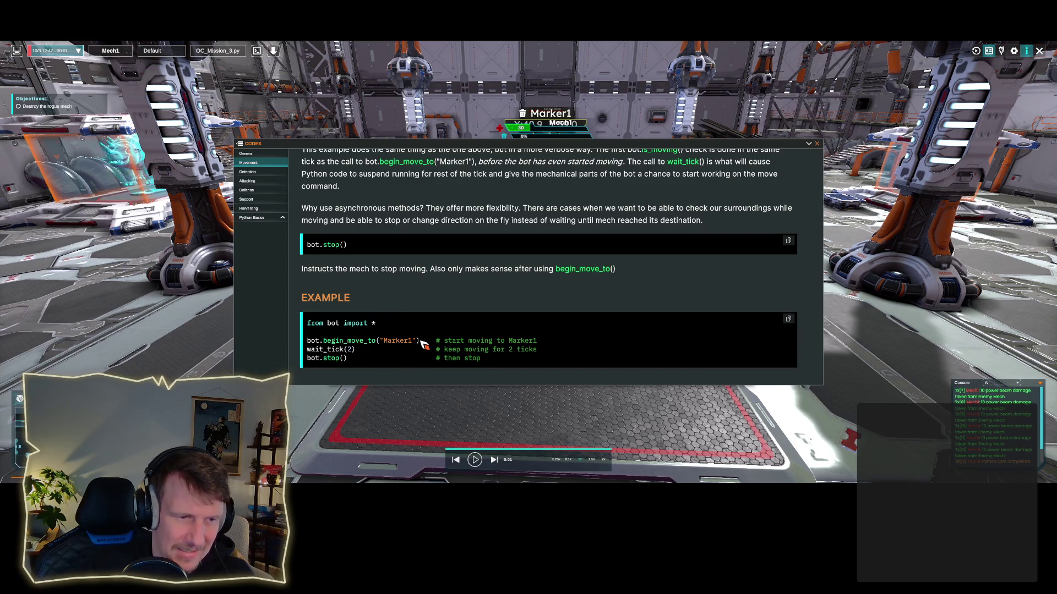
drag(346, 358, 314, 344)
click(369, 363)
click(312, 344)
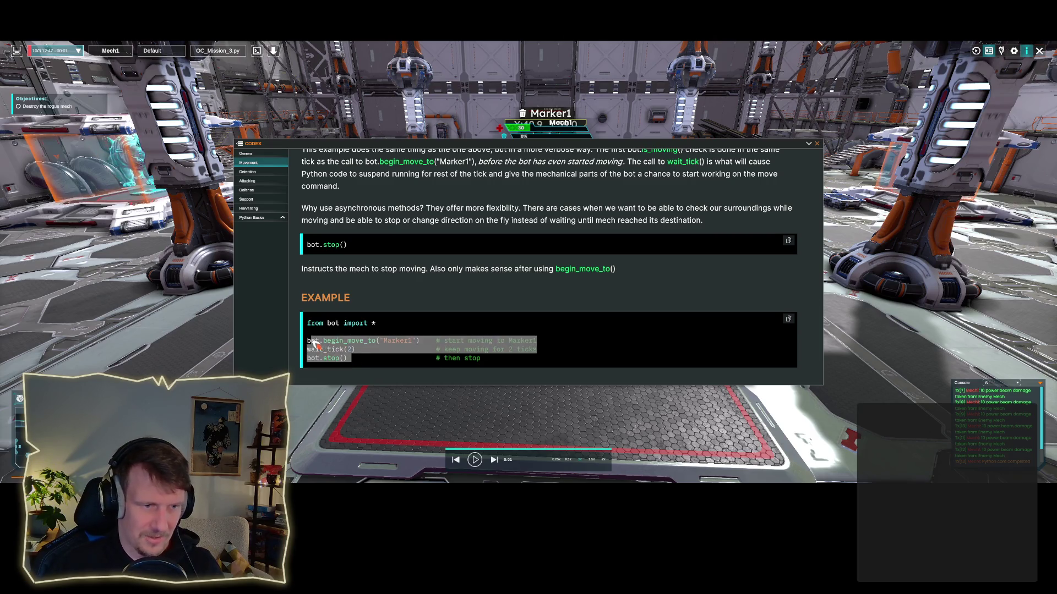
click(310, 342)
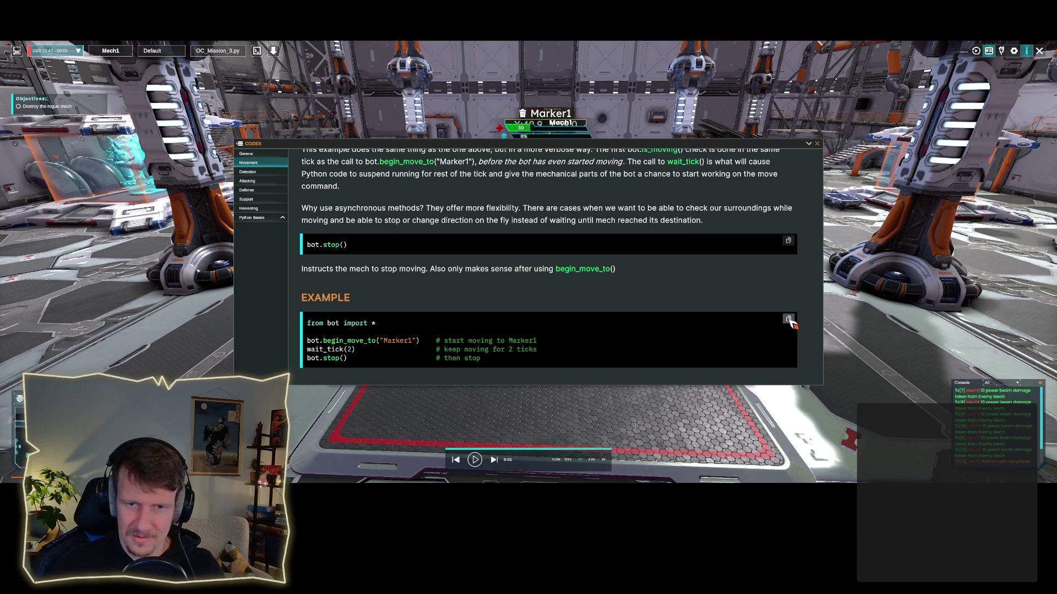
click(817, 143)
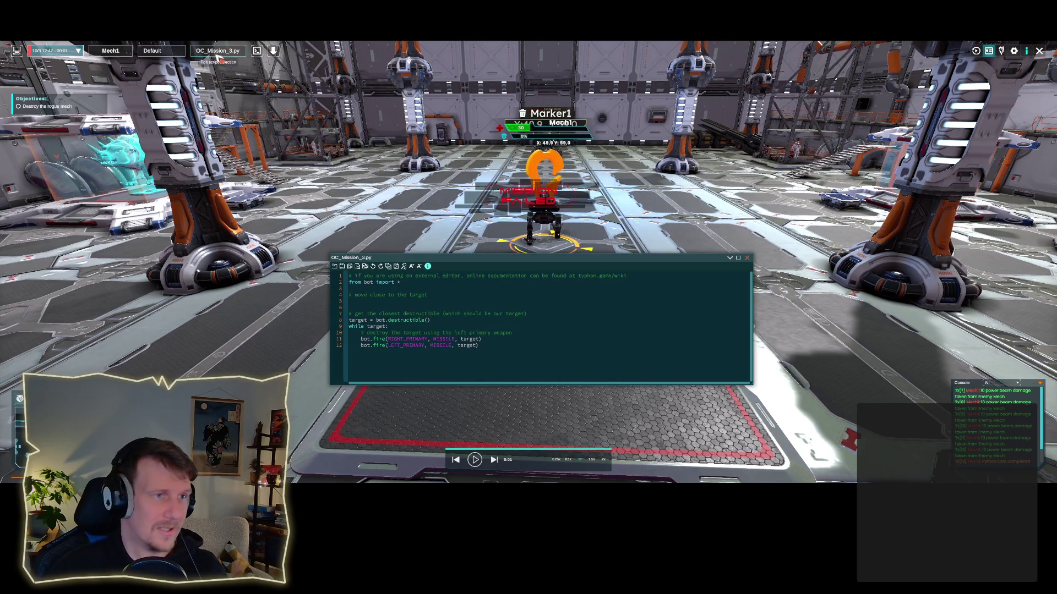
Step: Paste the begin_move_to, wait_tick(2) and bot.stop() example into line 5, dropping the duplicate import
mouse_move(352, 314)
mouse_down()
mouse_move(358, 302)
mouse_move(345, 302)
mouse_up()
text(from bot import *  bot.begin_move_to("Marker1")    # start moving to Marker1 wait_tick(2)                    # keep moving for 2 ticks bot.stop()                      # then stop)
key(BackSpace)
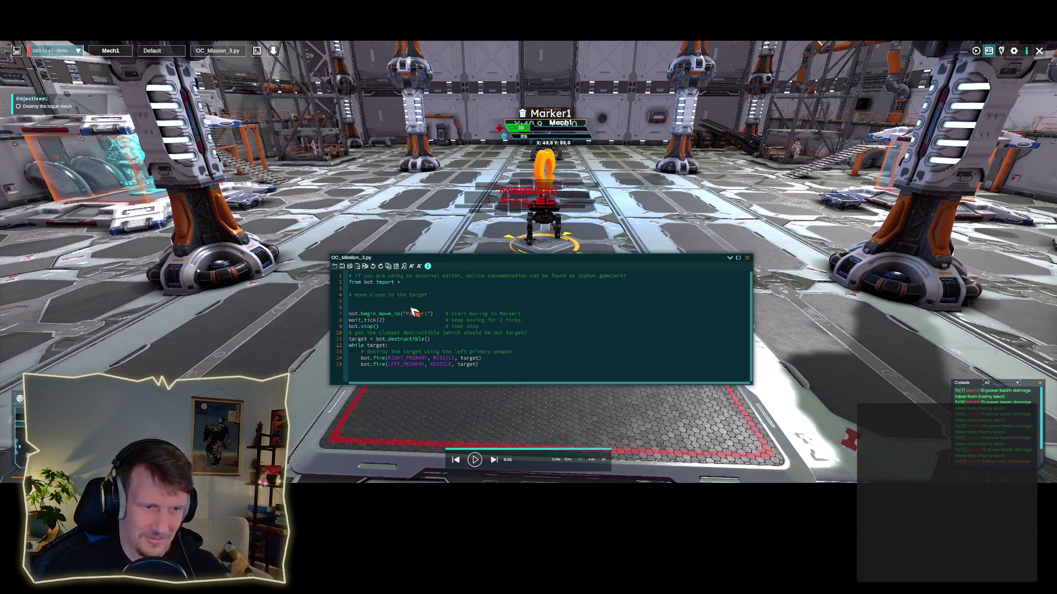
click(510, 328)
key(Return)
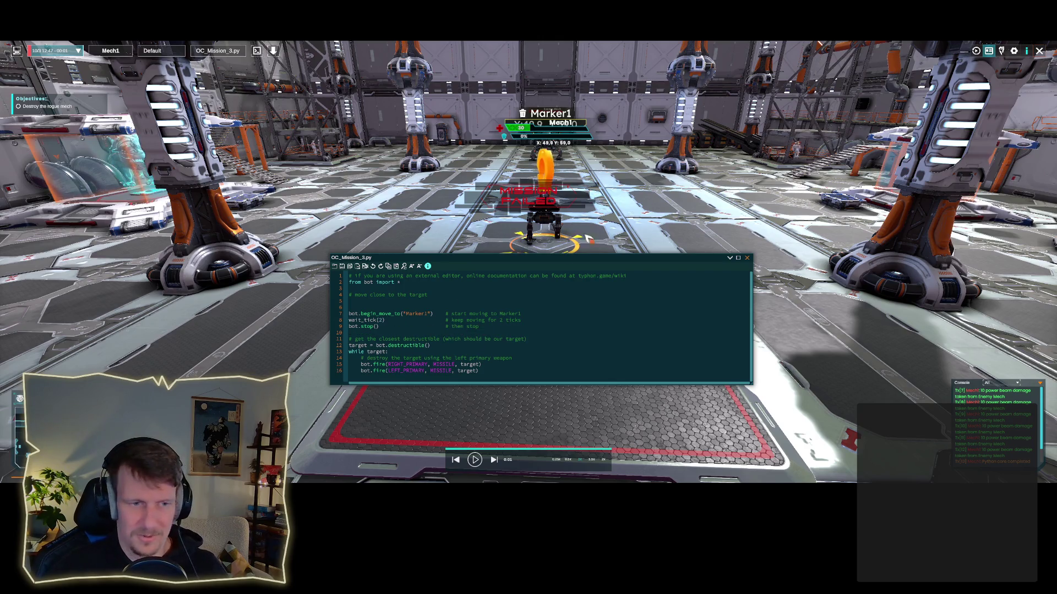
click(552, 164)
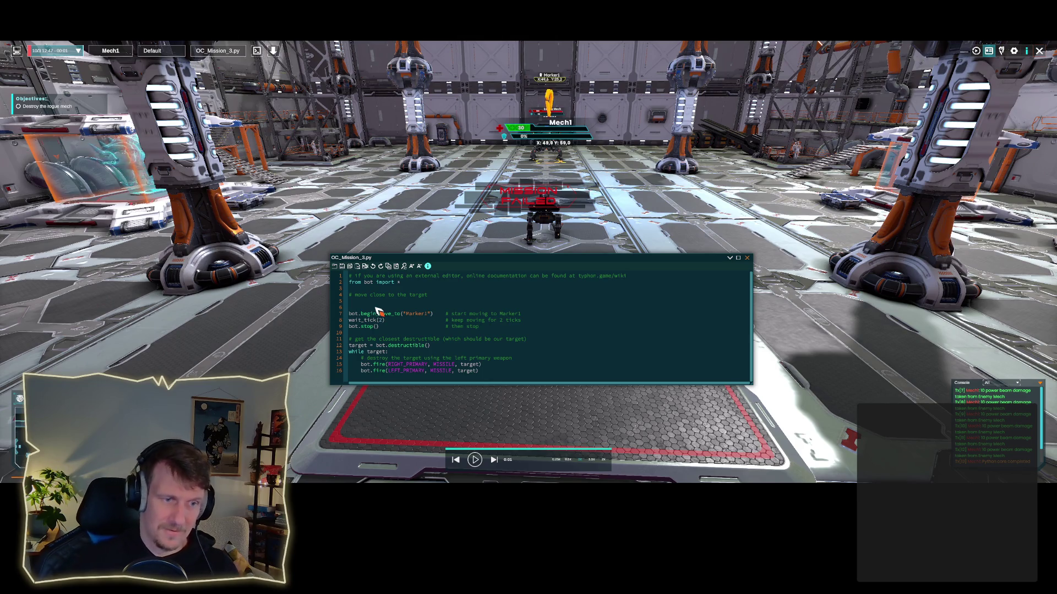
Step: Add a 'while true:' header and indent lines 8–10 and the targeting lines 12–17 under it
key(Return)
text(while ()
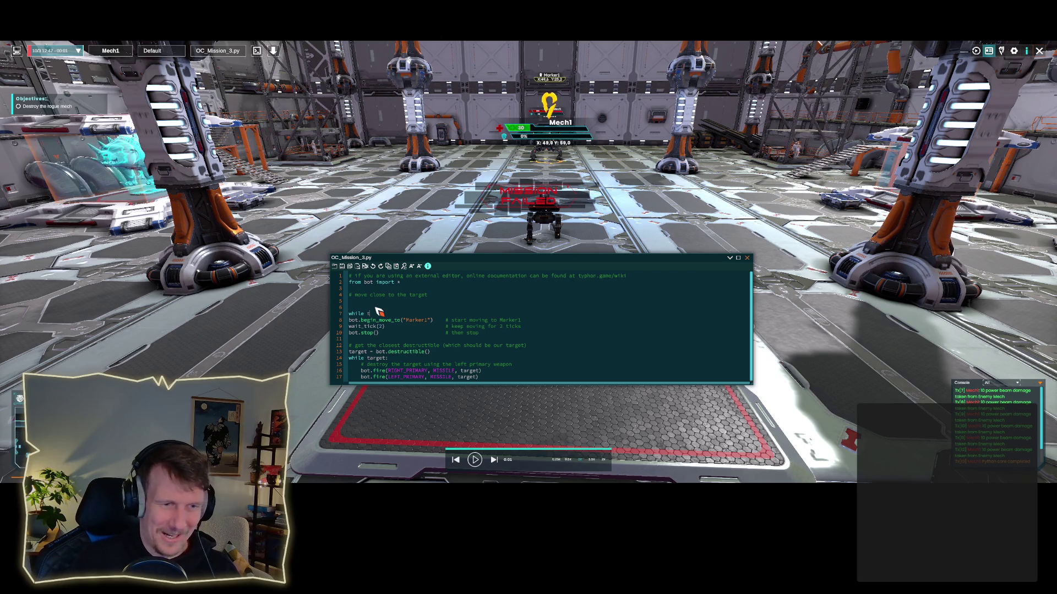
text(tru)
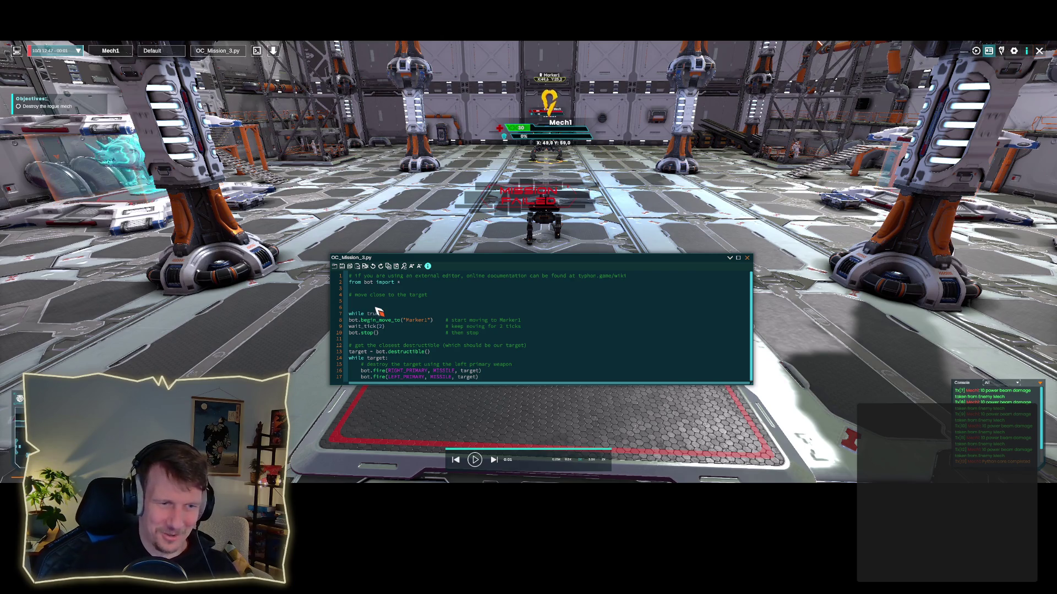
text(e:)
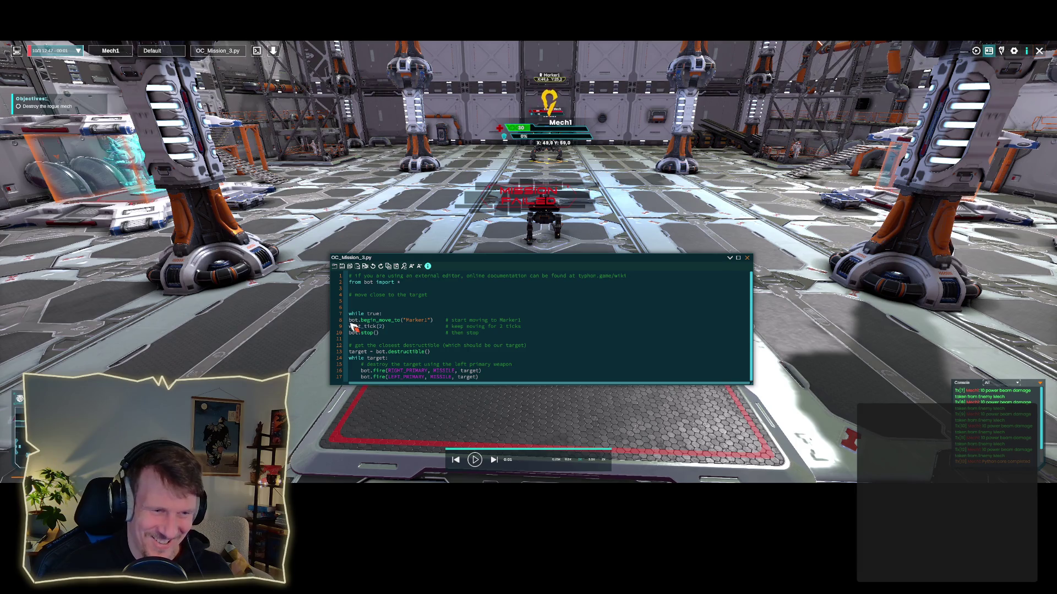
click(349, 320)
key(Tab)
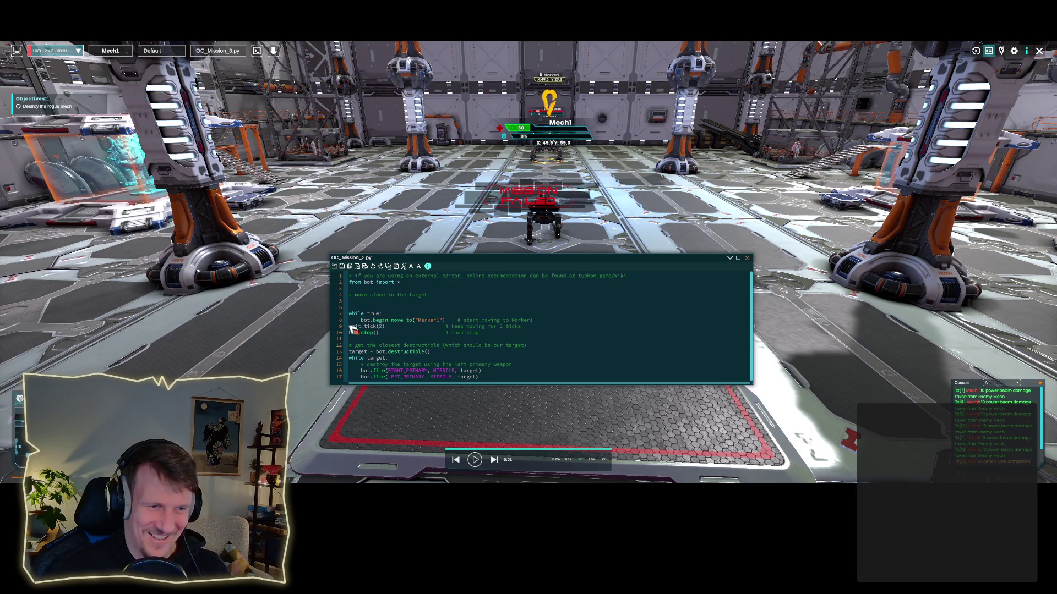
click(349, 327)
key(Tab)
click(350, 333)
key(Tab)
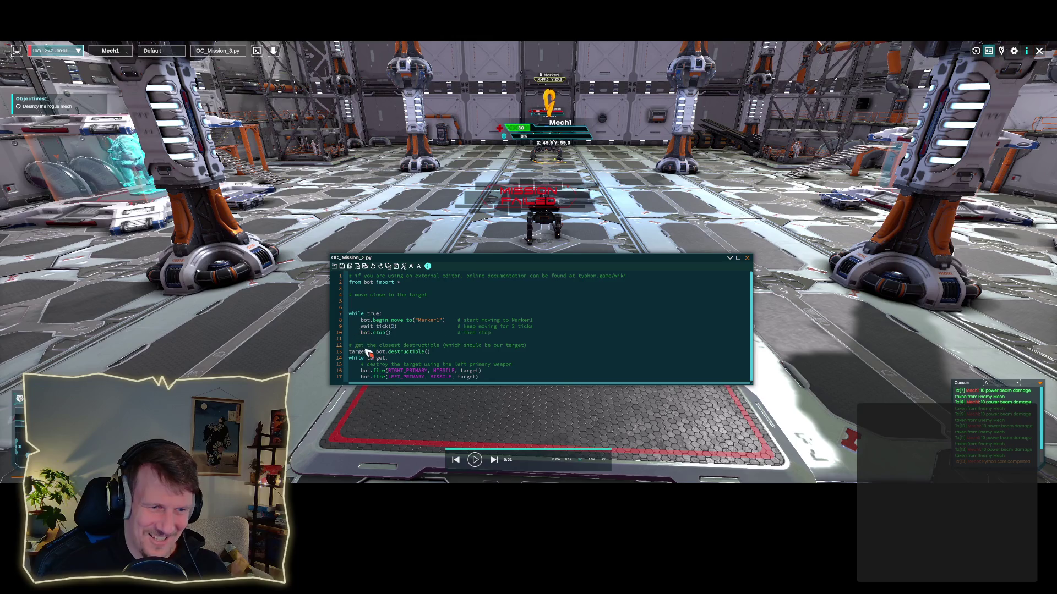
drag(483, 378, 349, 346)
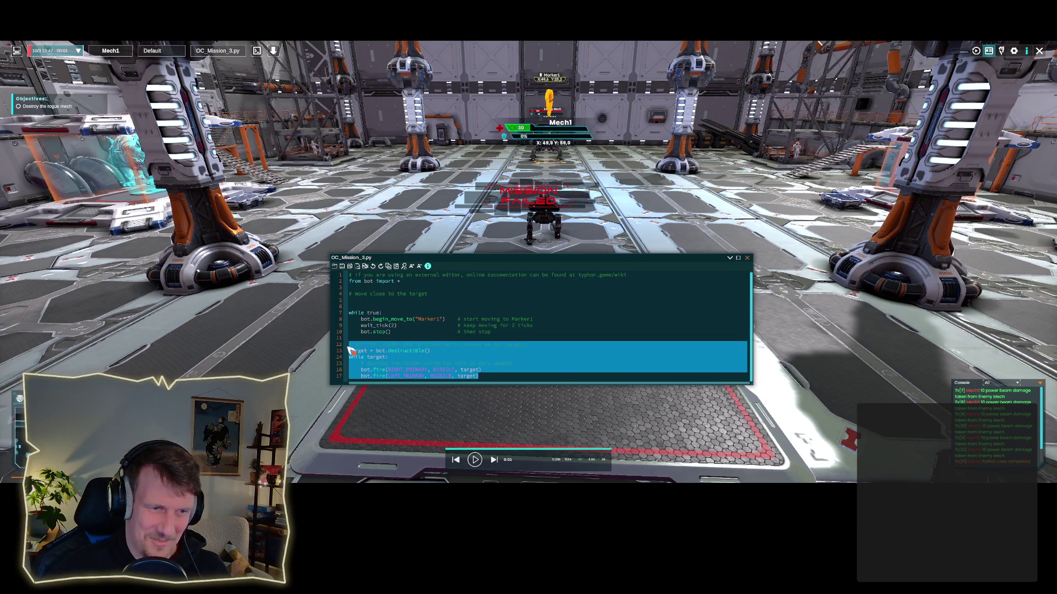
key(Tab)
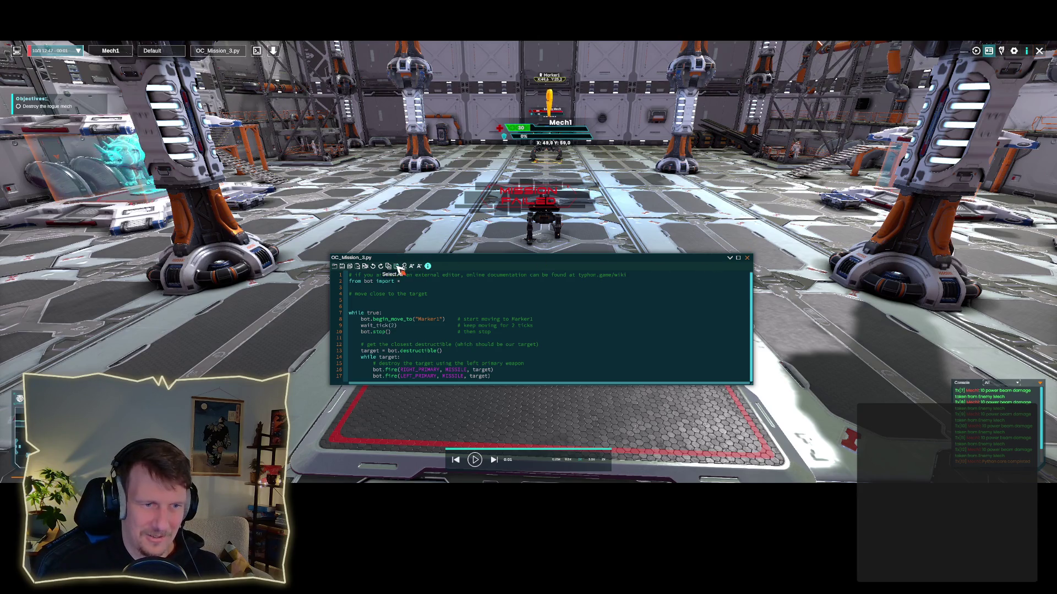
scroll(806, 53, down, 2)
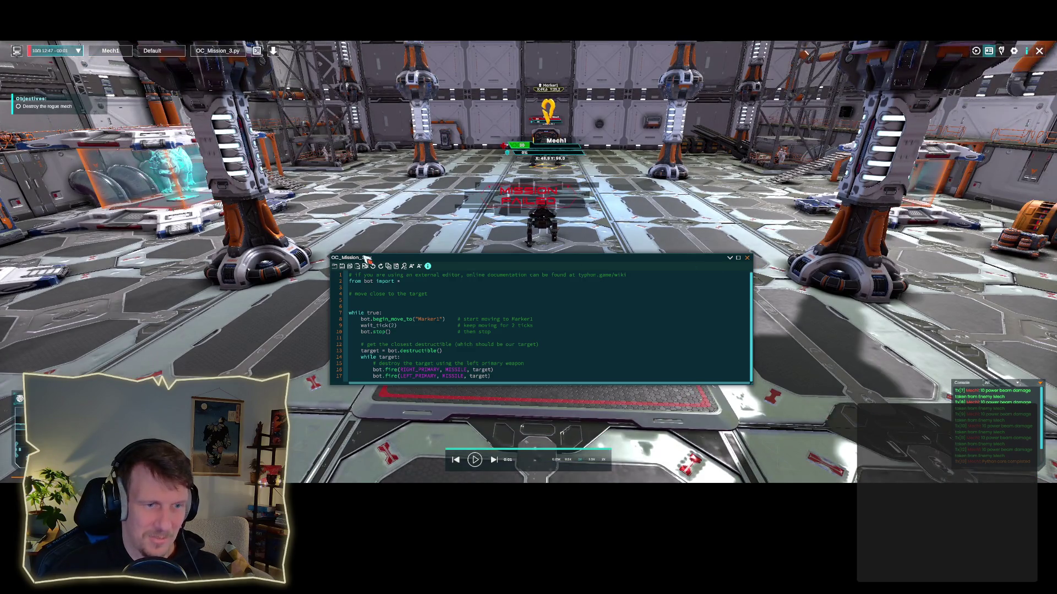
Step: Deploy the while-loop version of the script and reopen OC_Mission_3.py
click(747, 258)
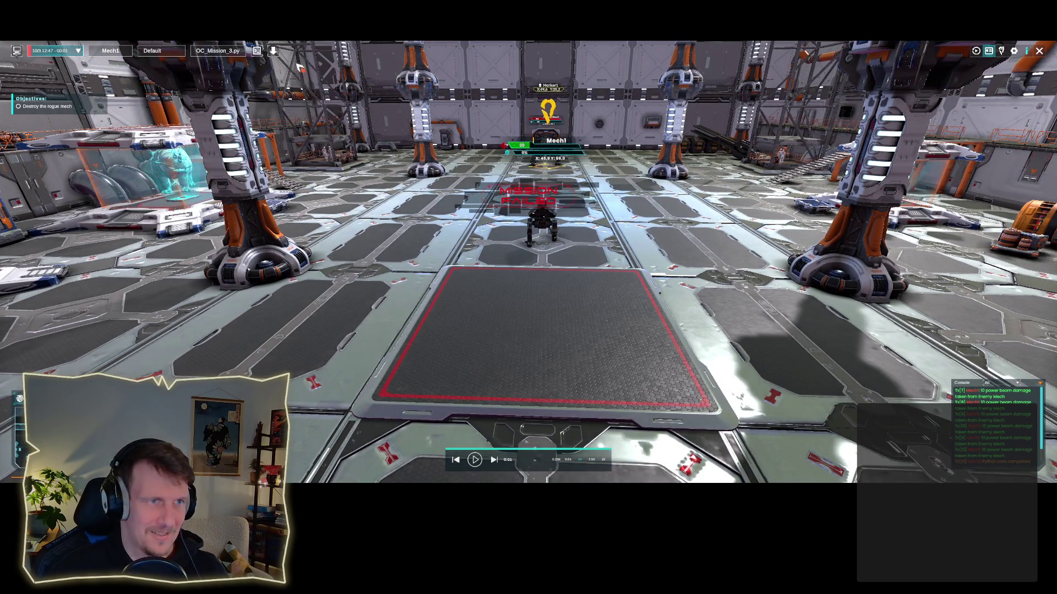
click(274, 51)
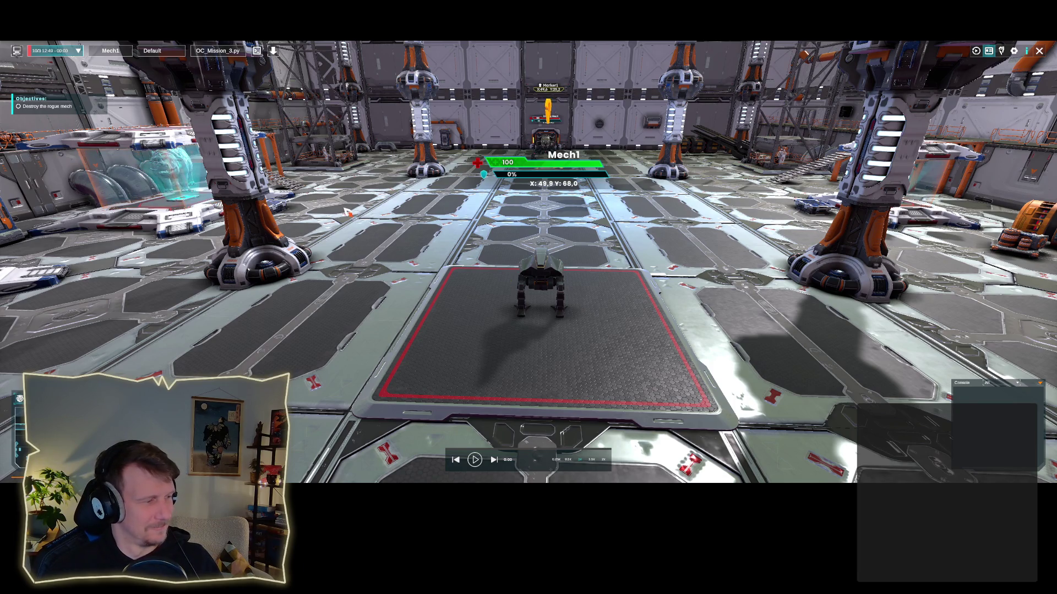
click(257, 51)
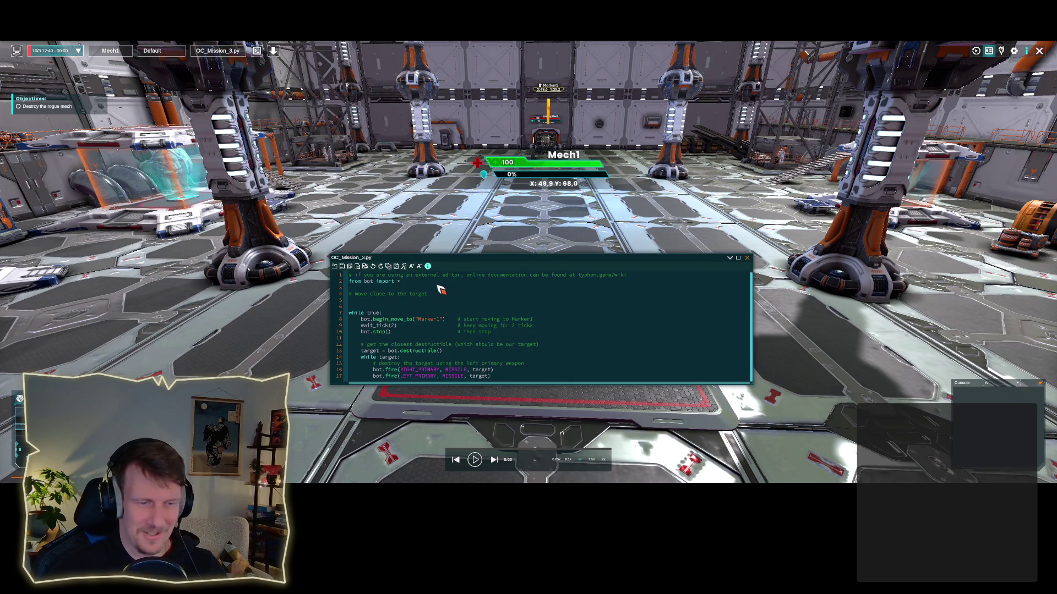
Step: Delete the 'while true:' line so only the move, wait and stop lines stay in a for loop
mouse_move(456, 261)
mouse_down()
mouse_move(483, 210)
mouse_move(358, 136)
mouse_up()
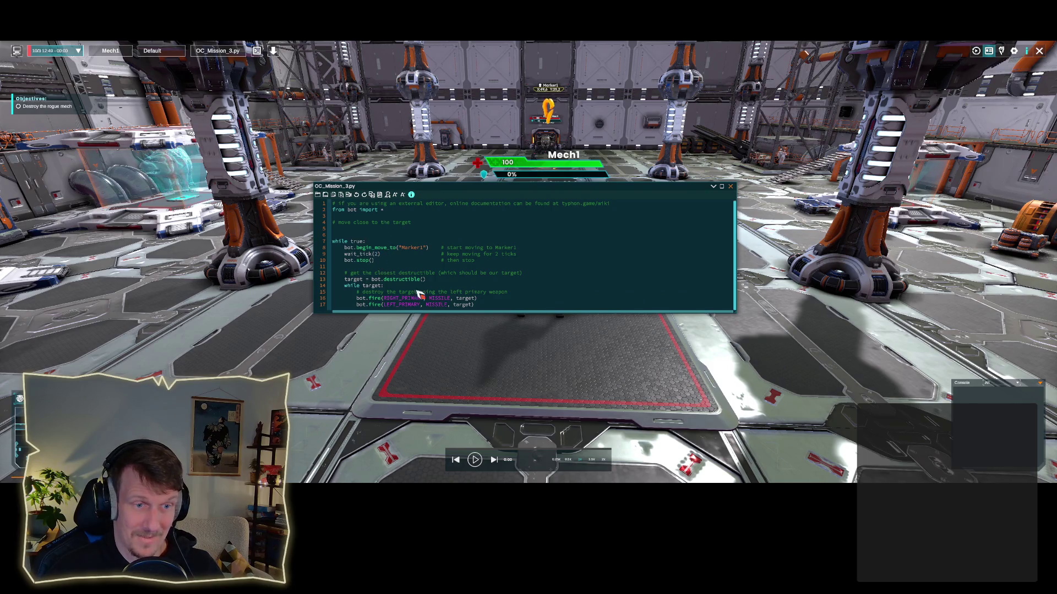
drag(483, 310, 376, 246)
click(375, 246)
key(BackSpace)
key(BackSpace)
key(BackSpace)
key(Delete)
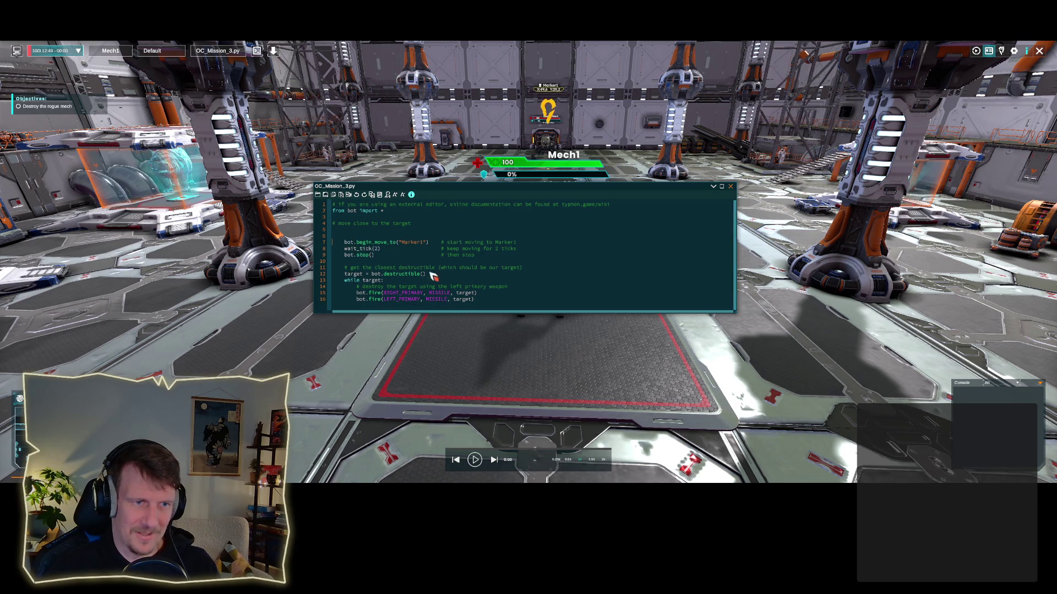
drag(476, 300, 333, 245)
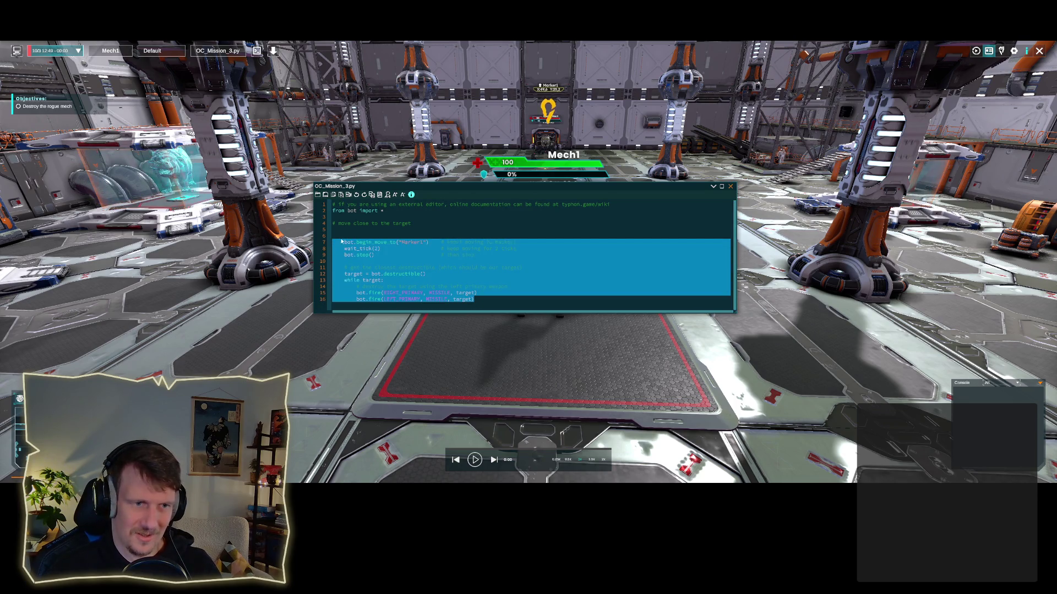
click(345, 238)
text(for i in 10:)
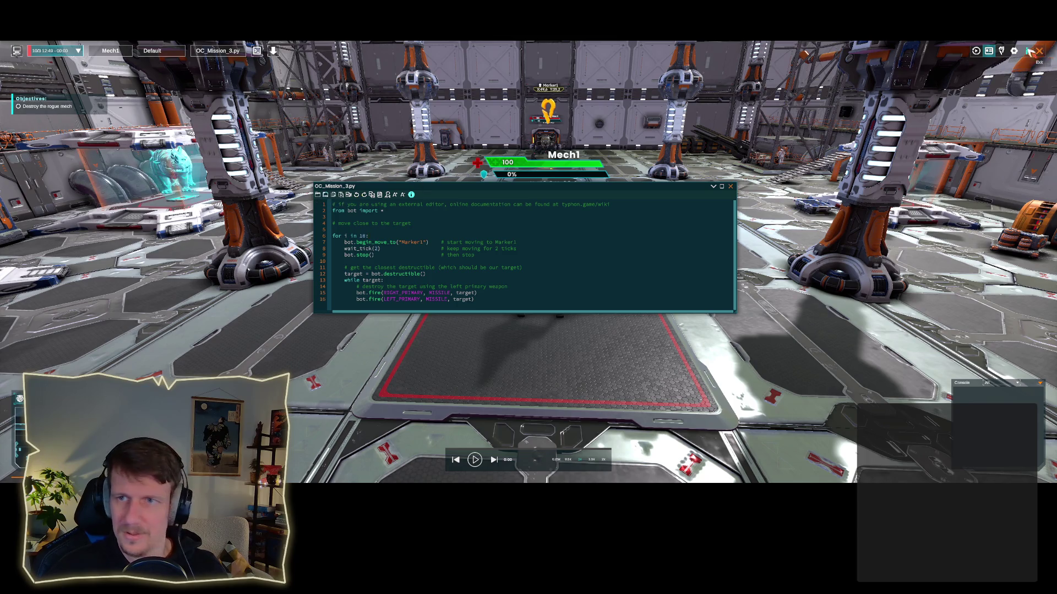
click(730, 186)
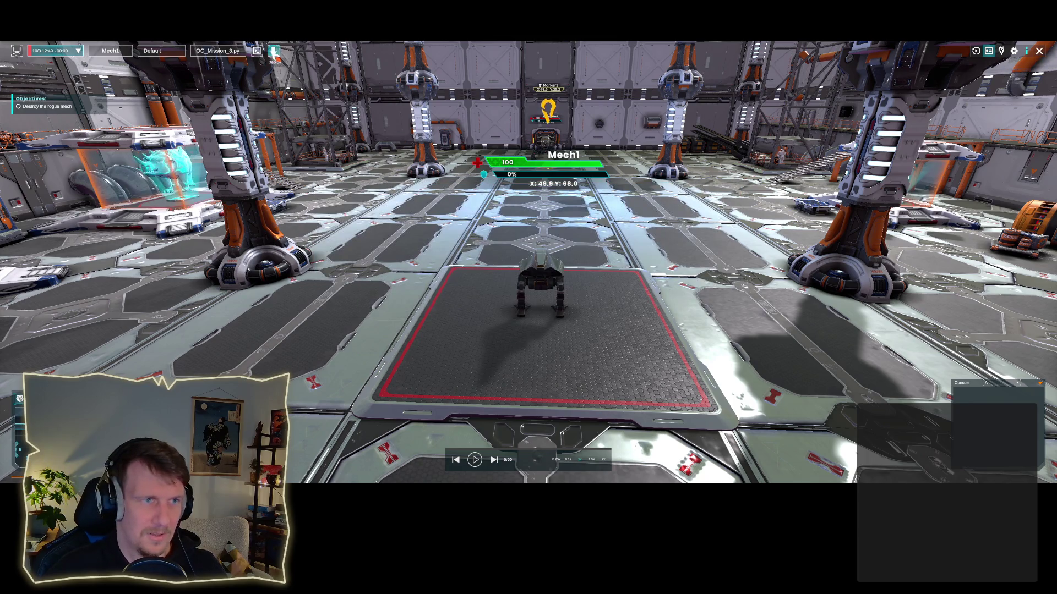
Step: Deploy and run the revised mission, watching Mech1's health fall to 0, then reopen the script
click(273, 50)
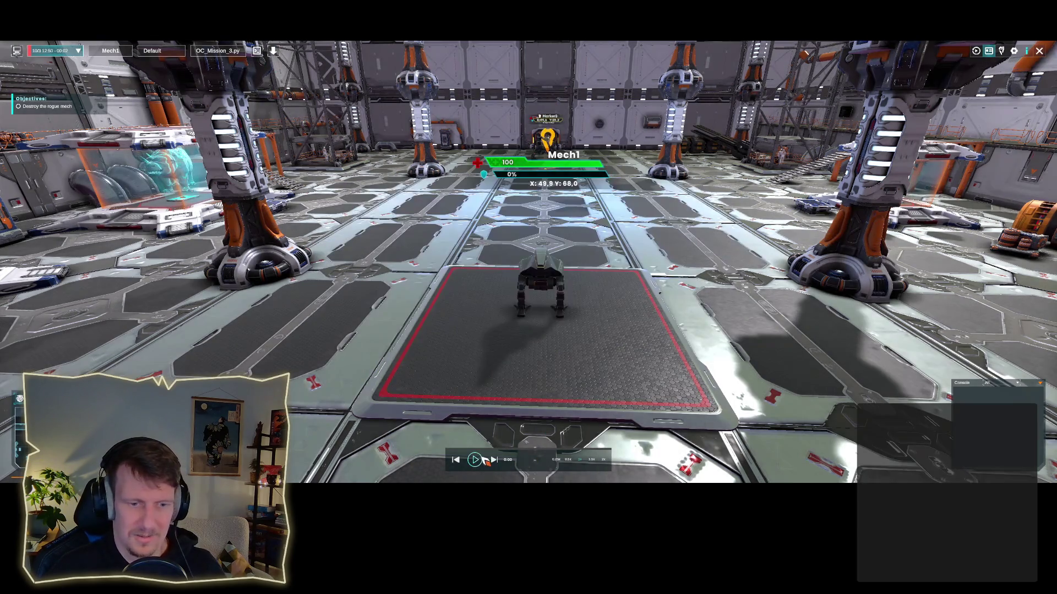
click(476, 459)
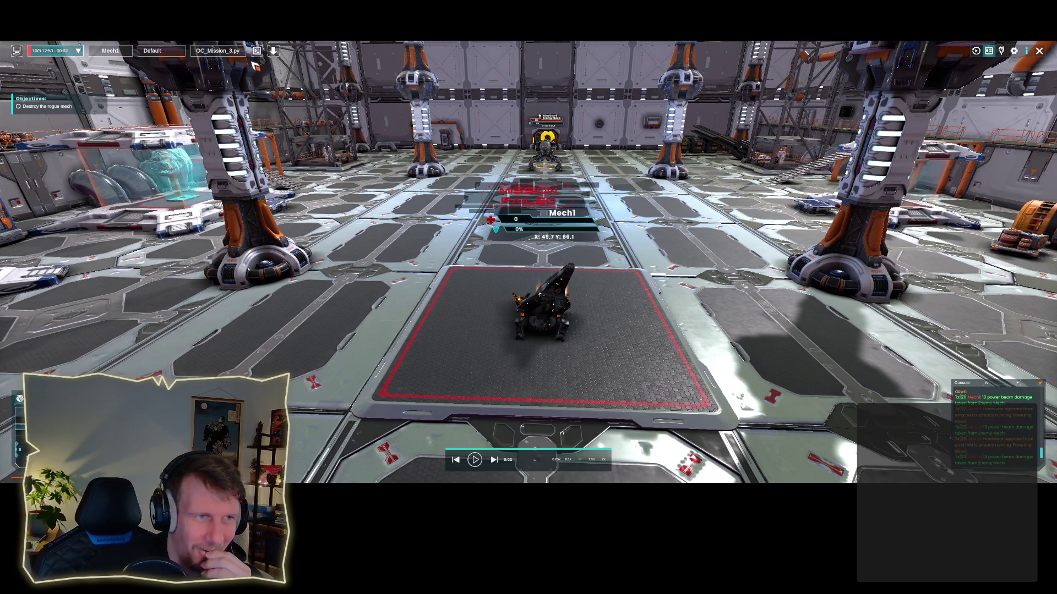
click(256, 51)
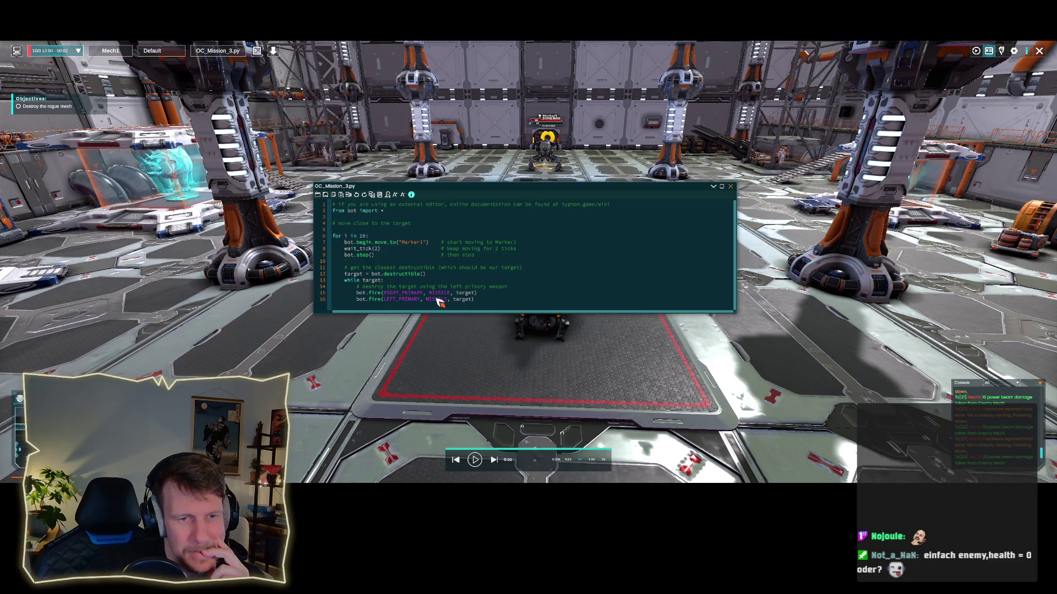
Step: Delete the left-primary firing line 16 and deploy the updated script
drag(475, 300, 342, 304)
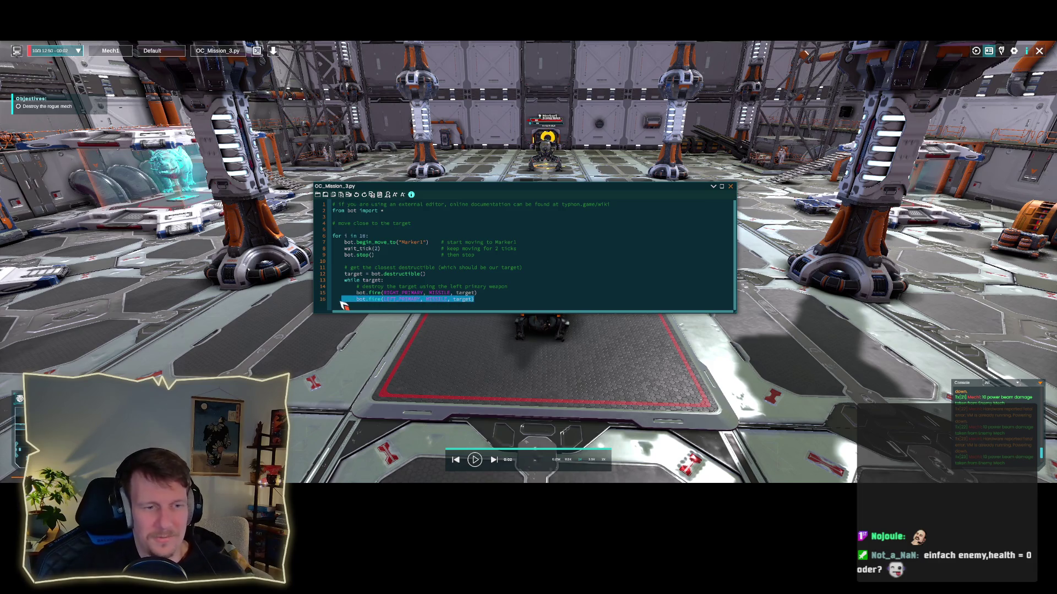
key(BackSpace)
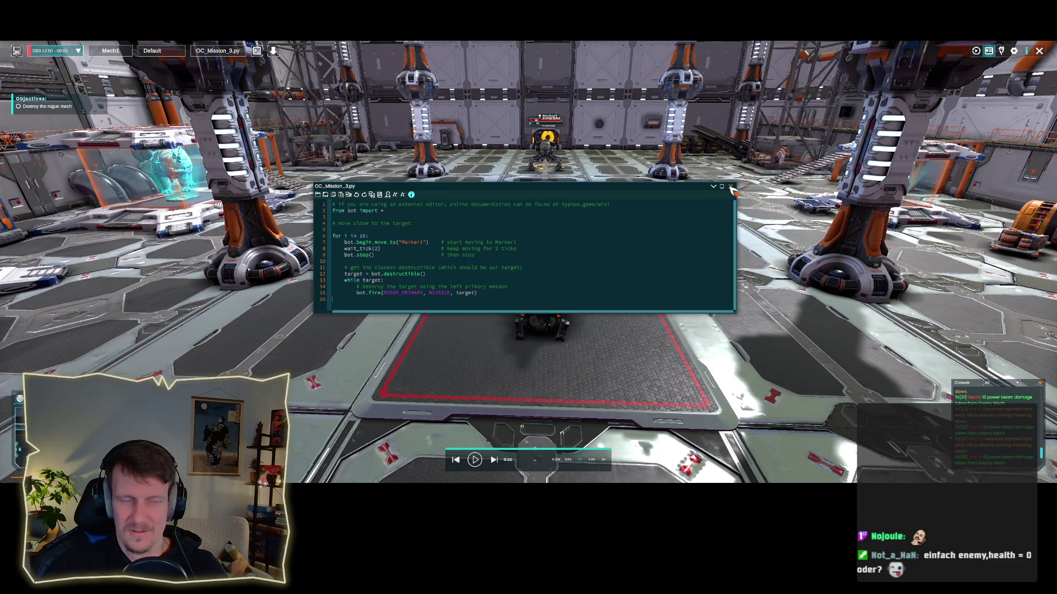
click(731, 187)
click(257, 51)
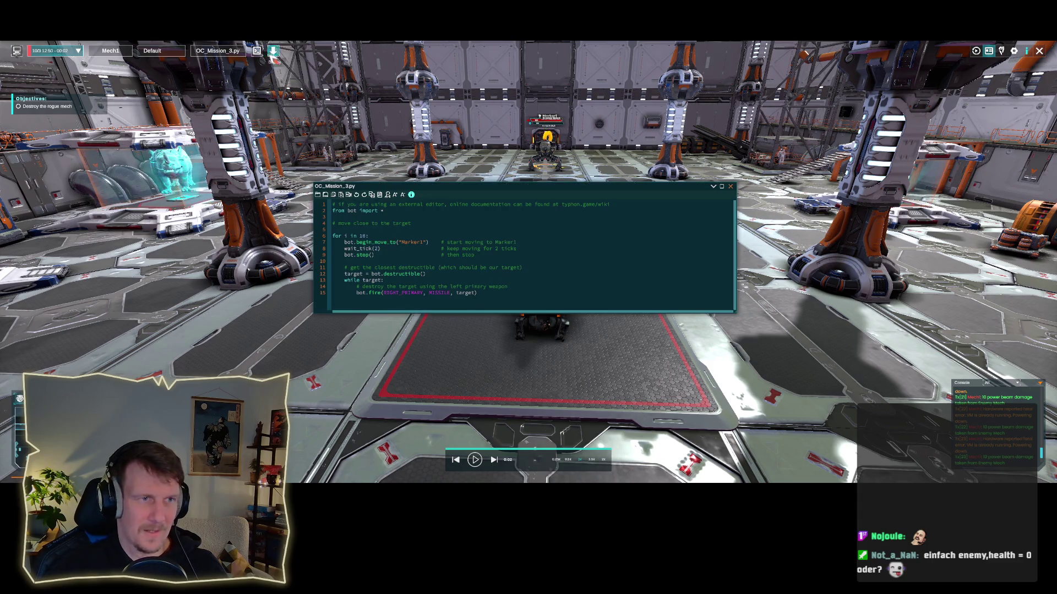
click(273, 52)
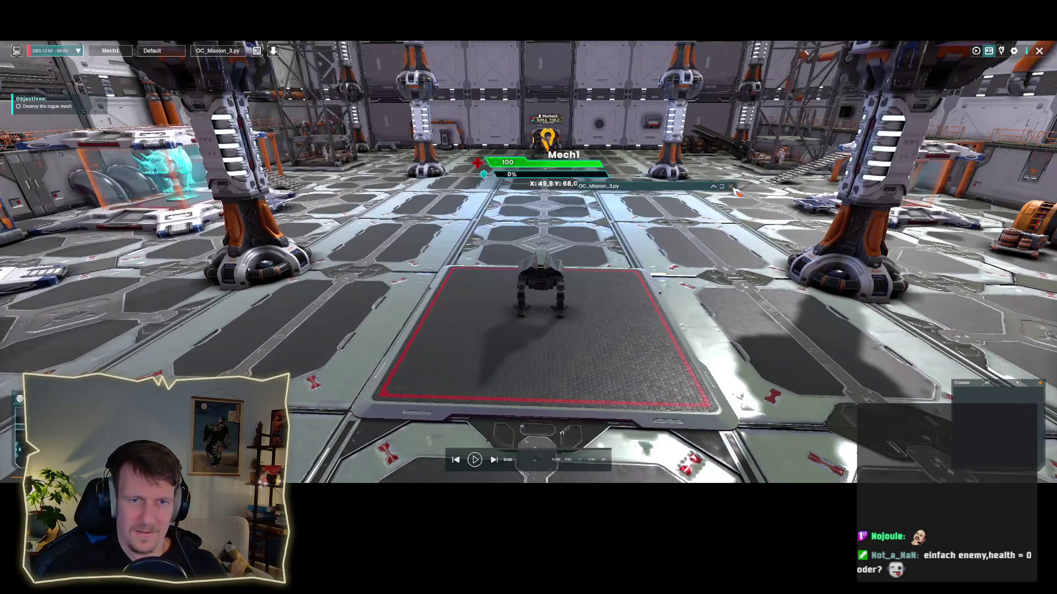
Step: Rerun the mission without the left-primary line, then open Mech Config
click(731, 187)
click(474, 460)
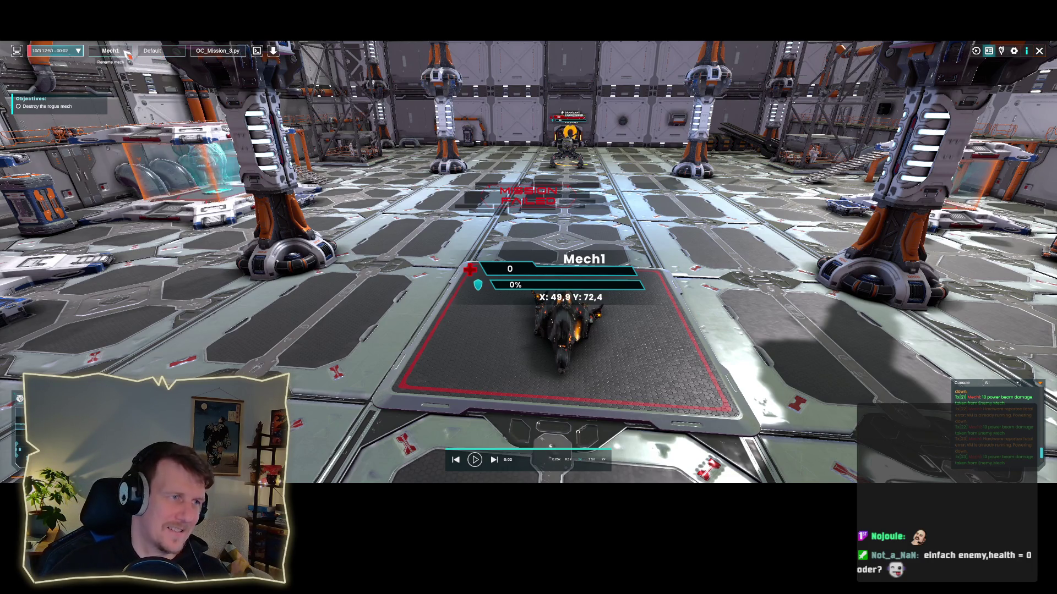
click(166, 52)
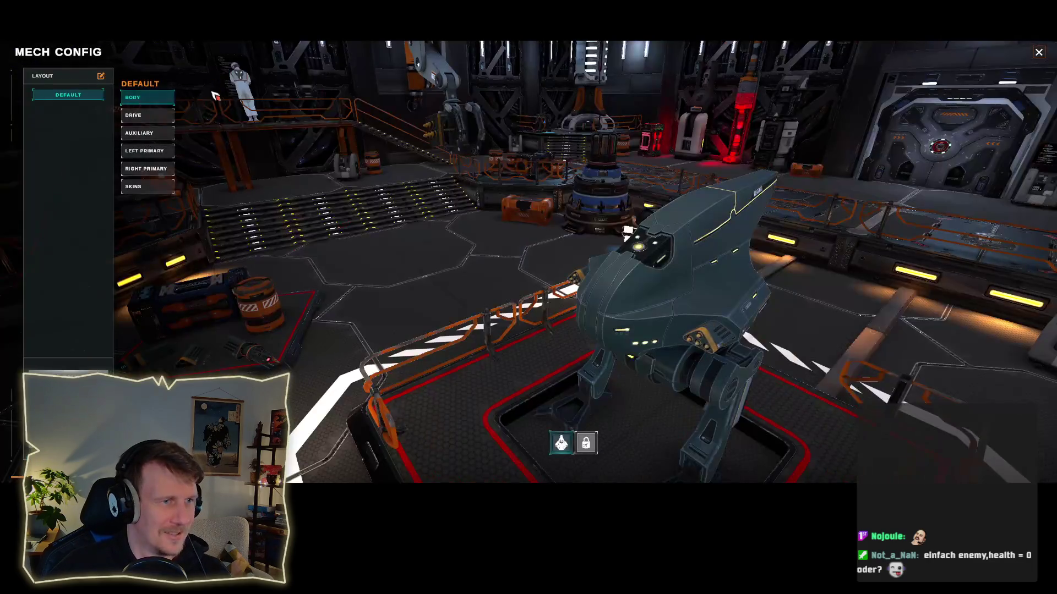
Step: Equip LEFT PRIMARY with the Missile Launcher, then review the RIGHT PRIMARY and DRIVE slots
click(144, 151)
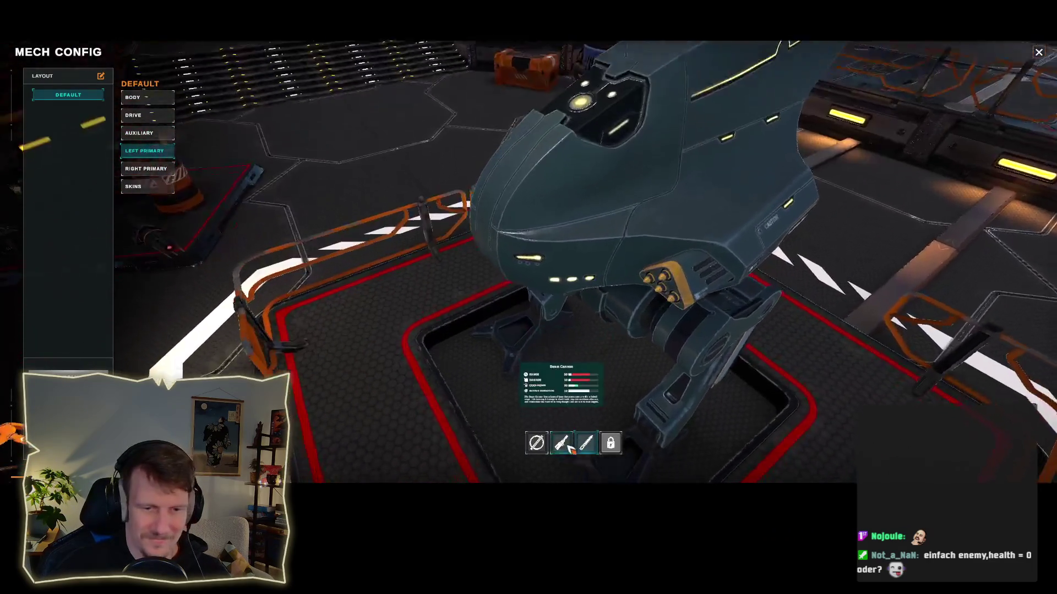
click(586, 448)
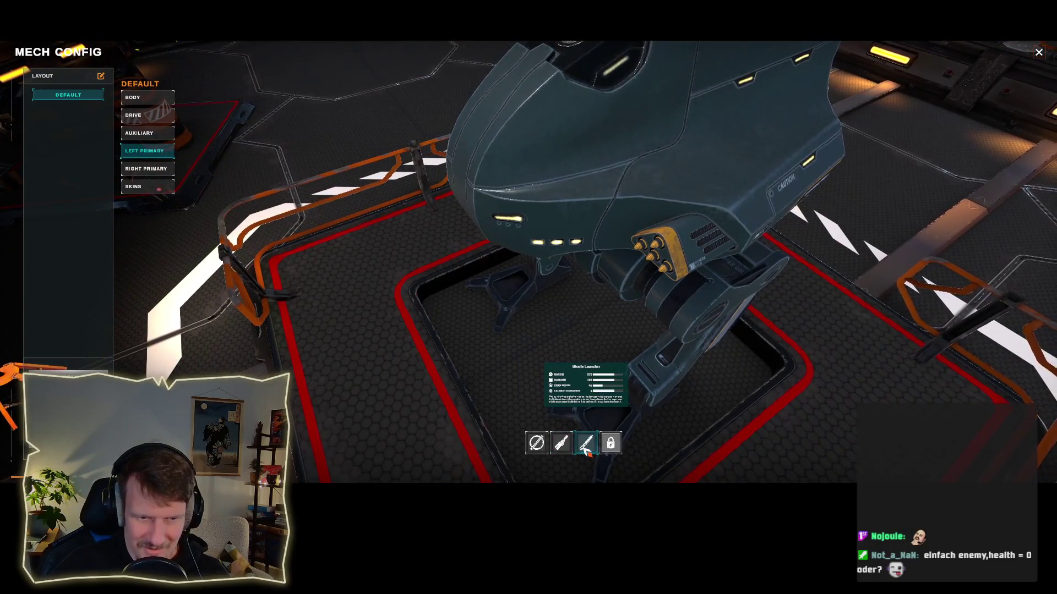
click(562, 445)
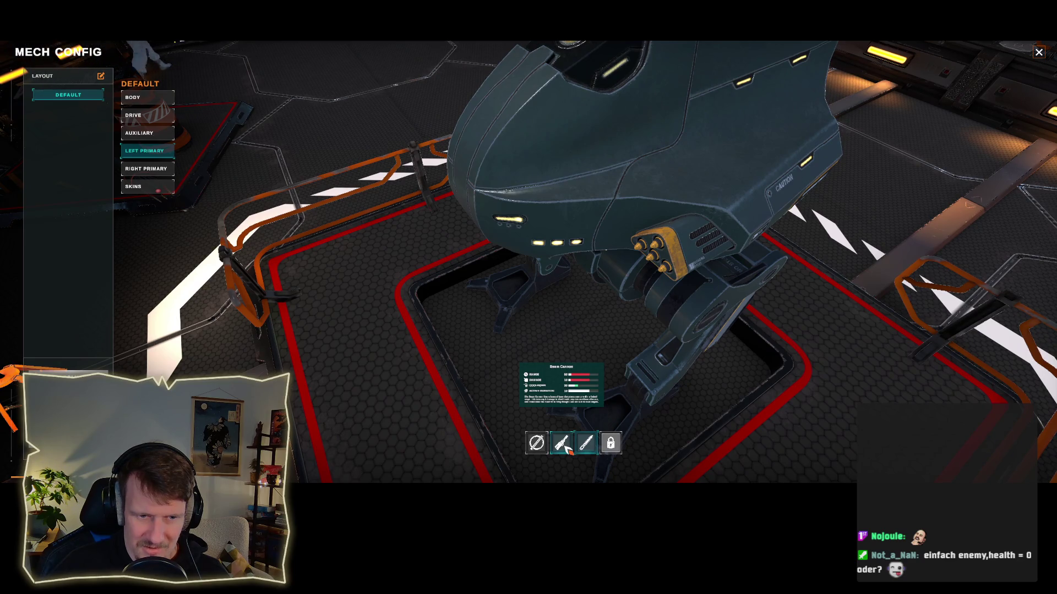
click(586, 445)
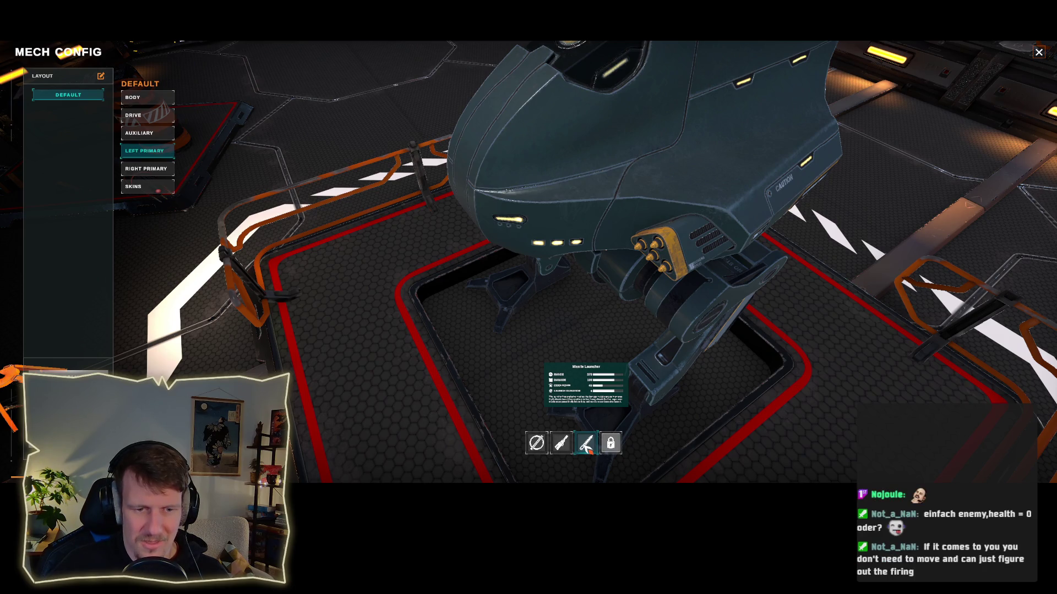
click(146, 168)
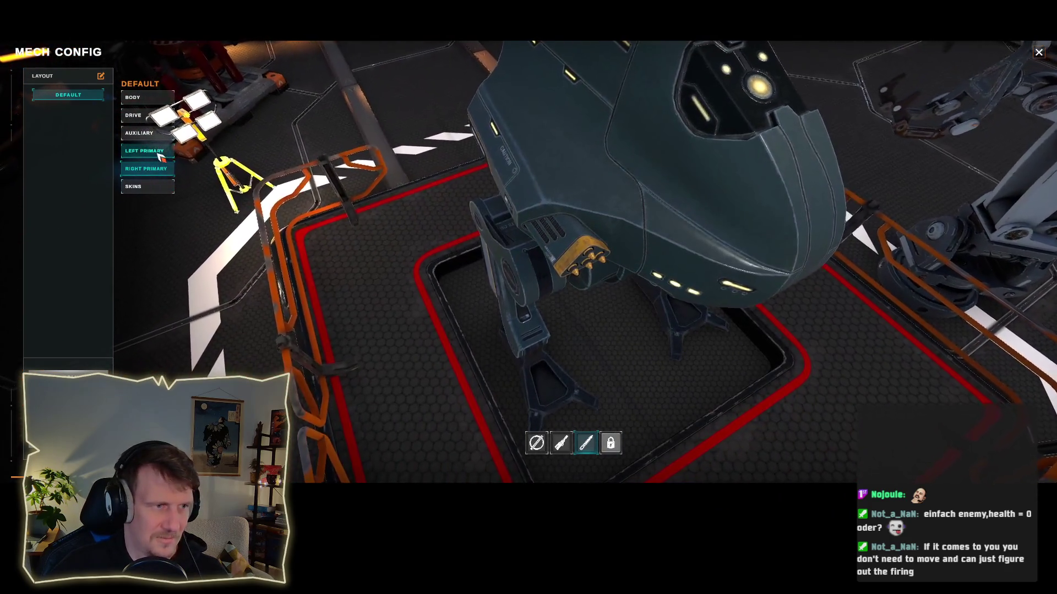
mouse_move(592, 450)
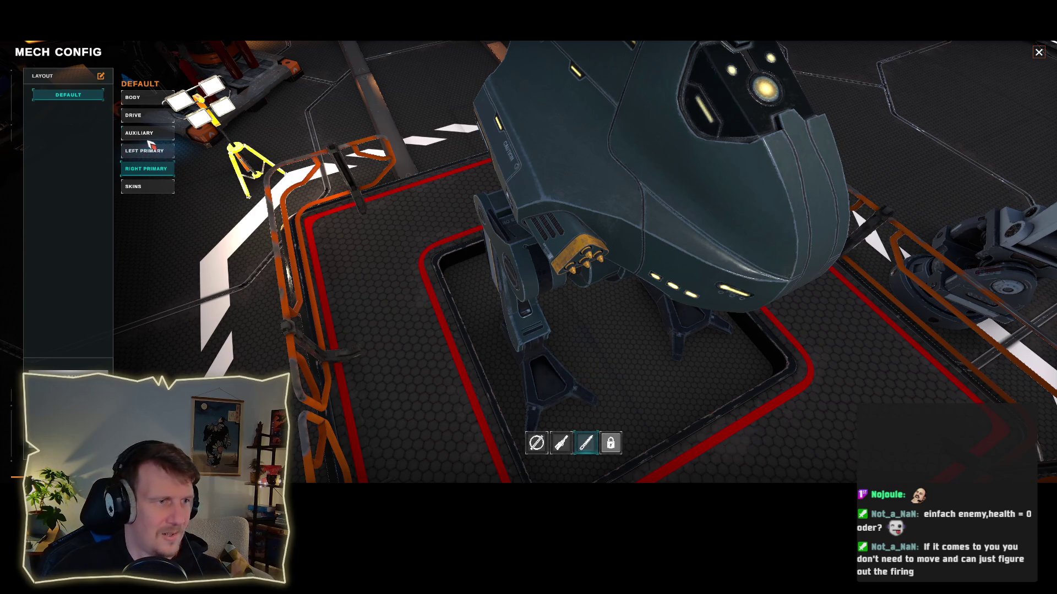
click(157, 115)
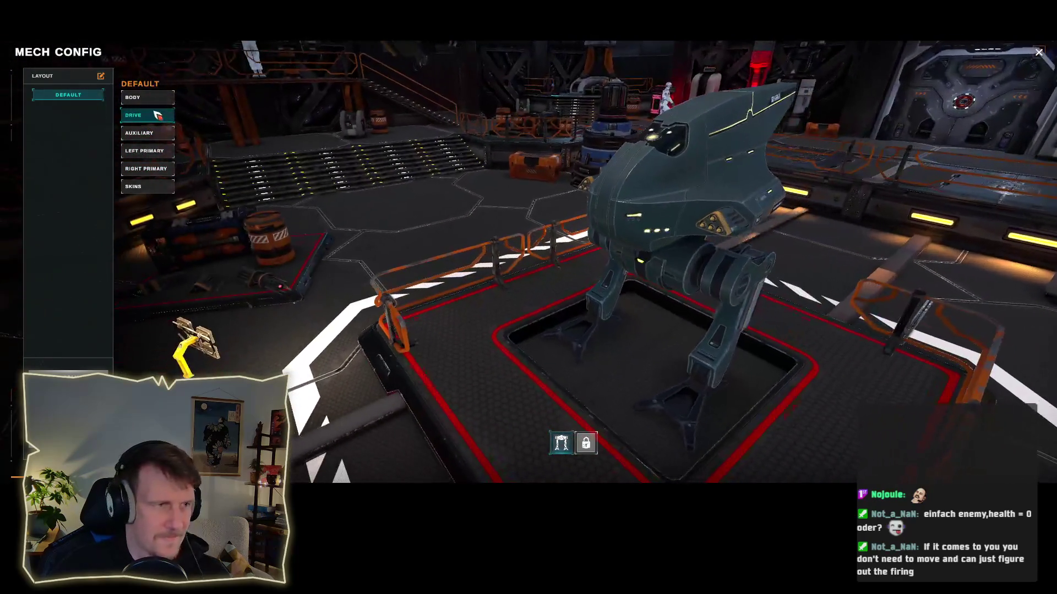